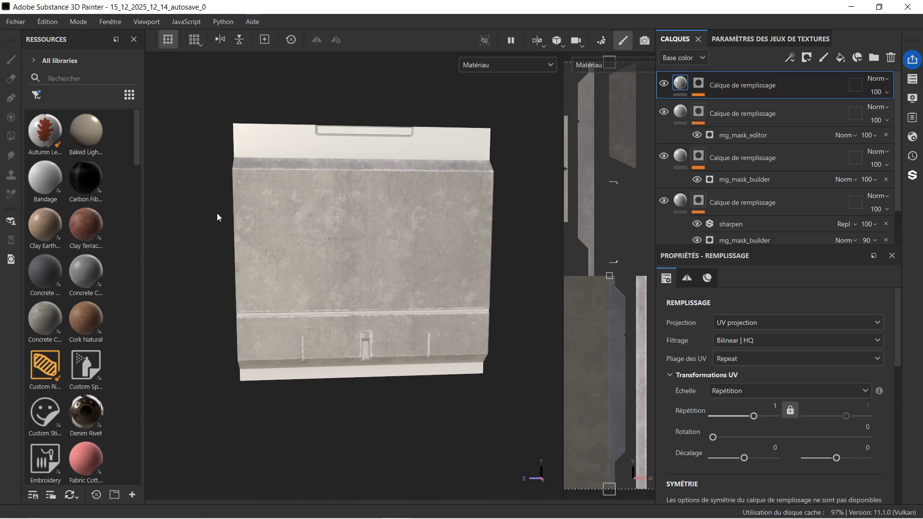
Bring up the open-project dialog and enlarge it to show file sizes and more files.
left_click(16, 22)
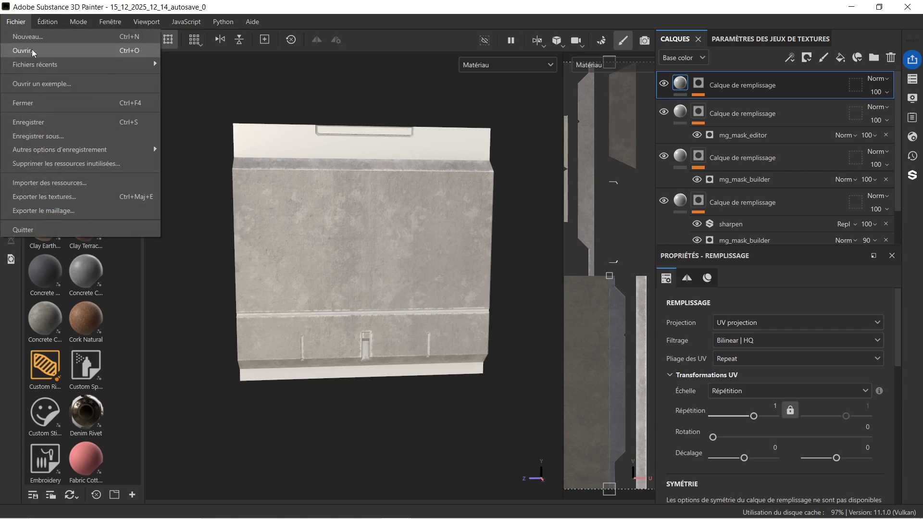
left_click(71, 55)
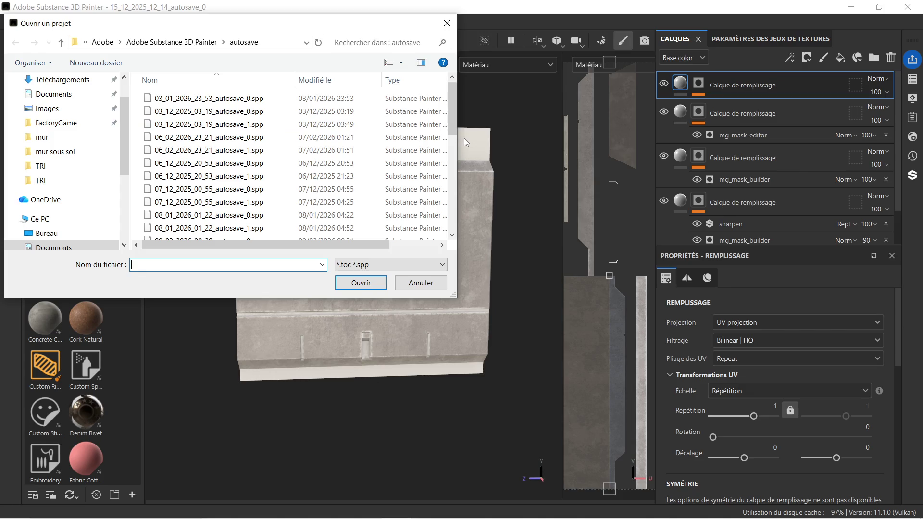
left_click_drag(459, 141, 539, 141)
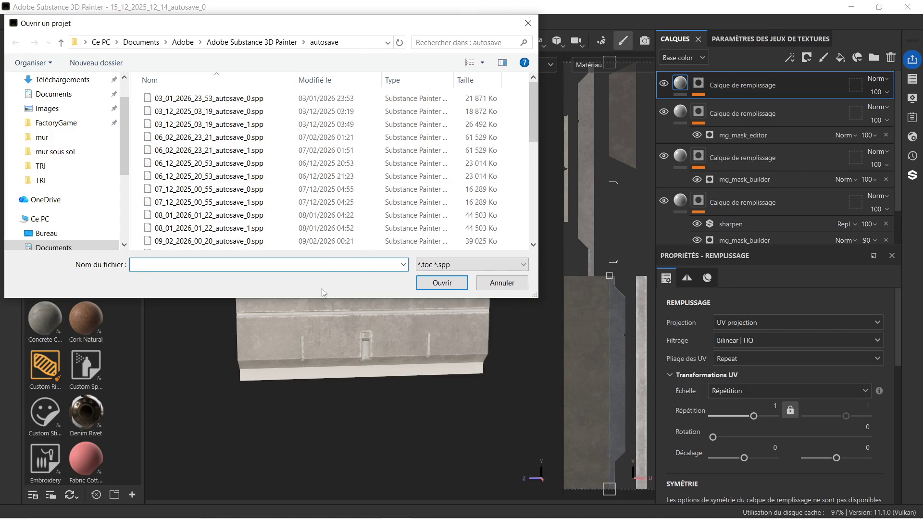
left_click_drag(319, 298, 319, 369)
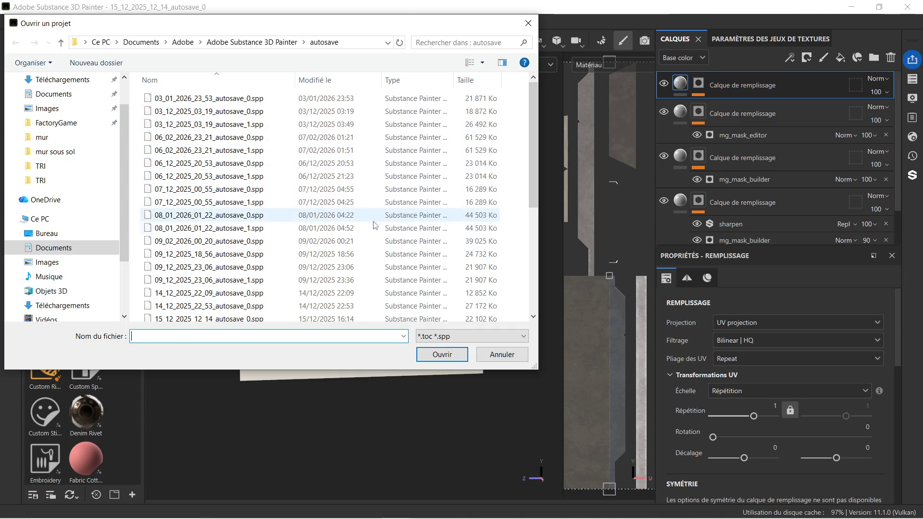
Open 27_11_2025_02_52_autosave_1.spp and discard the current project's unsaved changes.
scroll(358, 271, "down", 1)
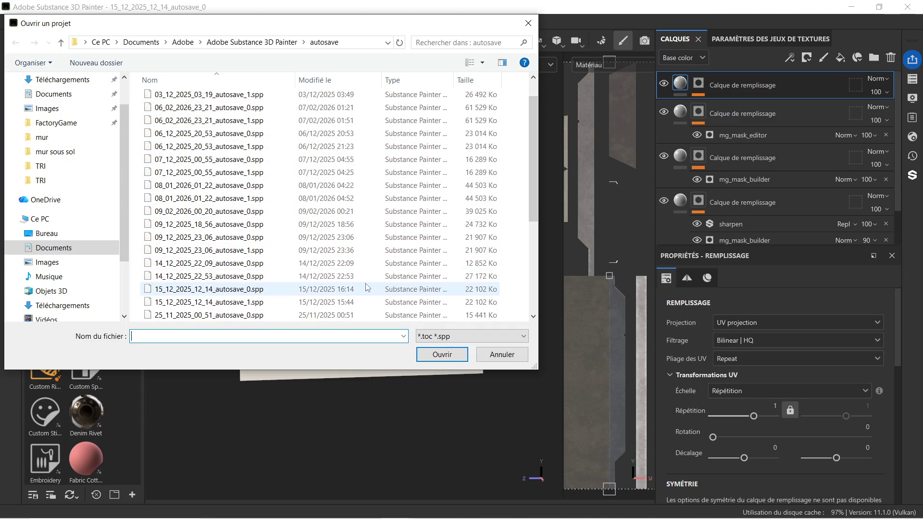
scroll(366, 287, "down", 2)
scroll(366, 291, "down", 1)
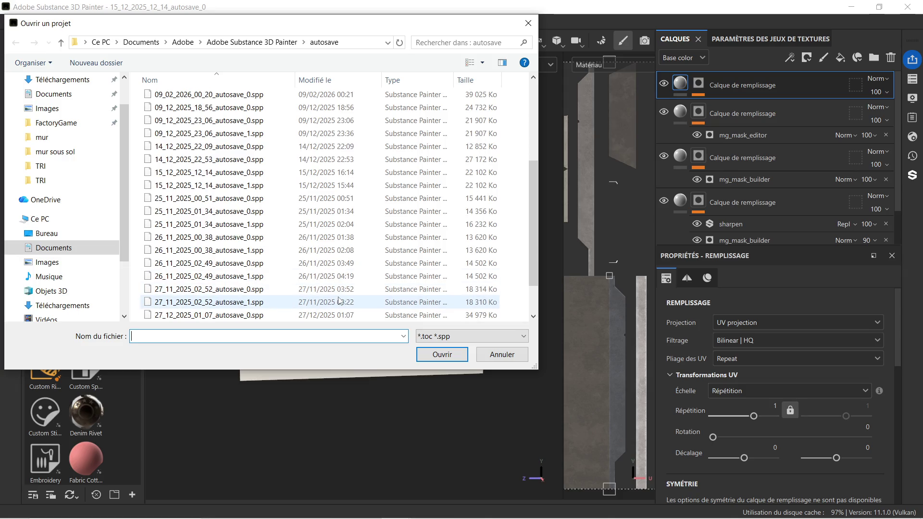
scroll(342, 307, "down", 1)
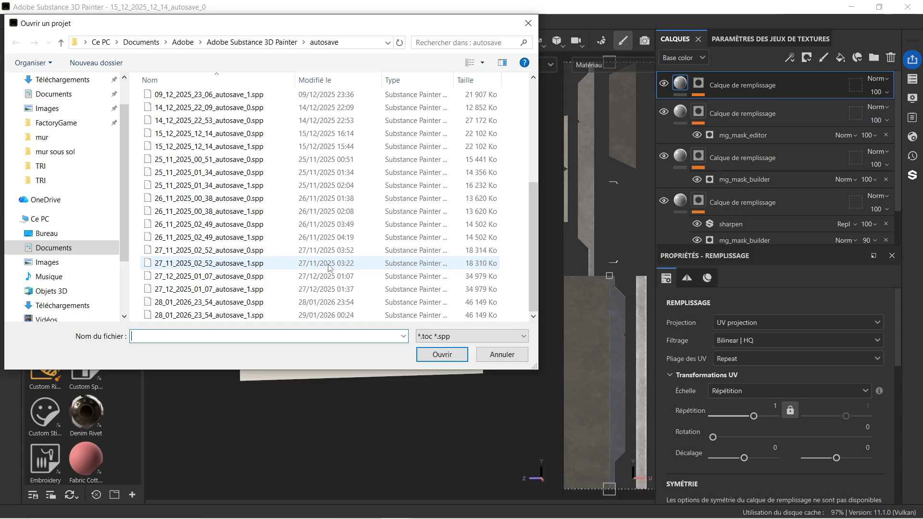
double_click(330, 268)
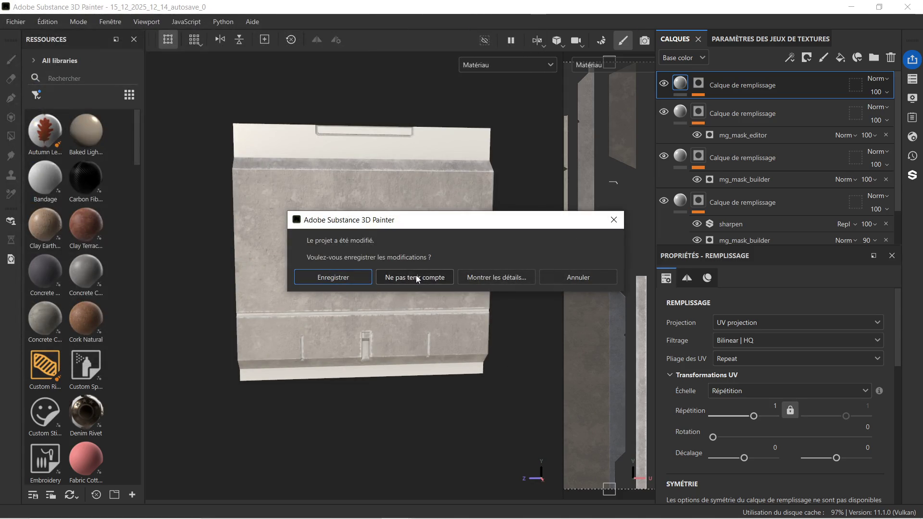
left_click(416, 275)
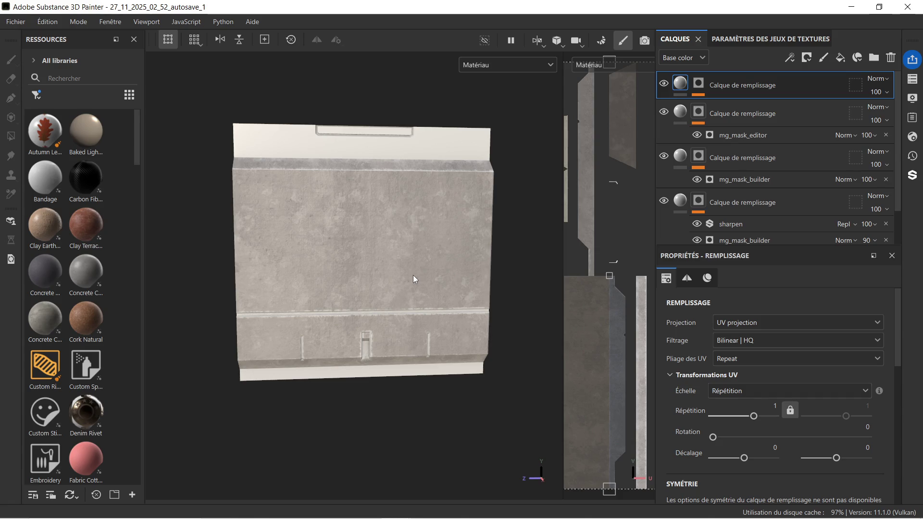
Zoom out and pan so the whole lettered wall panel is framed.
scroll(398, 274, "down", 5)
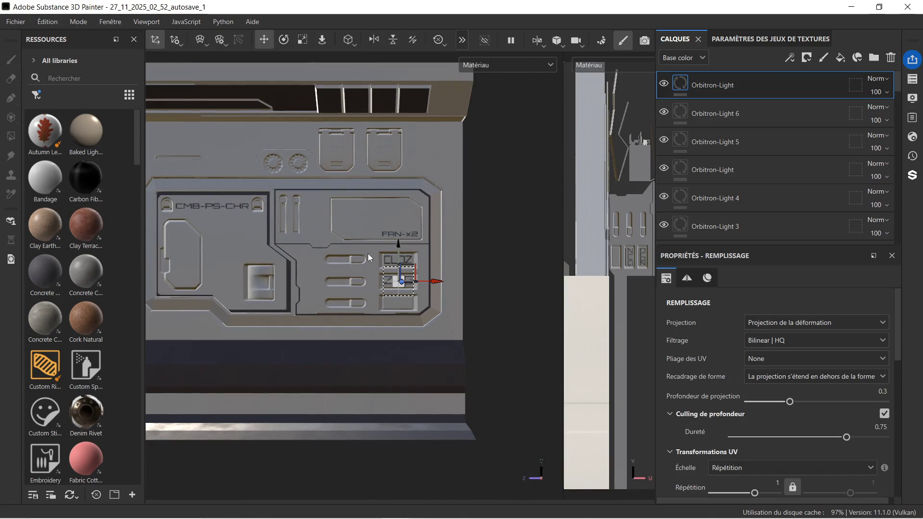
scroll(349, 258, "down", 2)
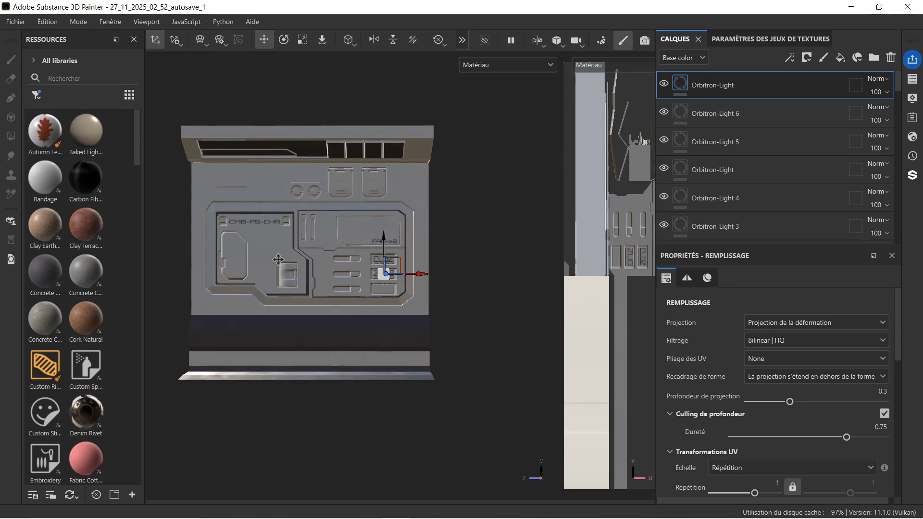
middle_click_drag(278, 259, 340, 285)
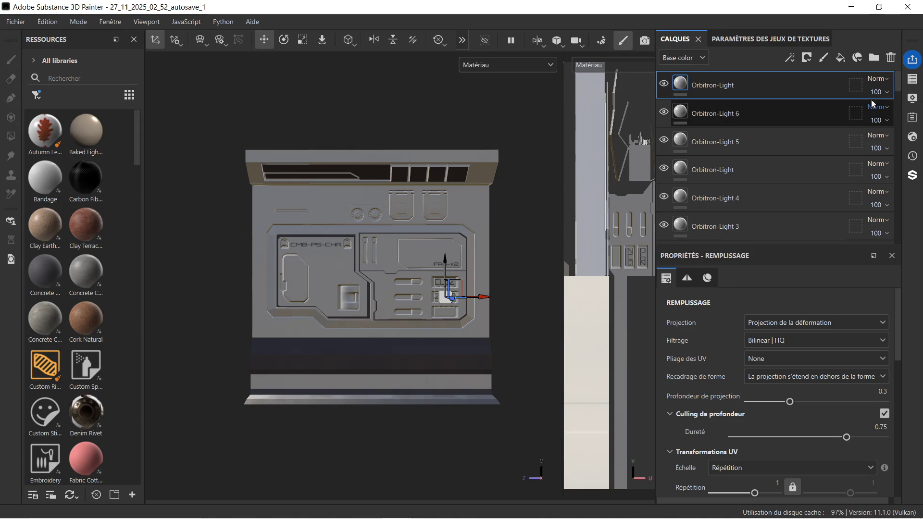
Check the texture set list, then select the Orbitron-Light 4 layer.
left_click(911, 79)
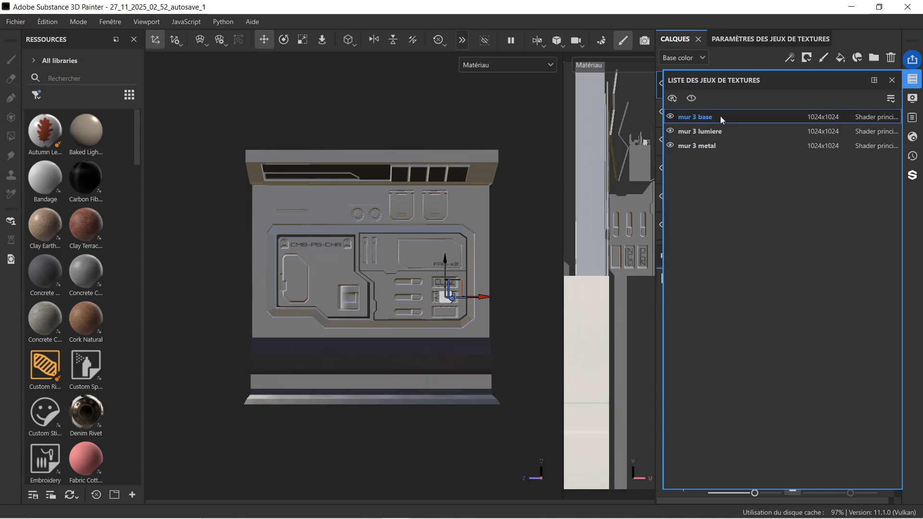
left_click(891, 80)
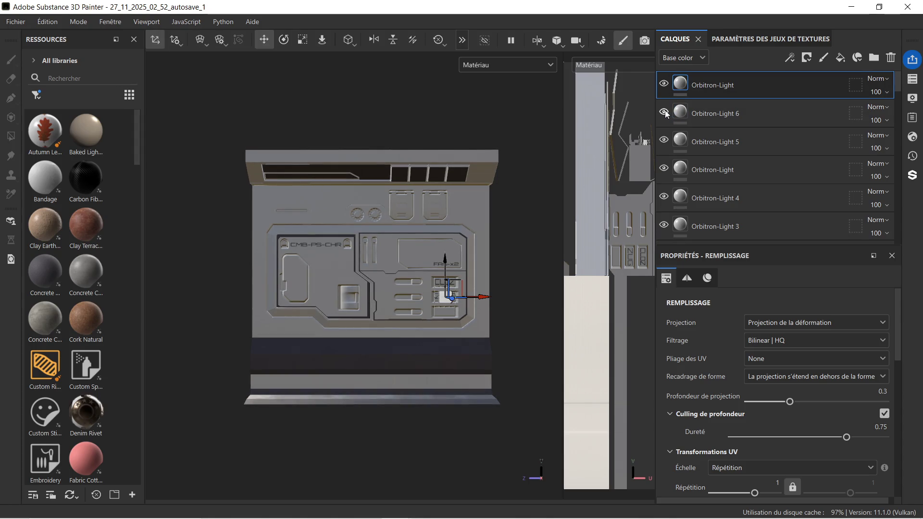
scroll(756, 127, "down", 2)
left_click(756, 128)
scroll(757, 132, "down", 4)
left_click(682, 155)
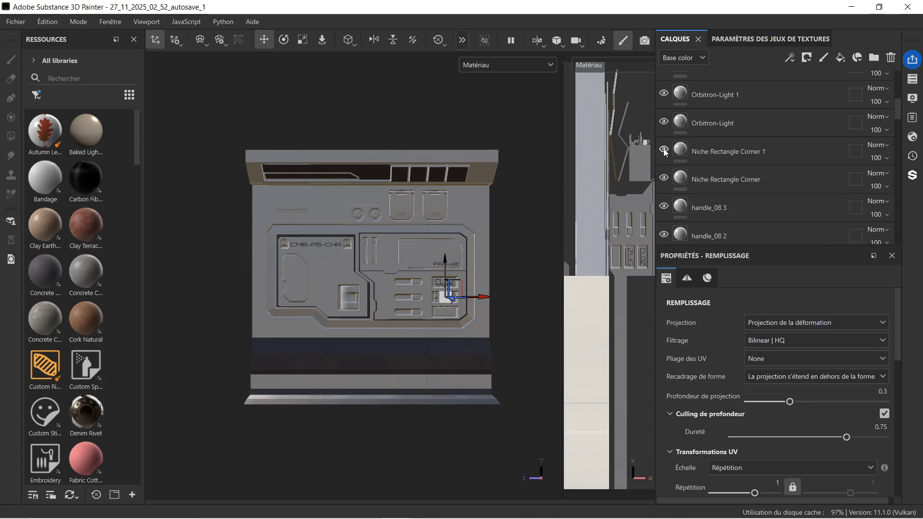
scroll(781, 182, "down", 5)
scroll(774, 183, "down", 10)
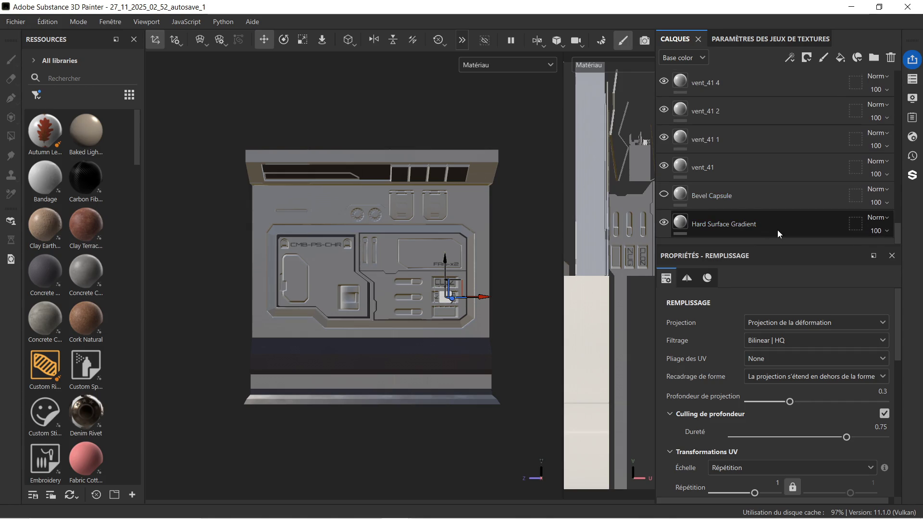
left_click(673, 228)
left_click(665, 224)
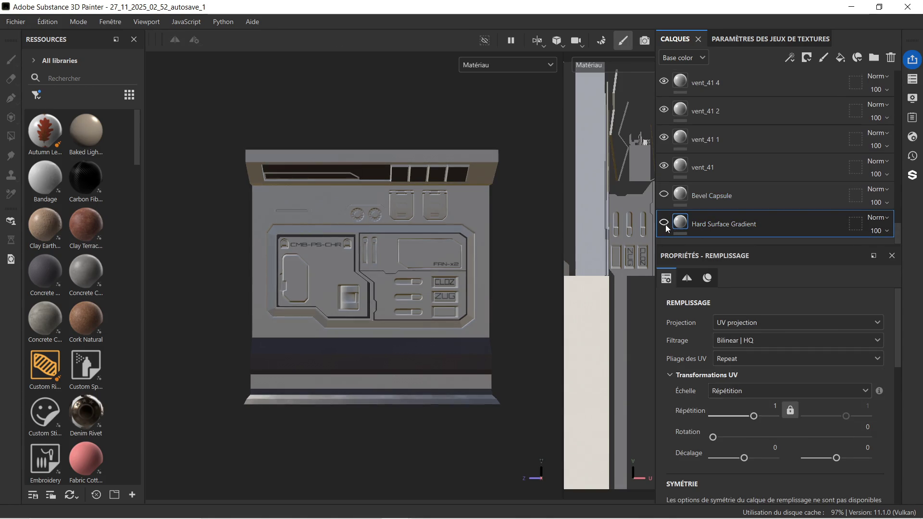
left_click(664, 224)
left_click(663, 222)
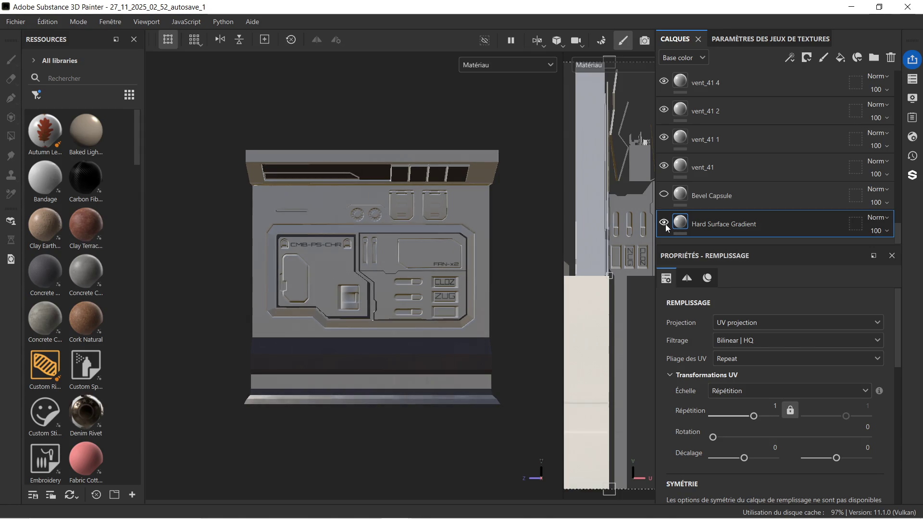
left_click(664, 195)
left_click(664, 195)
left_click(664, 195)
left_click(664, 195)
scroll(751, 161, "up", 4)
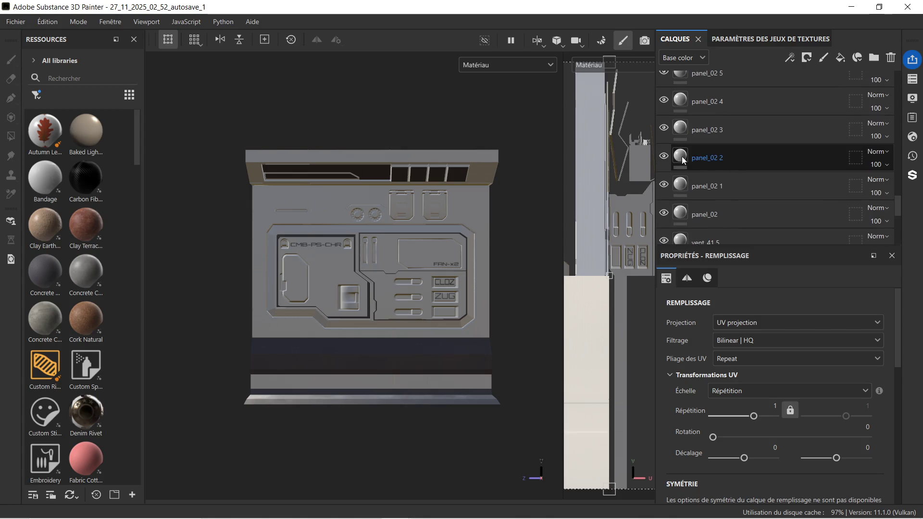
left_click(663, 157)
left_click(663, 156)
left_click(663, 157)
left_click(665, 157)
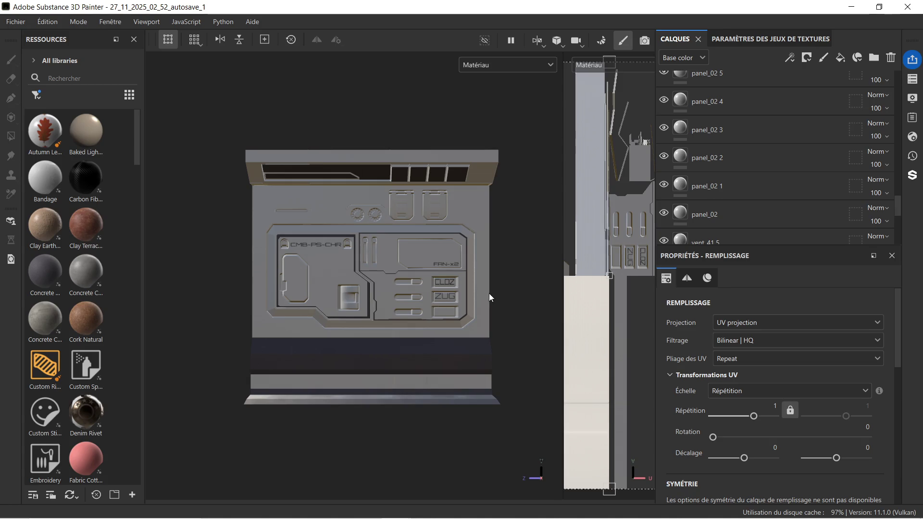
scroll(699, 124, "up", 3)
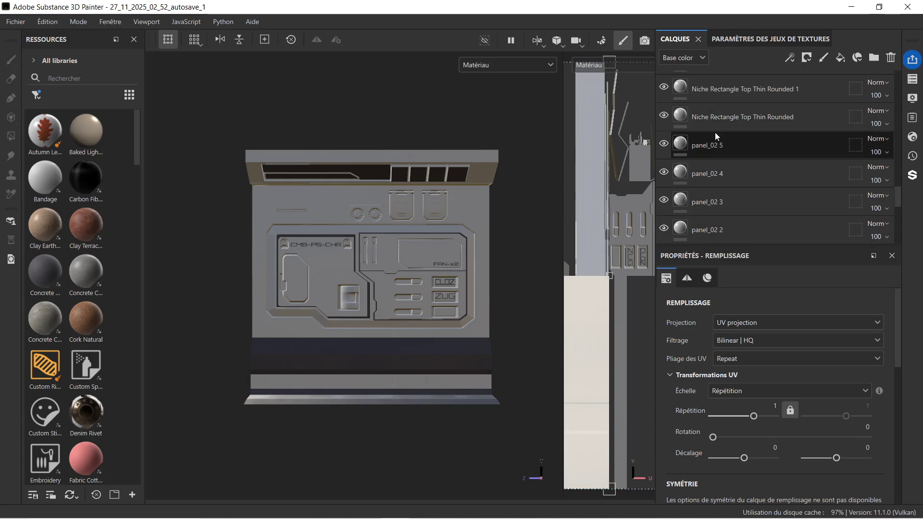
left_click(664, 115)
left_click(663, 115)
left_click(664, 115)
left_click(664, 116)
scroll(667, 117, "up", 1)
left_click(664, 122)
left_click(664, 122)
left_click(664, 95)
left_click(663, 96)
left_click(664, 96)
left_click(664, 96)
scroll(671, 106, "up", 1)
left_click(663, 103)
left_click(664, 102)
left_click(663, 102)
left_click(664, 102)
left_click(663, 102)
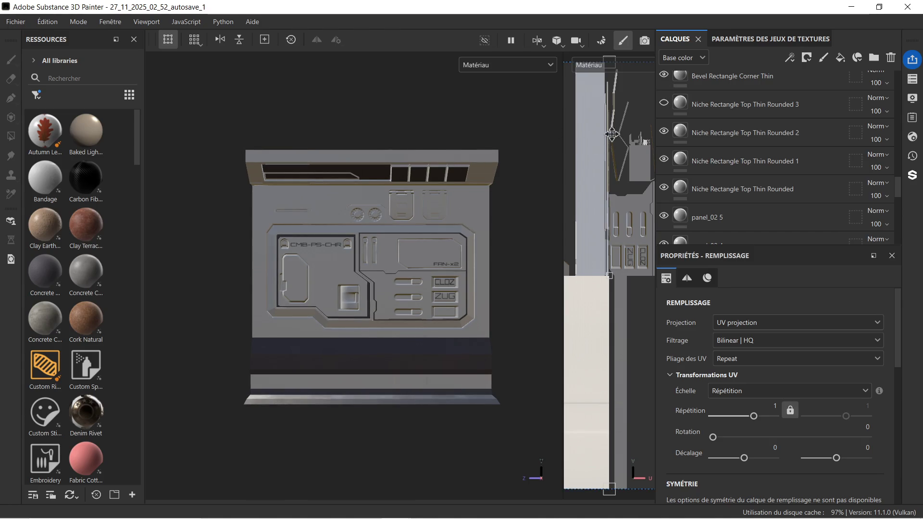
left_click(667, 102)
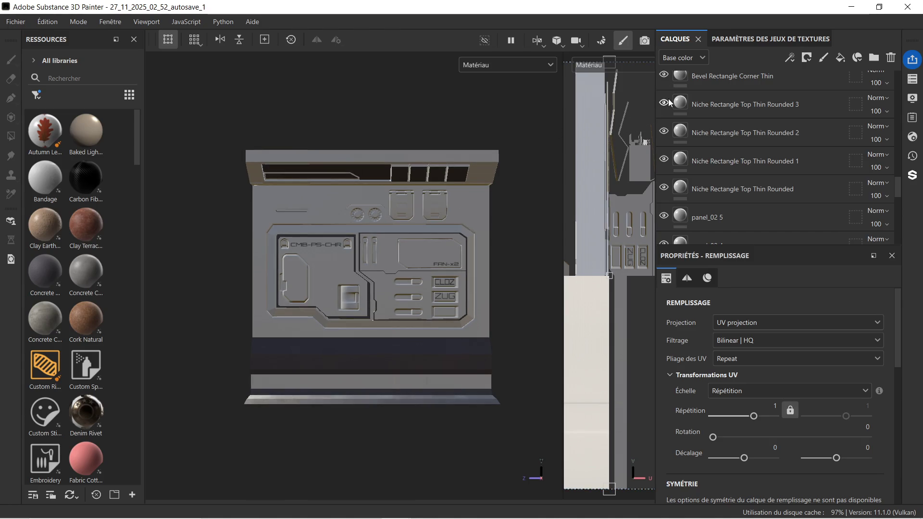
left_click(774, 157)
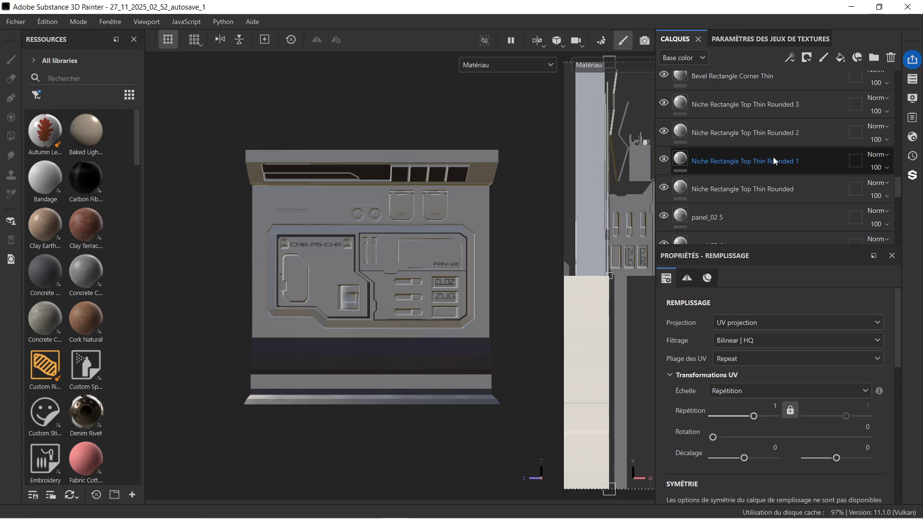
scroll(753, 148, "up", 1)
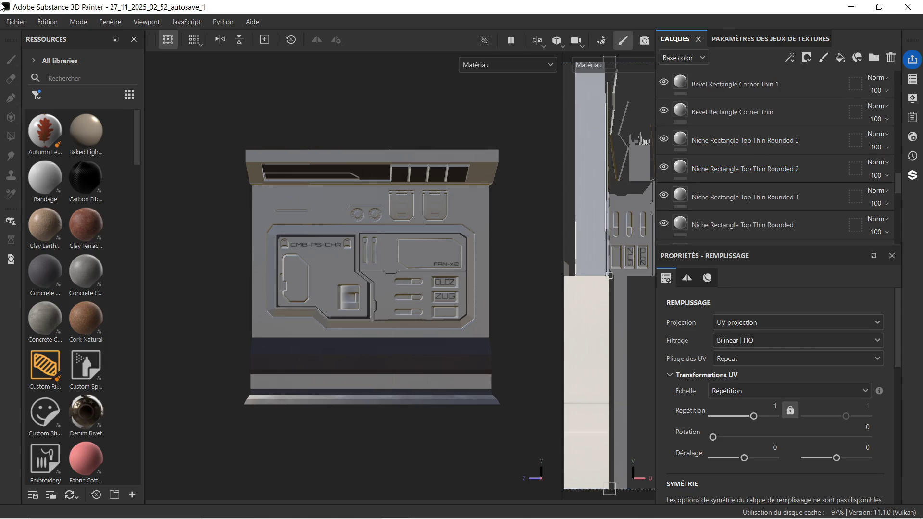
left_click(22, 24)
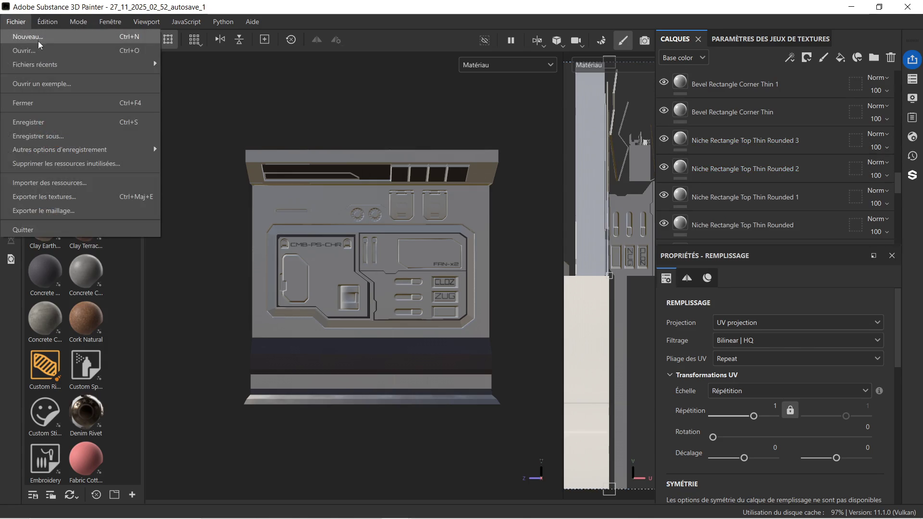
left_click(45, 48)
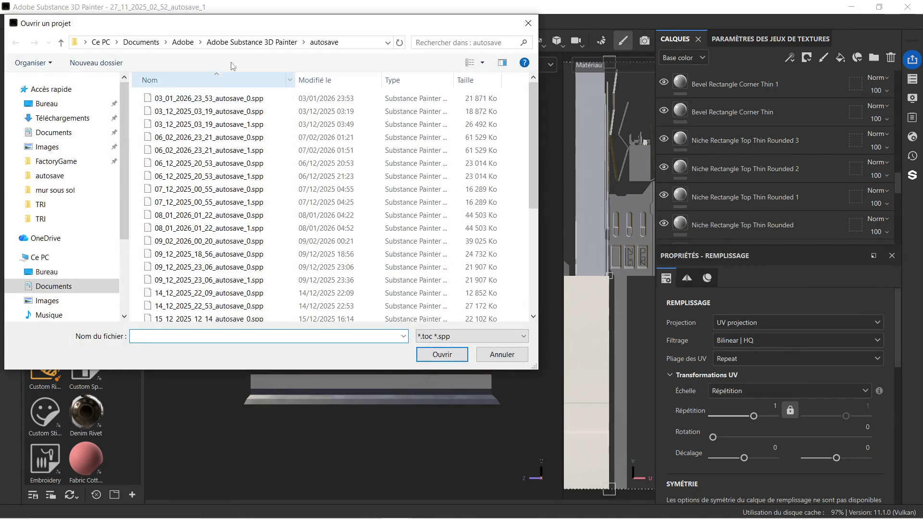
left_click(252, 43)
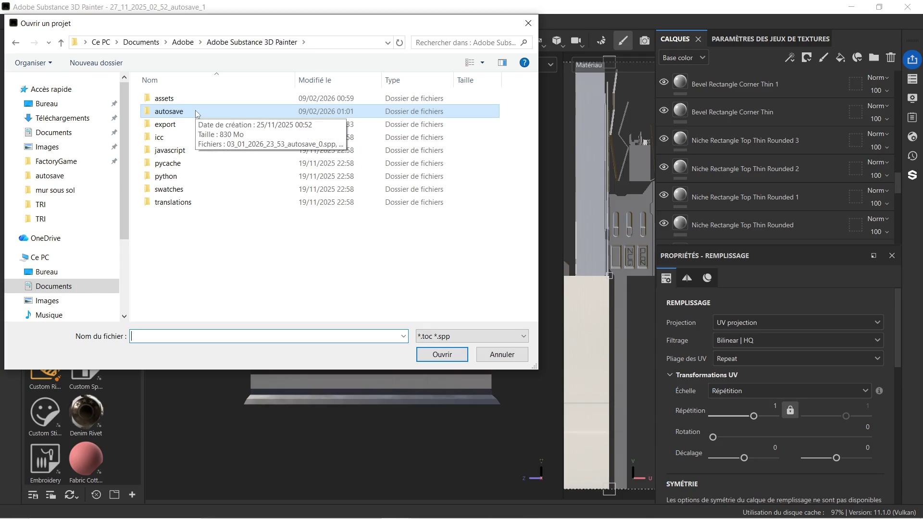
left_click(528, 24)
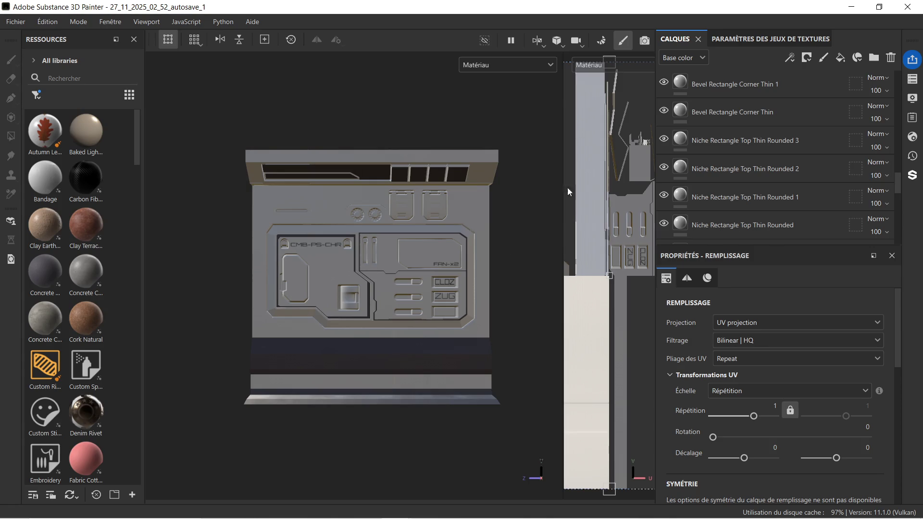
scroll(800, 197, "down", 5)
Hide the Hard Surface Gradient layer, orbit to an angled view, then show the layer again.
scroll(800, 194, "down", 4)
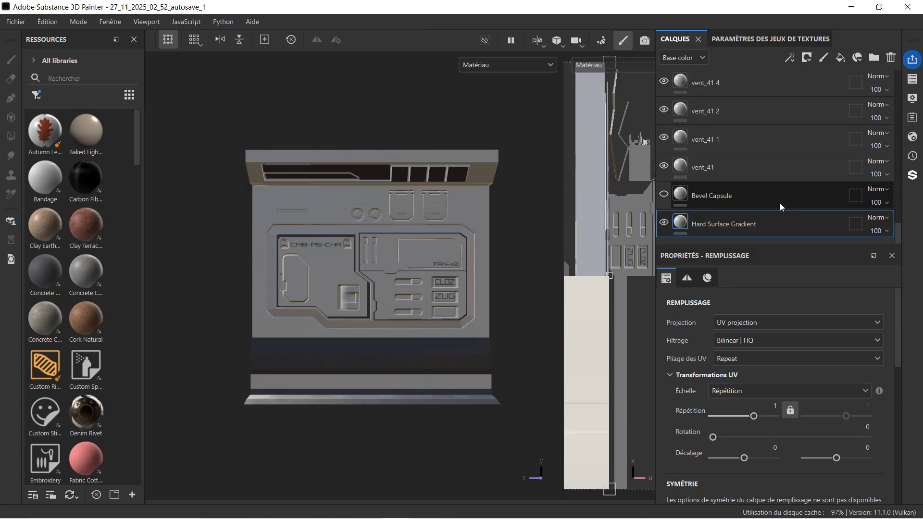
left_click(768, 224)
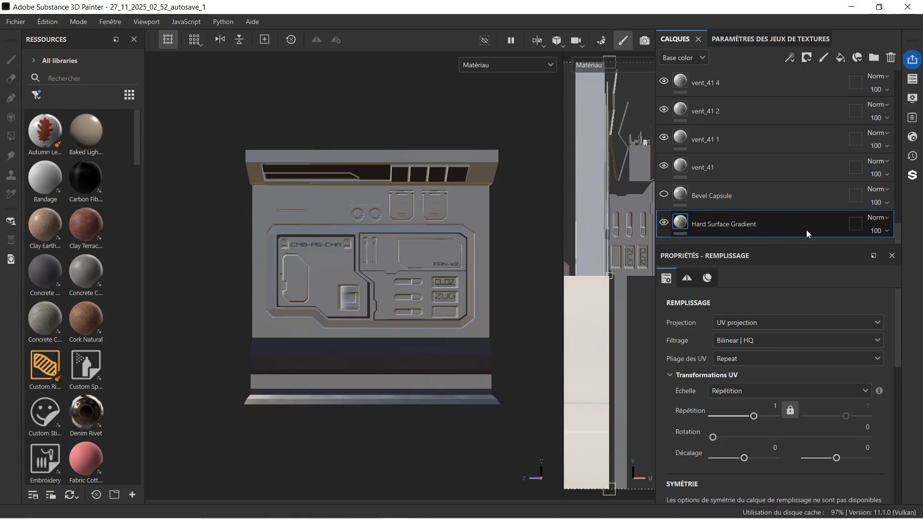
left_click(665, 223)
scroll(423, 214, "up", 3)
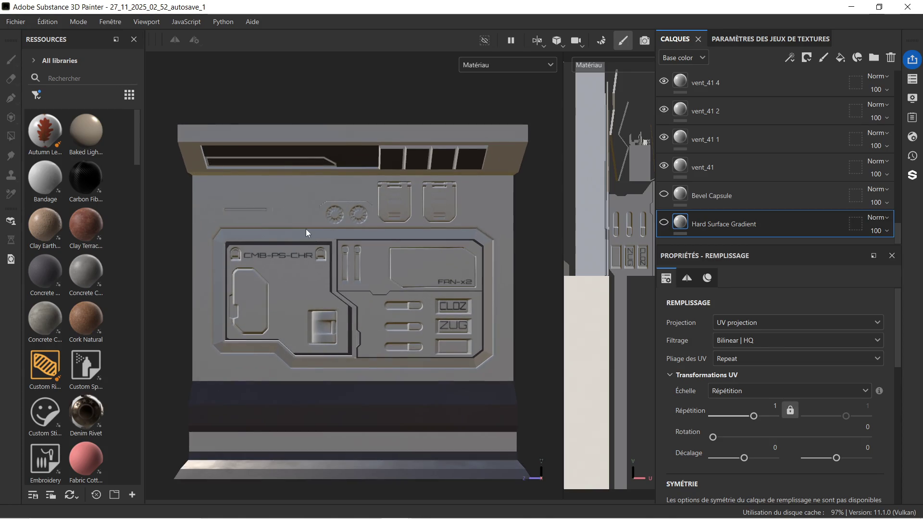
mouse_move(306, 229)
left_mouse_down("alt")
mouse_move(446, 249)
mouse_move(491, 245)
mouse_move(324, 240)
mouse_move(572, 241)
left_mouse_up("alt")
left_click(665, 223)
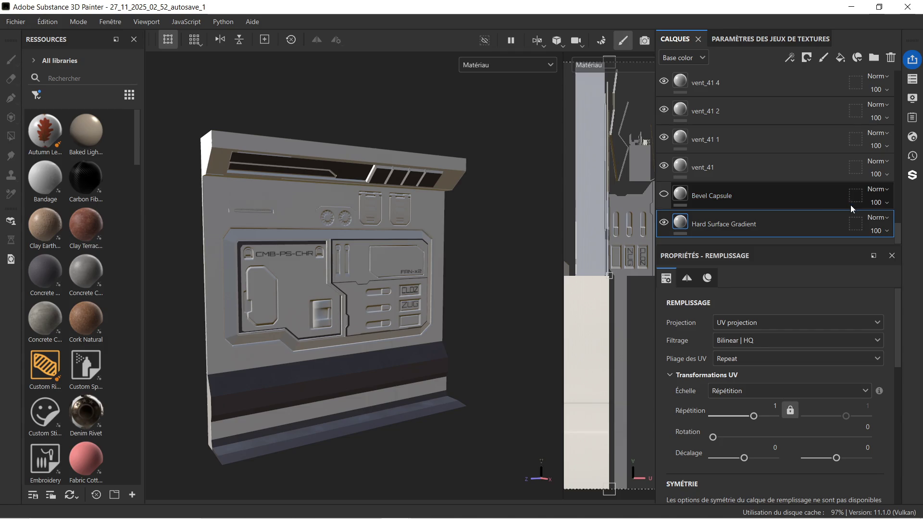
Scroll to the top of the layer stack and show the Texture Set List.
scroll(870, 194, "up", 10)
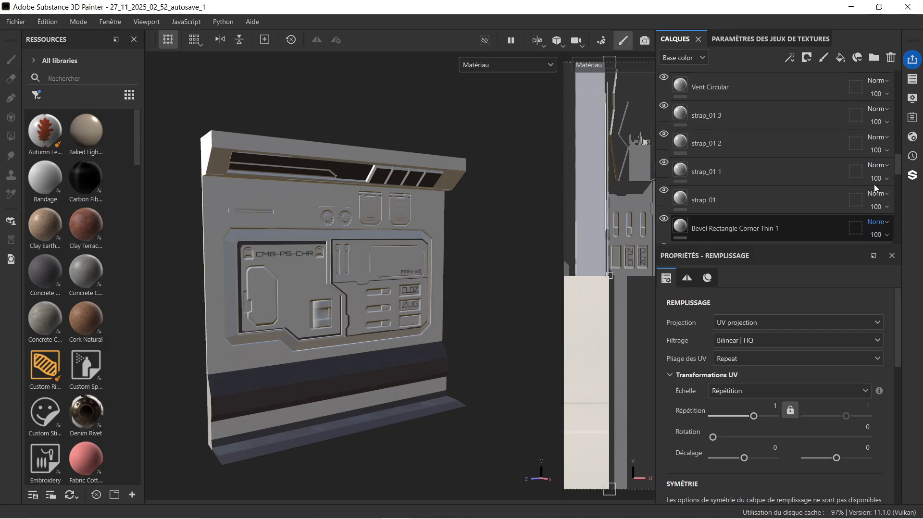
scroll(874, 184, "up", 5)
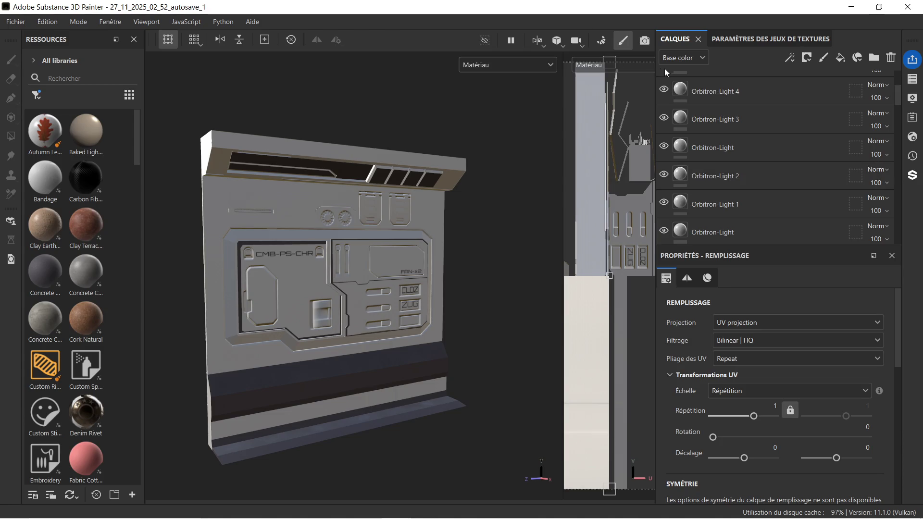
scroll(839, 130, "up", 4)
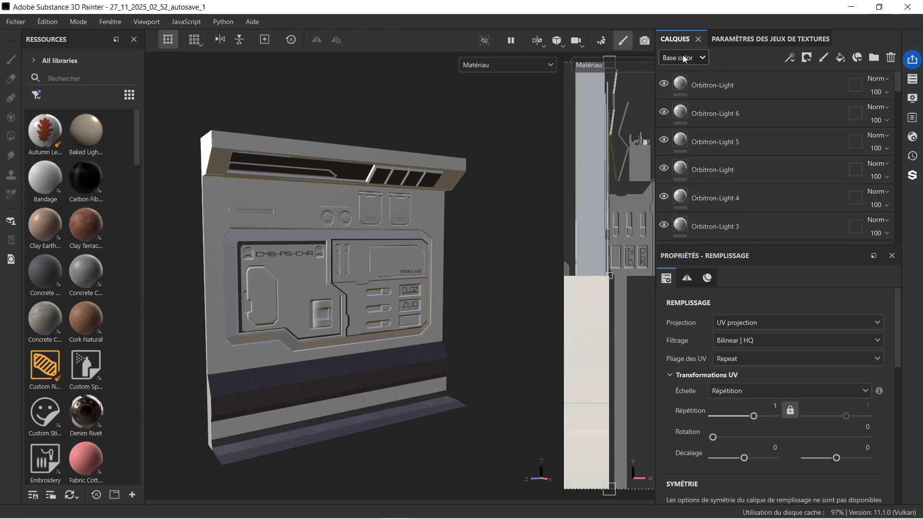
left_click(912, 79)
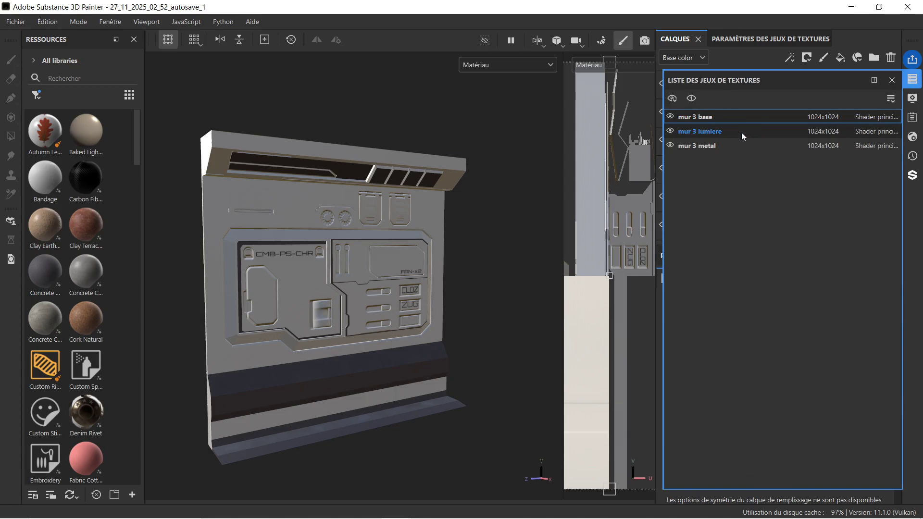
Make mur 3 metal the active texture set and test the Sharpen layer's visibility.
left_click(735, 145)
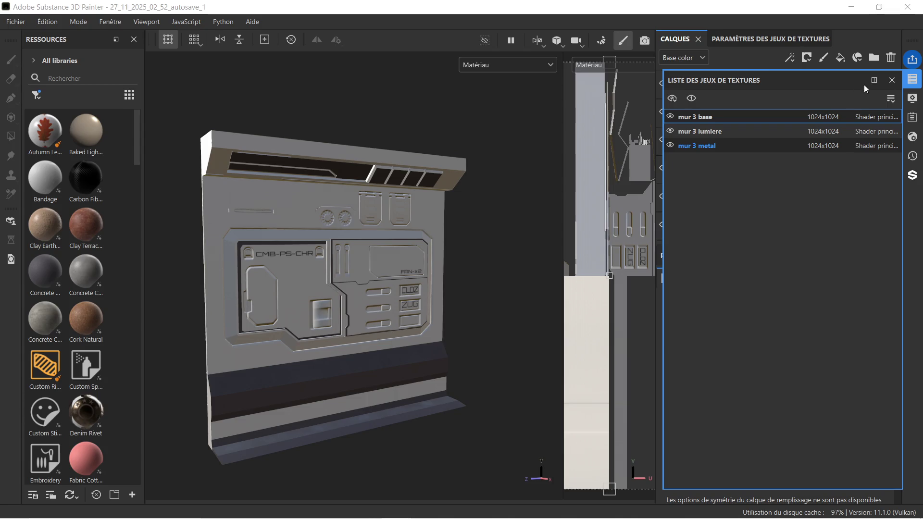
left_click(891, 80)
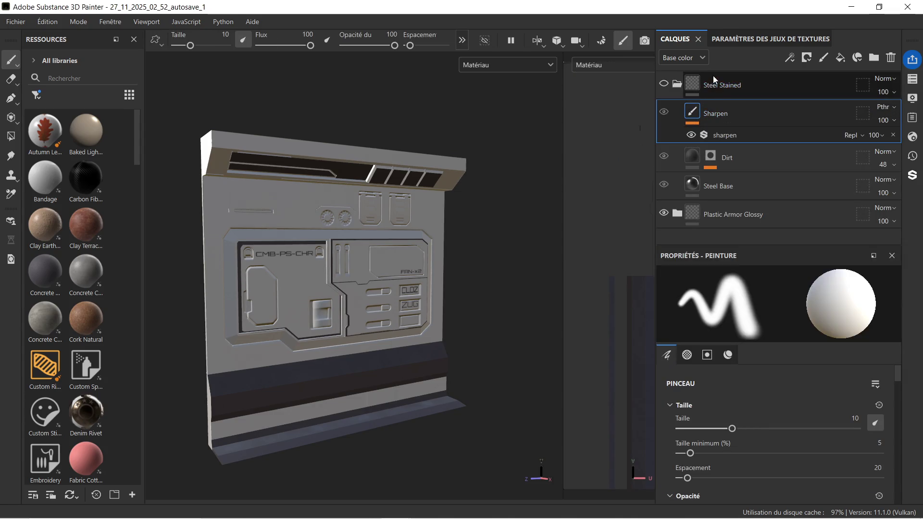
left_click(664, 113)
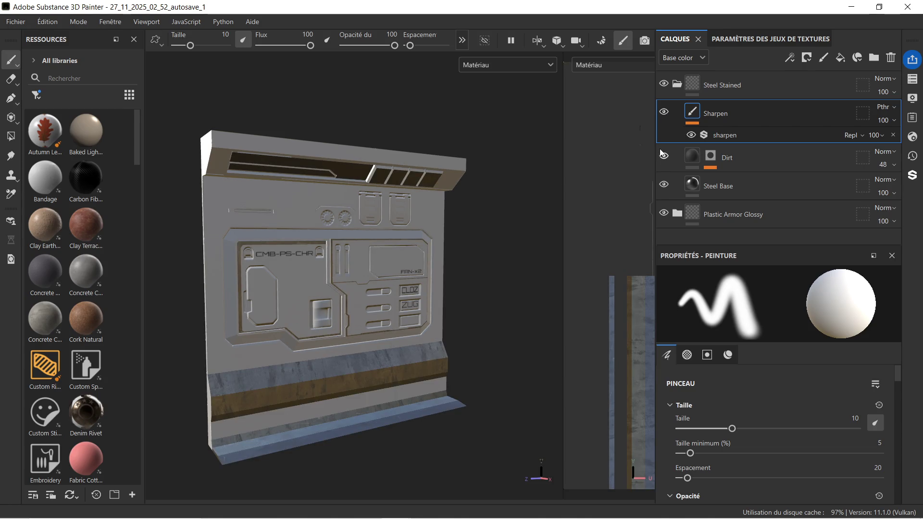
left_click(663, 114)
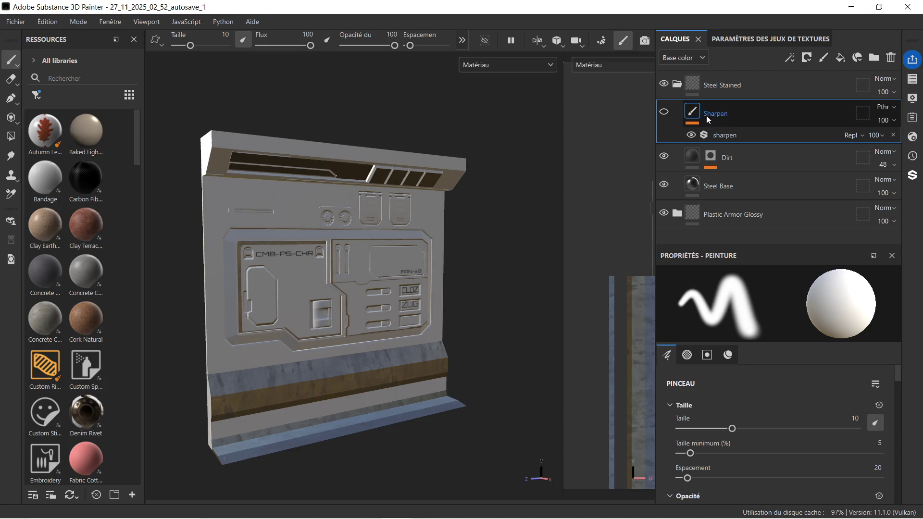
Collapse the Steel Stained folder and hide it, leaving the lower band dark.
left_click(678, 85)
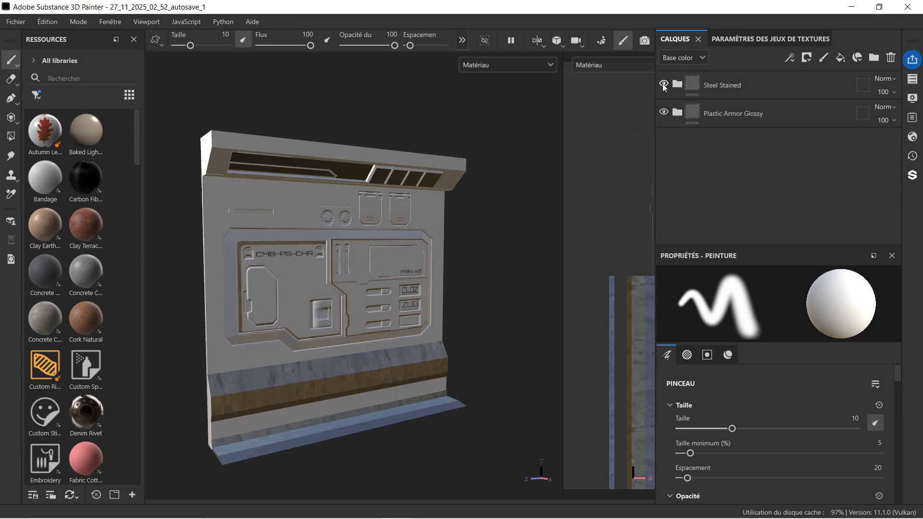
left_click(749, 115)
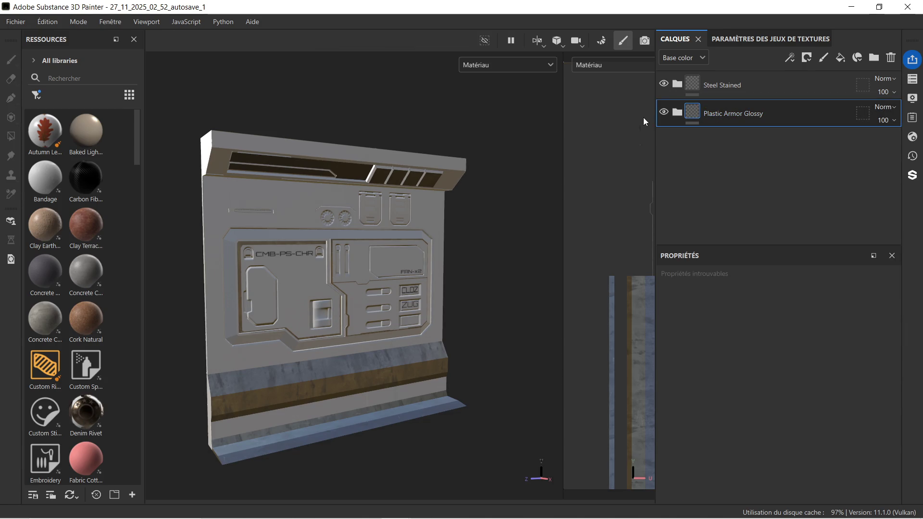
left_click(663, 115)
left_click(664, 84)
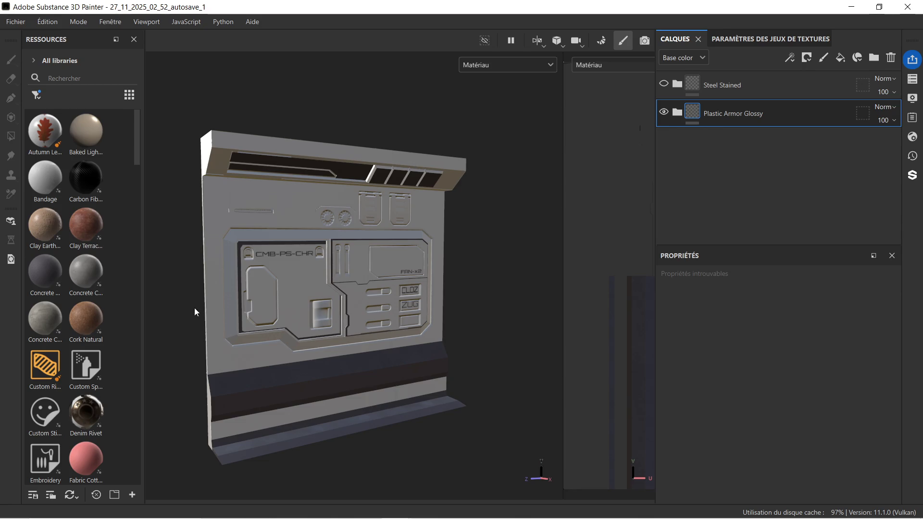
Bring up the open-project dialog from the File menu.
scroll(290, 313, "up", 2)
scroll(285, 314, "down", 2)
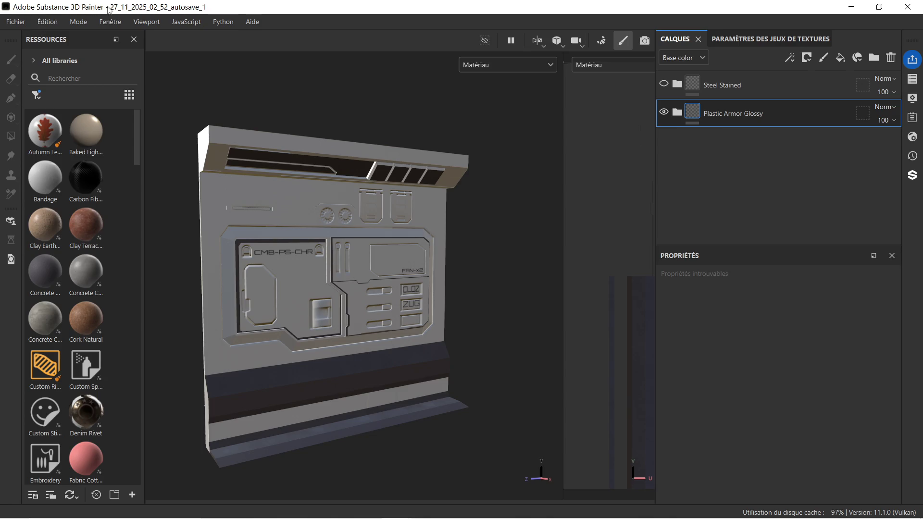
left_click(16, 21)
left_click(44, 48)
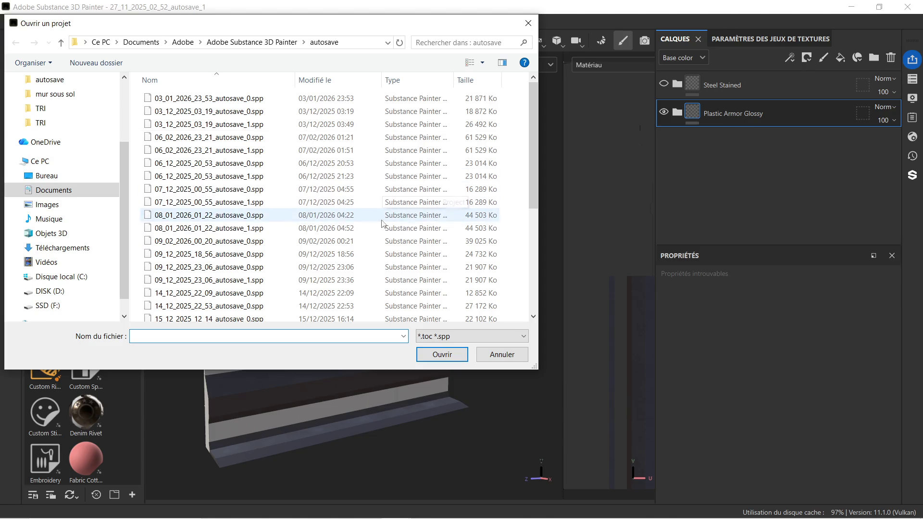
Open 25_11_2025_01_34_autosave_1.spp without saving the current project's changes.
scroll(340, 251, "down", 4)
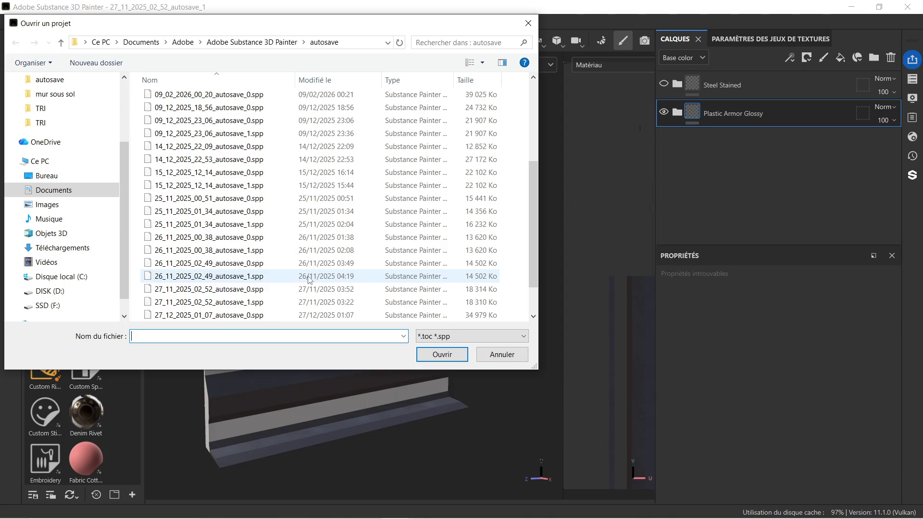
scroll(309, 280, "down", 1)
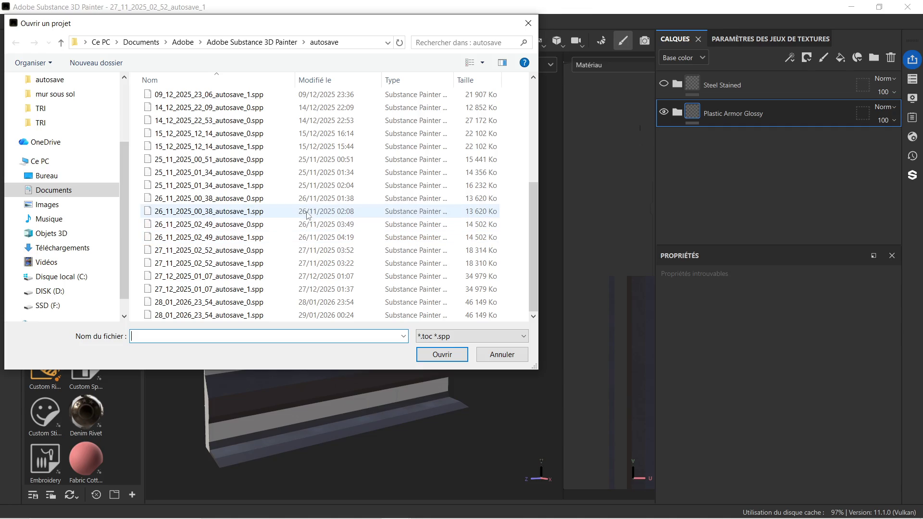
left_click(305, 187)
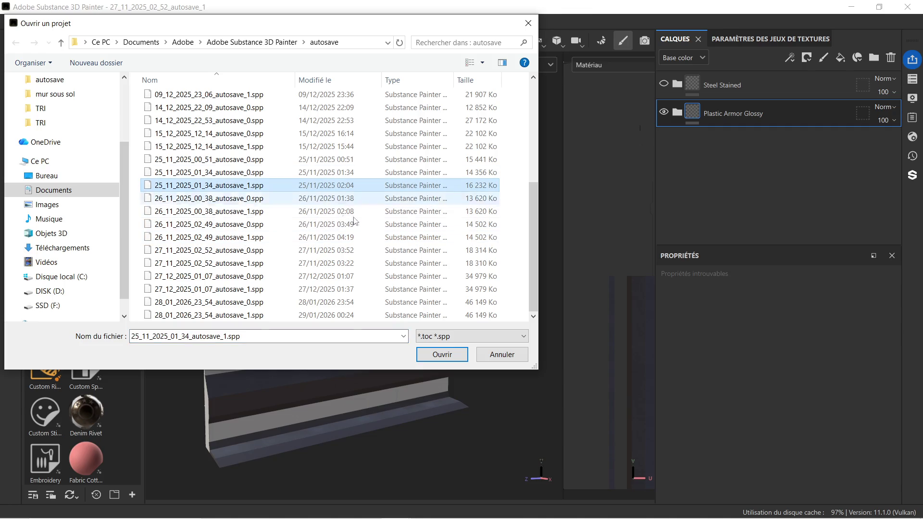
left_click(442, 356)
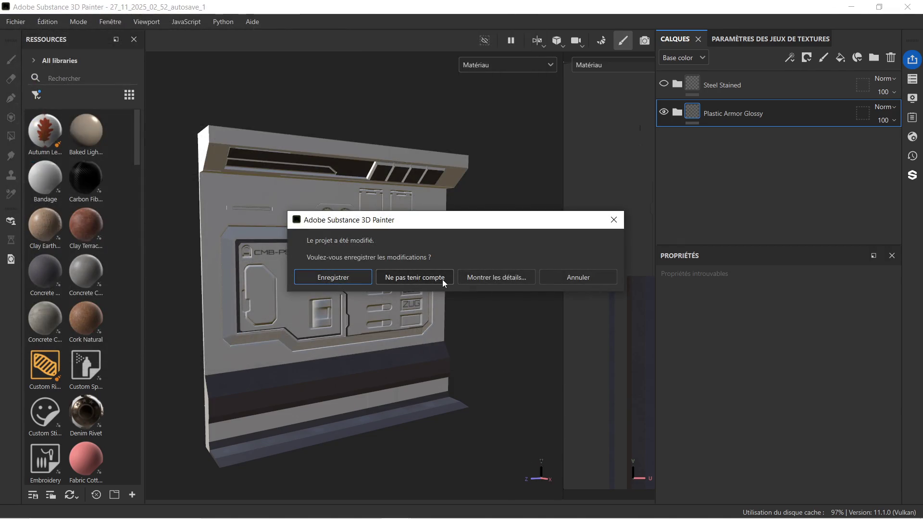
left_click(442, 278)
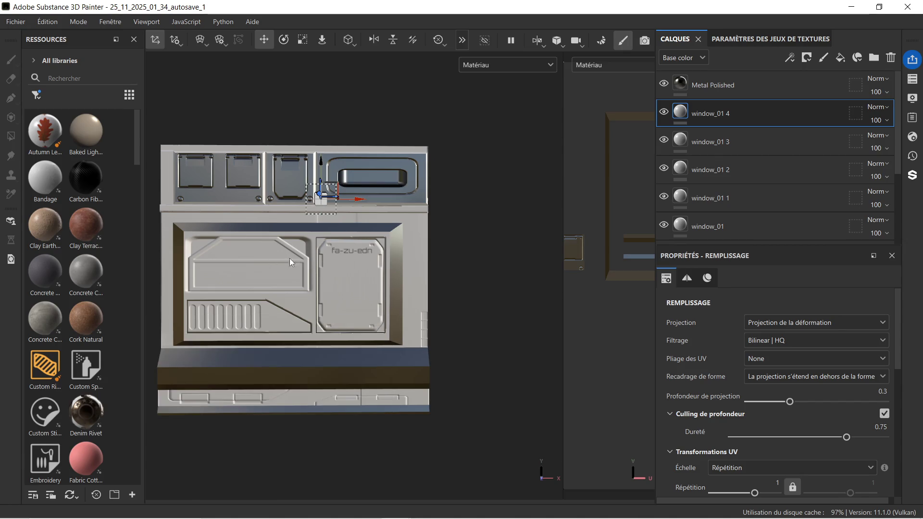
Centre the panel and compare it with the Niche Rectangle Top Wide layer hidden and shown.
middle_click_drag(289, 258, 365, 260, "alt")
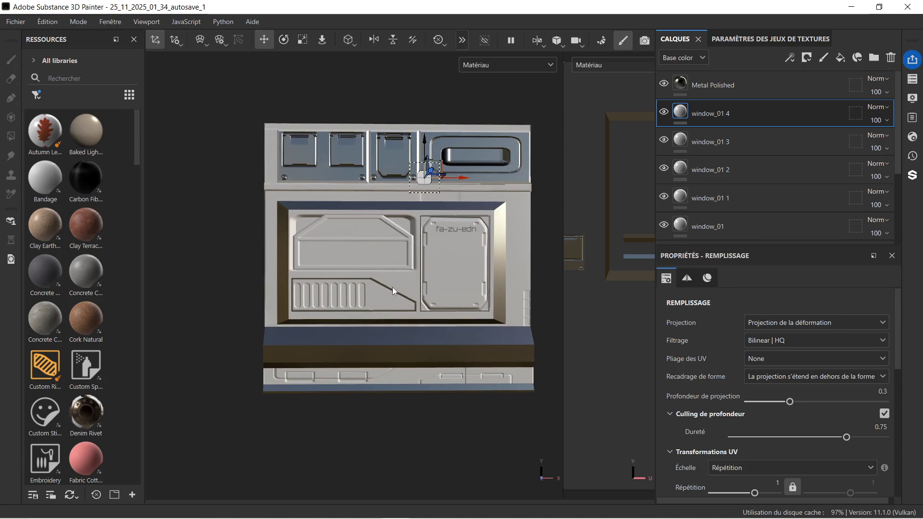
scroll(830, 173, "down", 2)
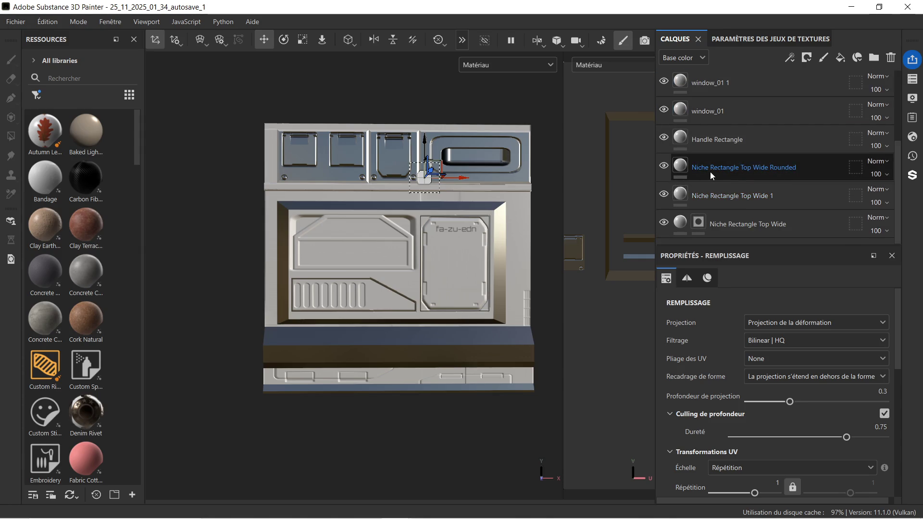
left_click(664, 223)
left_click(663, 221)
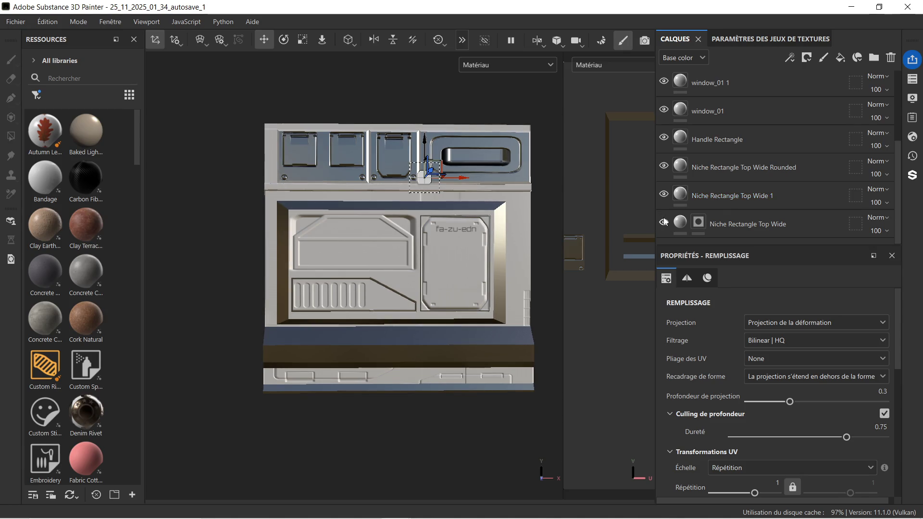
Make mur 1.009 the active texture set.
left_click(912, 78)
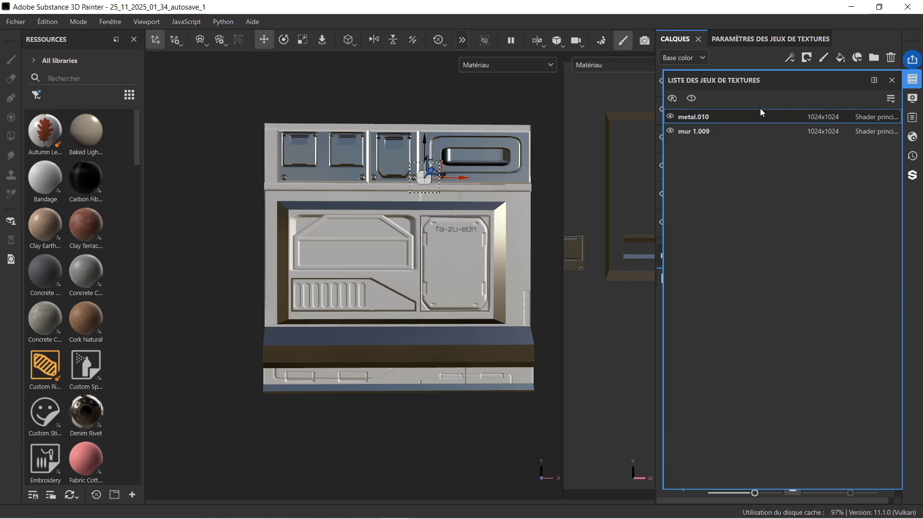
left_click(737, 127)
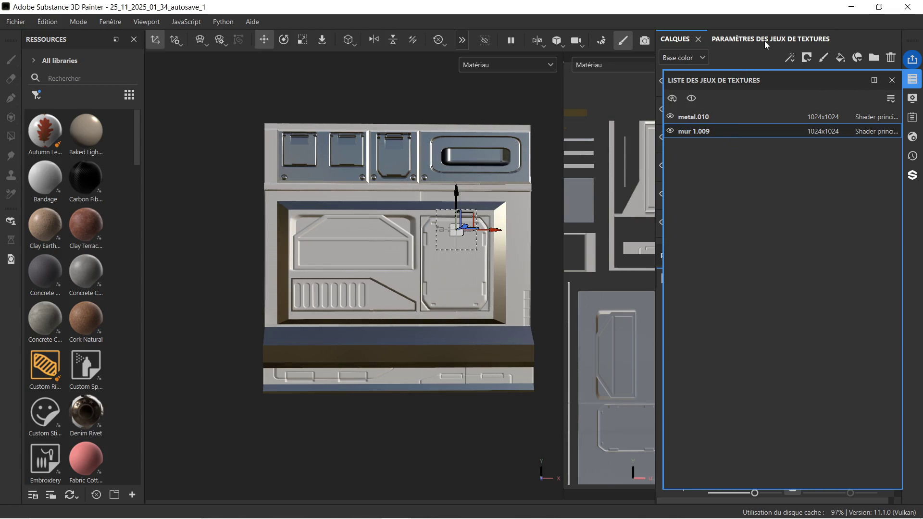
left_click(890, 81)
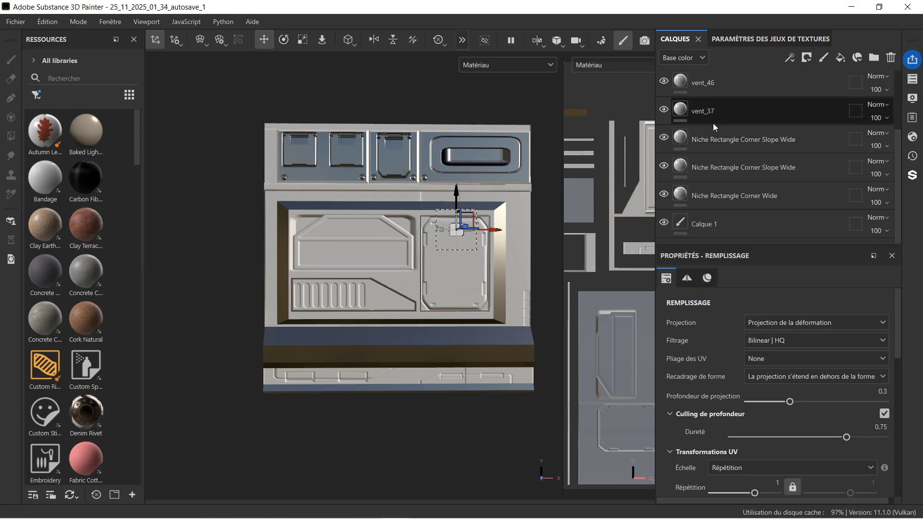
Inspect the Calque 1 layer and the two Niche Rectangle Corner Slope Wide layers.
left_click(752, 217)
left_click(743, 200)
left_click(705, 169)
left_click(723, 138)
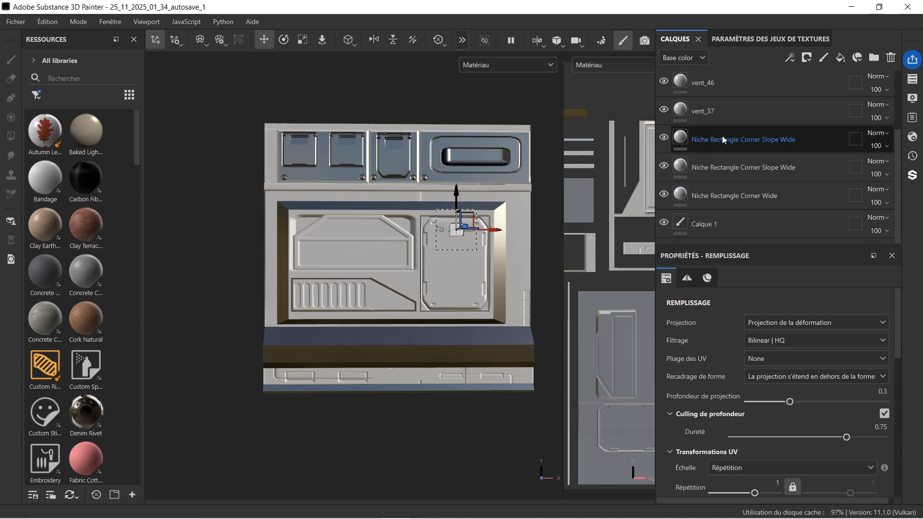
scroll(717, 143, "up", 2)
scroll(716, 143, "up", 1)
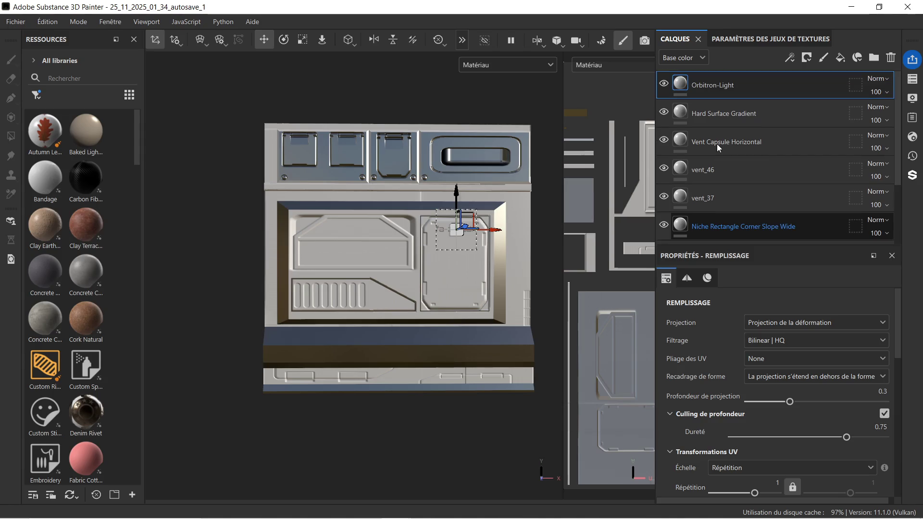
Toggle Hard Surface Gradient on and off to compare, leaving it visible.
left_click(764, 112)
left_click(666, 113)
left_click(666, 112)
left_click(665, 112)
left_click(665, 112)
left_click(665, 112)
left_click(665, 112)
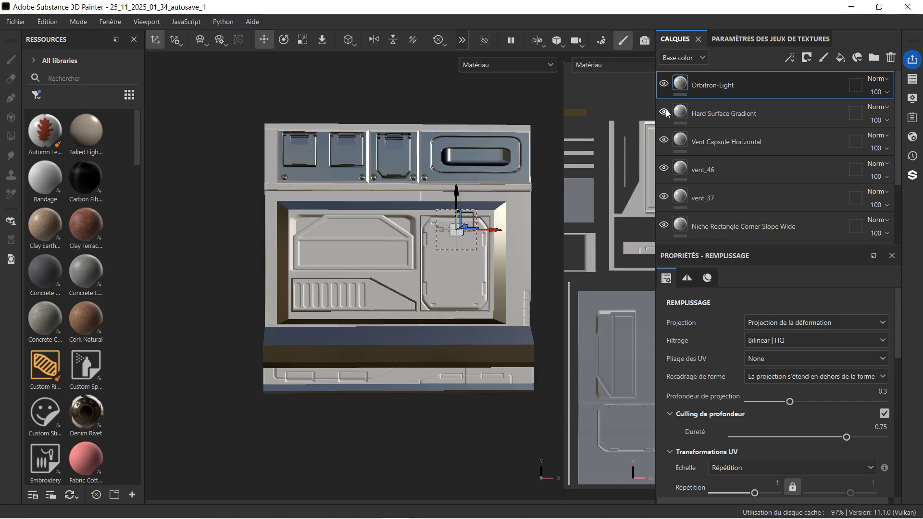
Minimize the Substance 3D Painter window to the desktop.
scroll(480, 235, "up", 4)
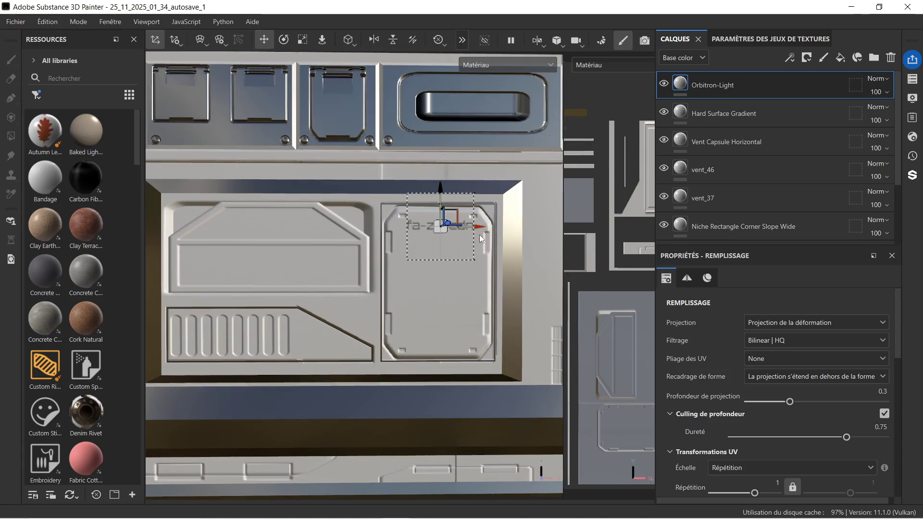
scroll(480, 234, "down", 2)
left_click(850, 7)
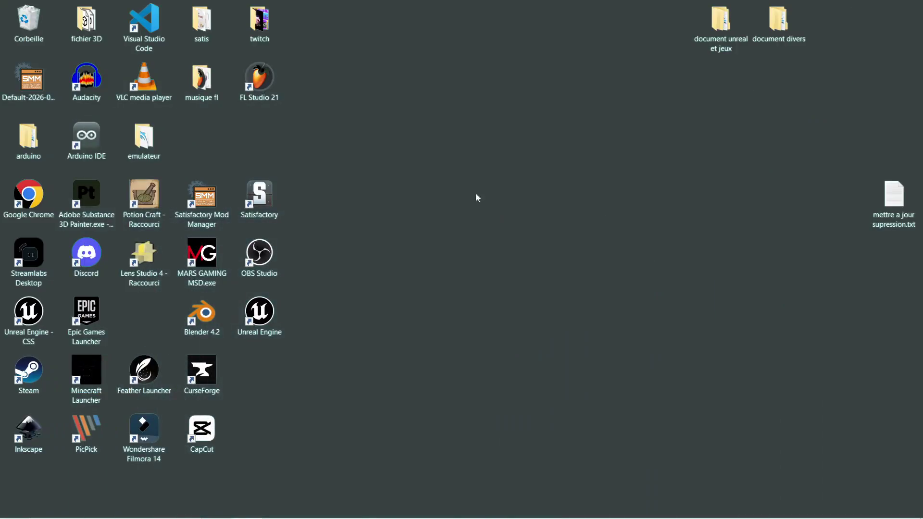
Restore Painter, search 'hard surfa' and drop the Hard Surface Gradient material onto the mesh.
mouse_move(396, 508)
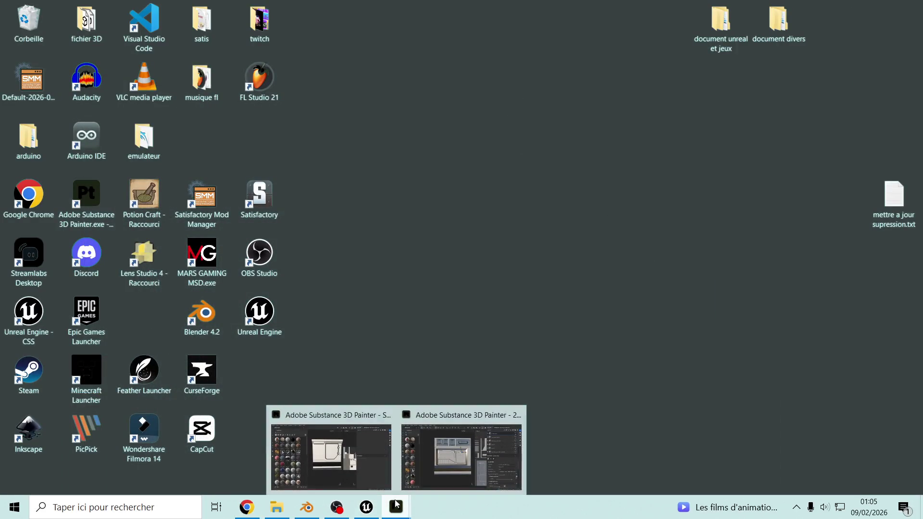
left_click(378, 478)
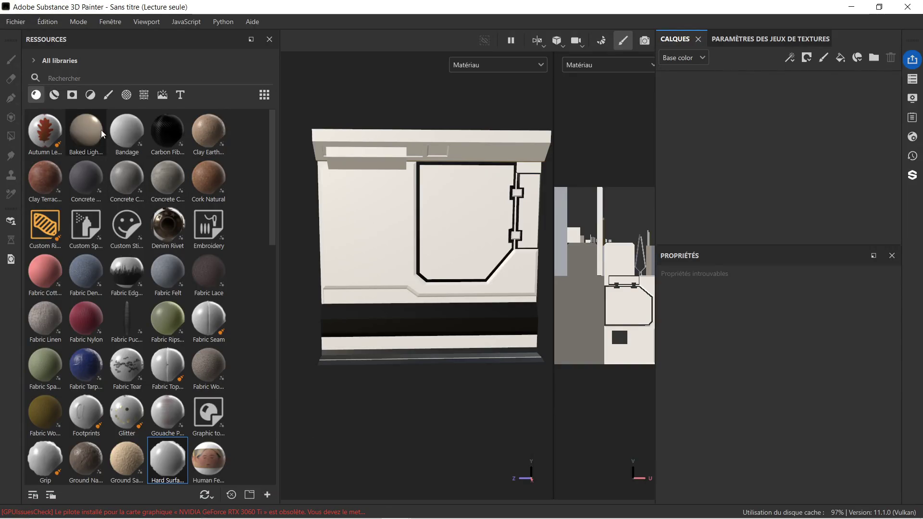
left_click(100, 75)
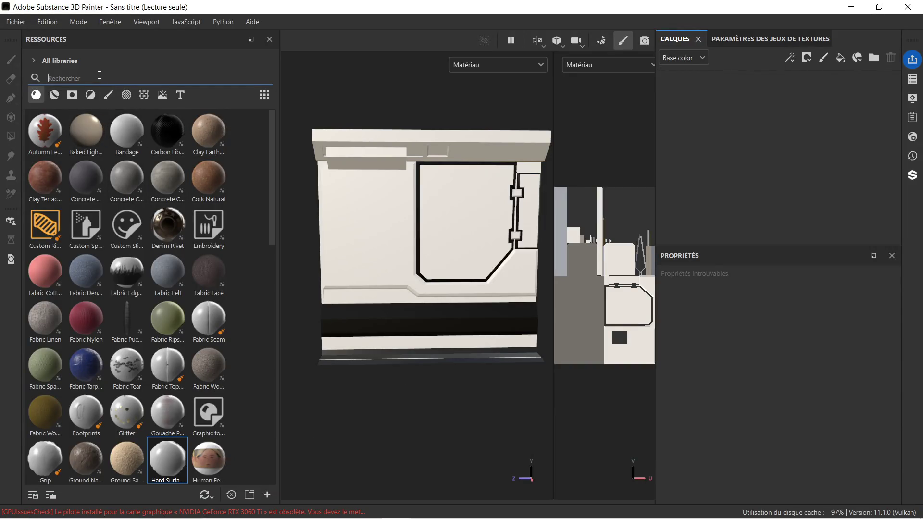
type("hard su")
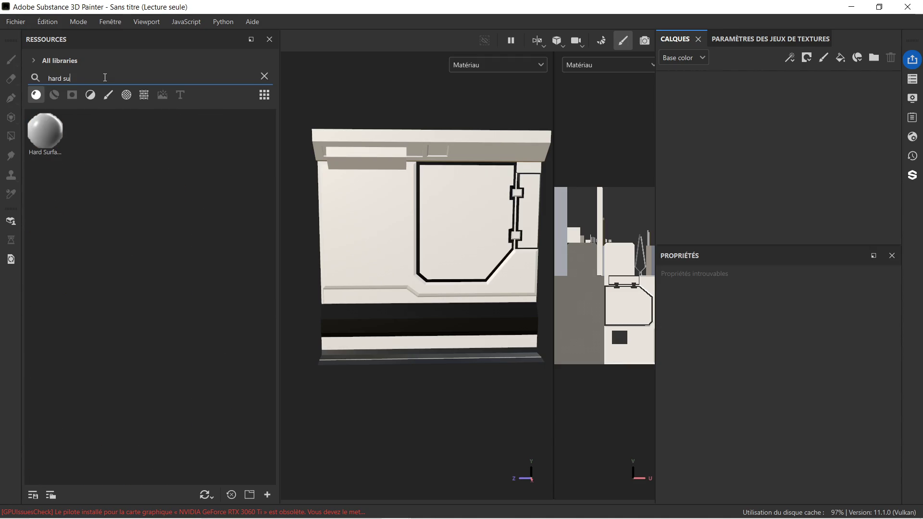
type("rfa")
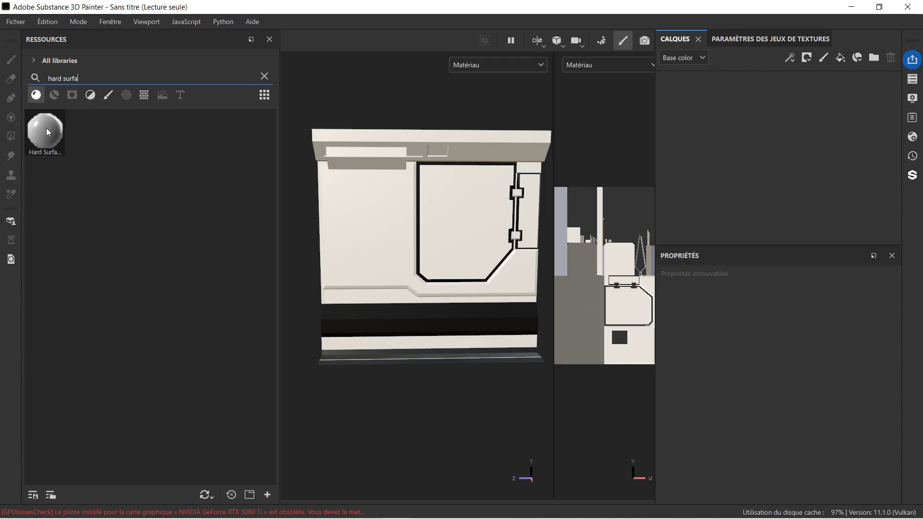
left_click_drag(40, 140, 328, 203)
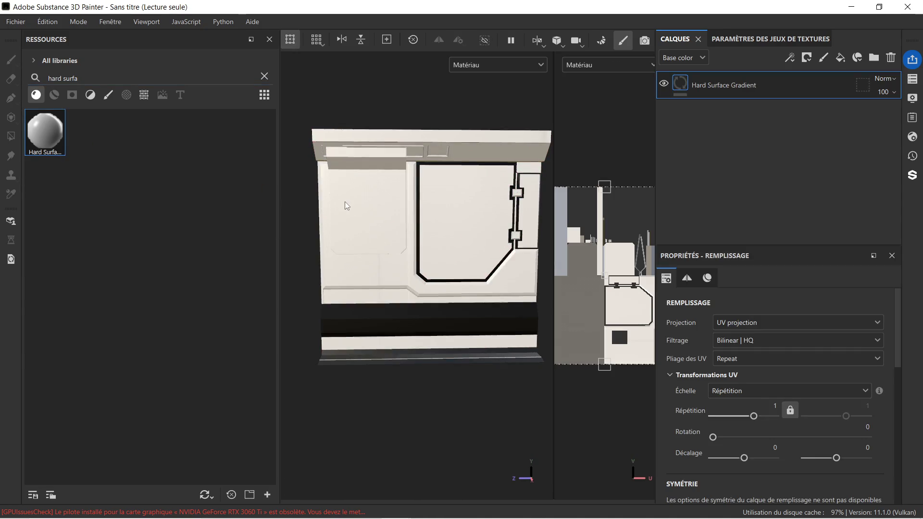
Orbit to a frontal view and enlarge the 3D viewport by narrowing the Resources and 2D panels.
scroll(361, 212, "up", 5)
scroll(373, 225, "down", 3)
mouse_move(364, 245)
left_mouse_down("alt")
mouse_move(469, 238)
mouse_move(351, 247)
left_mouse_up("alt")
scroll(356, 217, "up", 2)
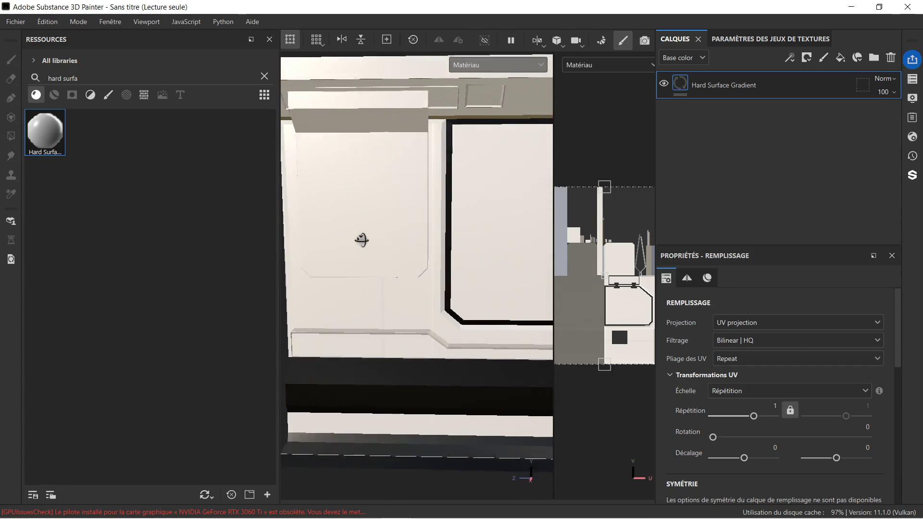
scroll(373, 232, "down", 2)
left_click_drag(438, 240, 426, 237, "alt")
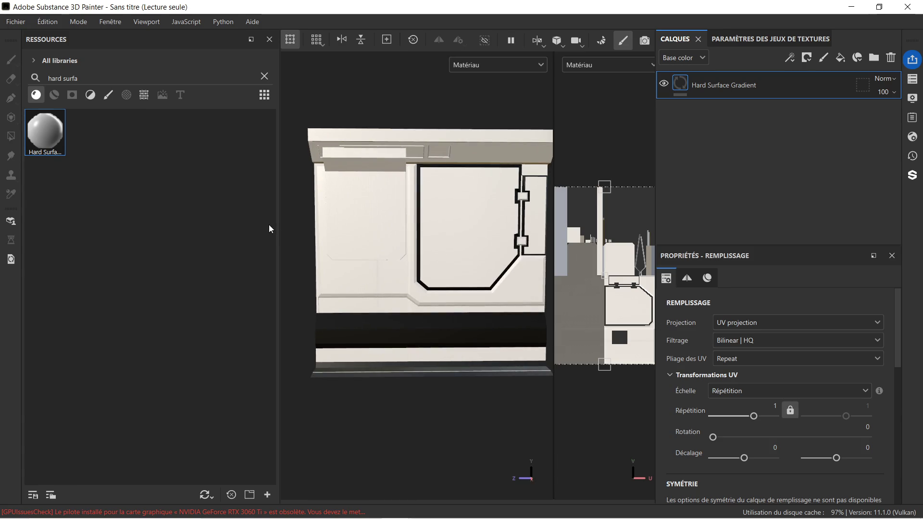
left_click_drag(279, 213, 162, 215)
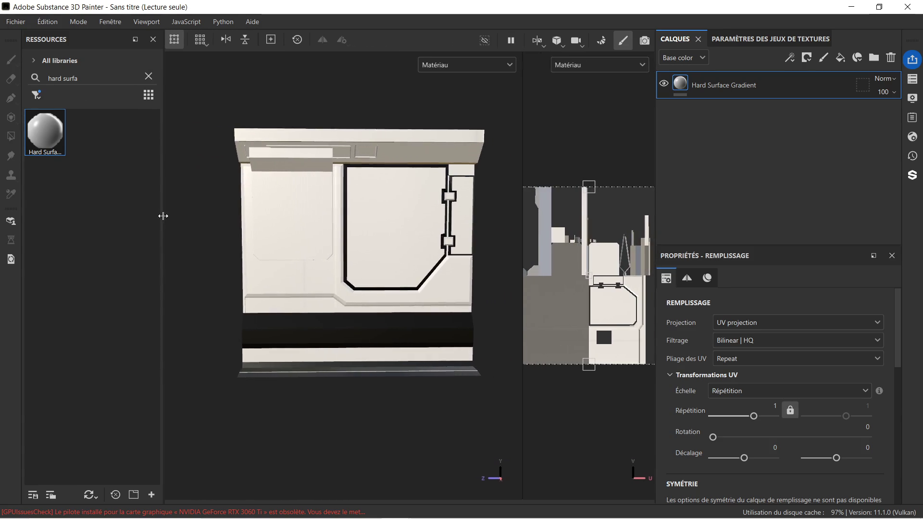
scroll(413, 199, "down", 1)
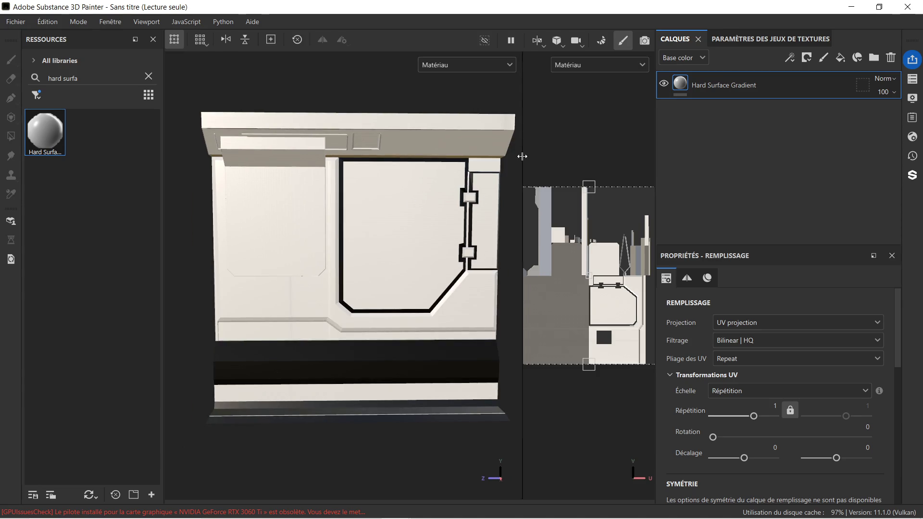
left_click_drag(521, 154, 578, 154)
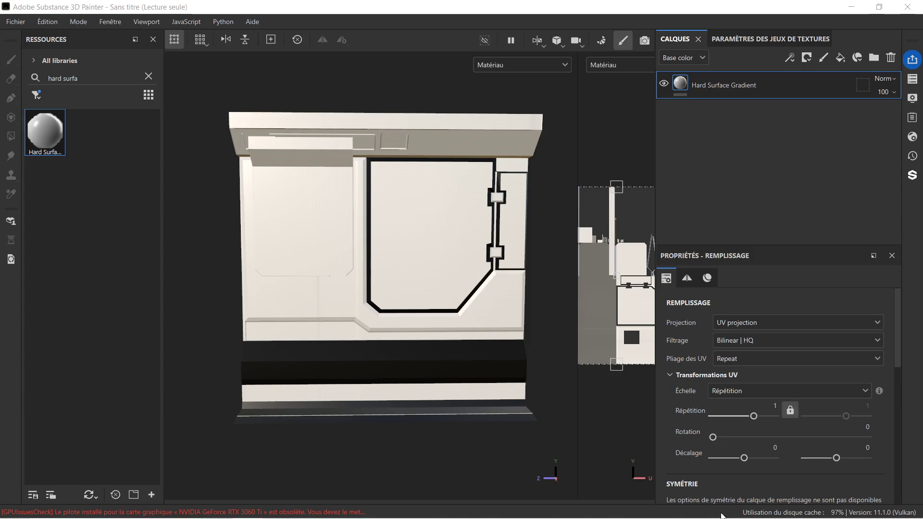
key("super")
left_click(823, 509)
left_click_drag(787, 479, 805, 478)
left_click(453, 131)
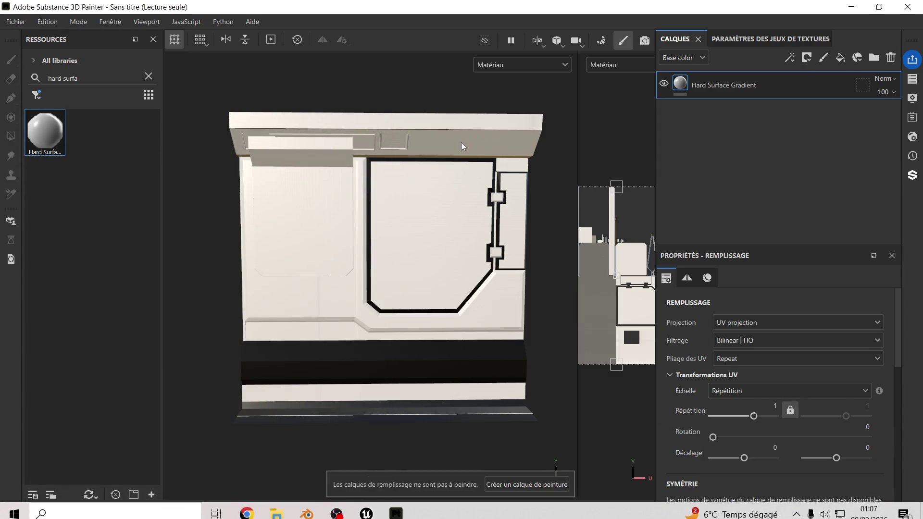
mouse_move(432, 210)
left_mouse_down("alt")
mouse_move(419, 200)
mouse_move(430, 208)
left_mouse_up("alt")
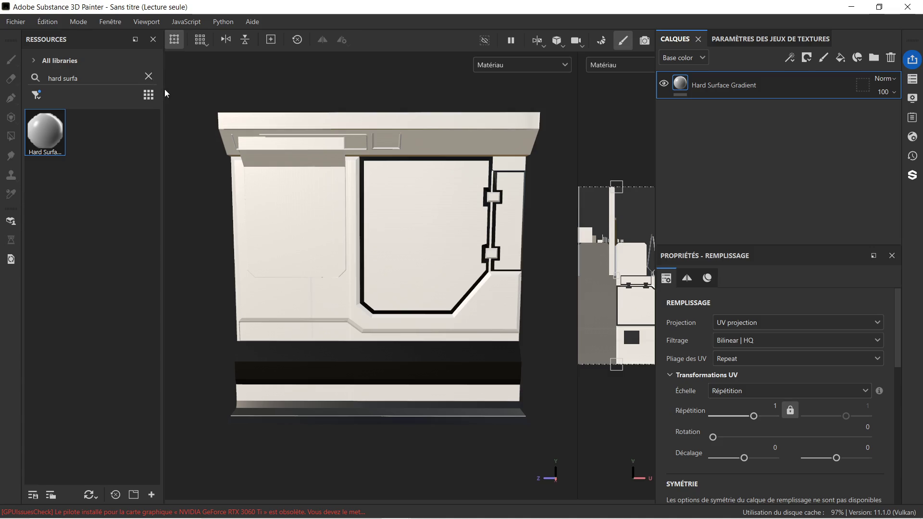
left_click_drag(164, 88, 221, 89)
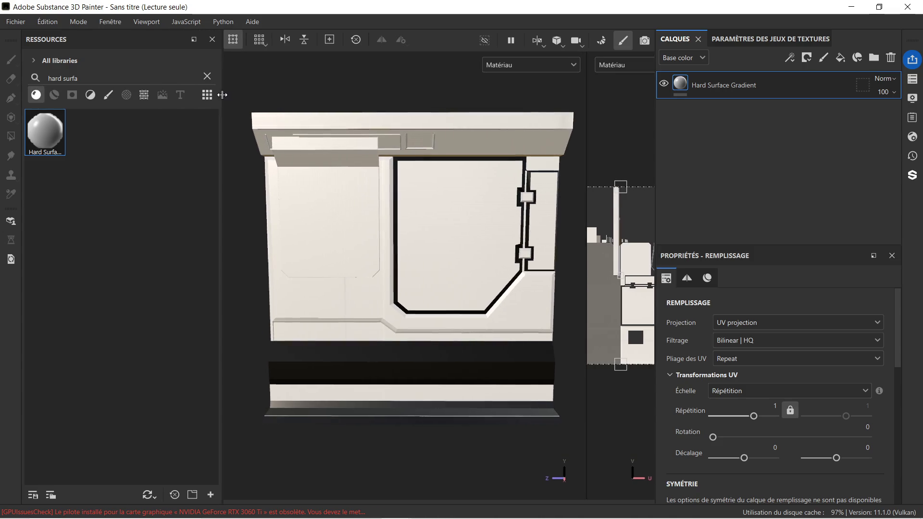
Filter Resources to alphas and add Niche Rectangle Corner Slope Wide as a projected fill layer.
left_click(149, 98)
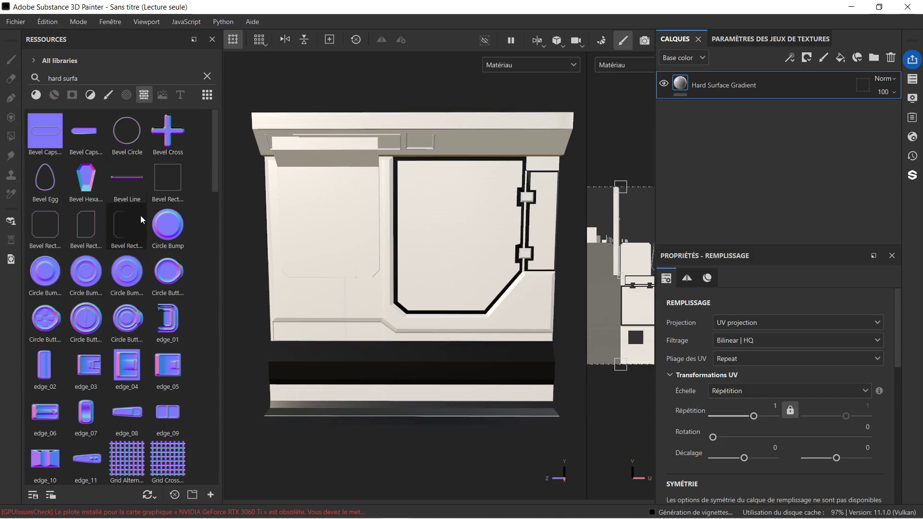
scroll(132, 230, "down", 5)
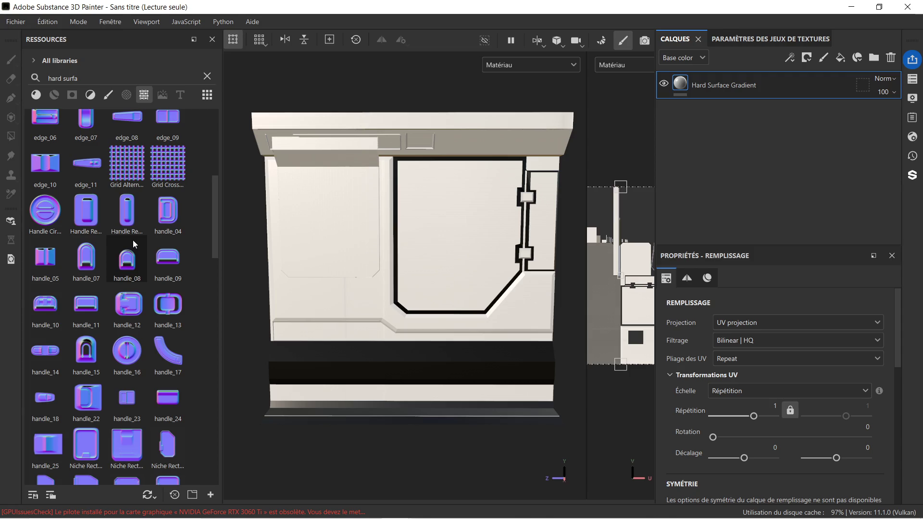
scroll(131, 243, "down", 5)
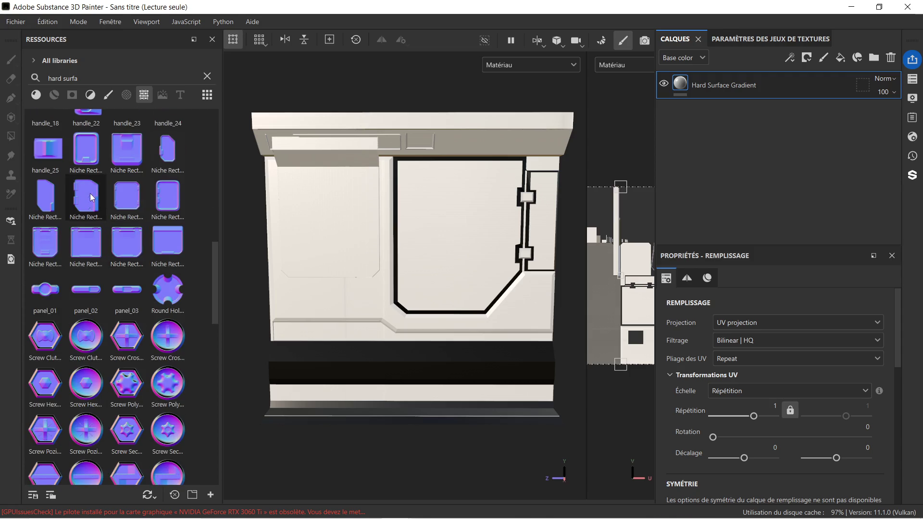
mouse_move(91, 193)
mouse_move(83, 202)
left_mouse_down()
mouse_move(457, 233)
mouse_move(457, 217)
left_mouse_up()
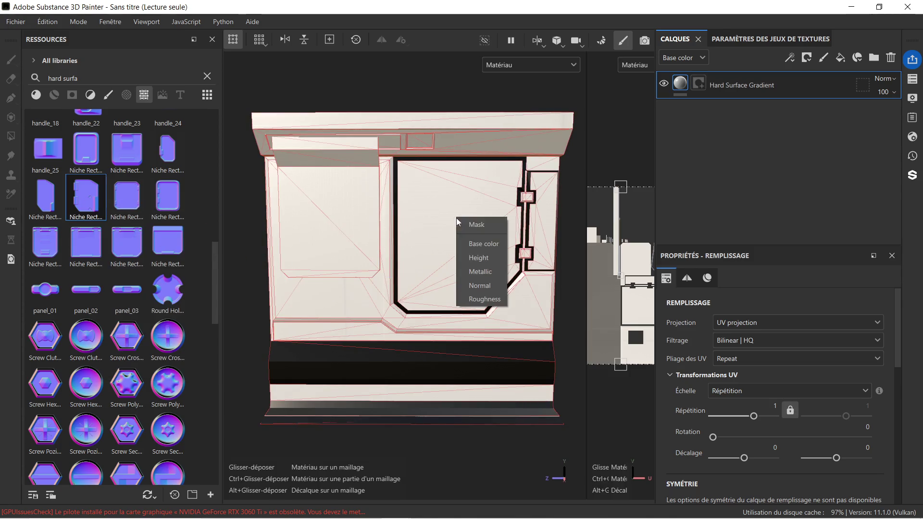
left_click(492, 277)
Scale the projected niche up about 1.7x and move it down on the panel.
scroll(500, 217, "up", 5)
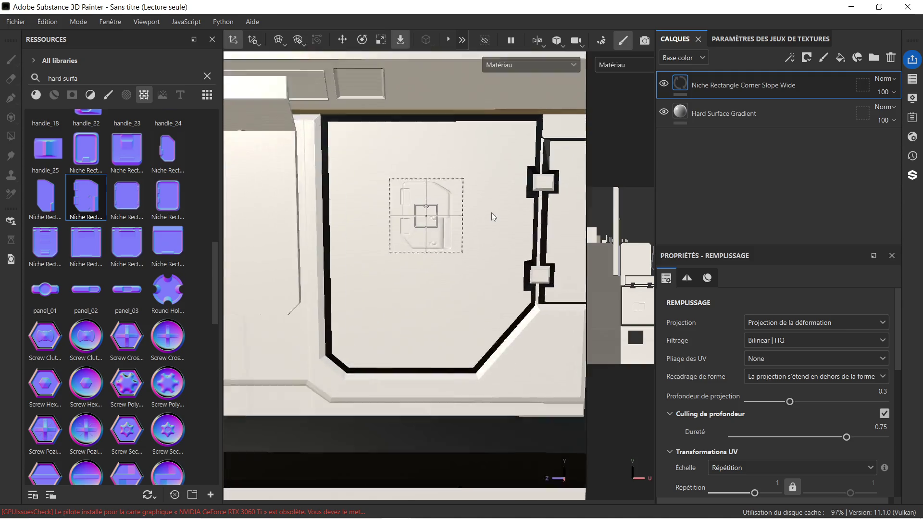
left_click(381, 39)
left_click_drag(411, 216, 735, 10)
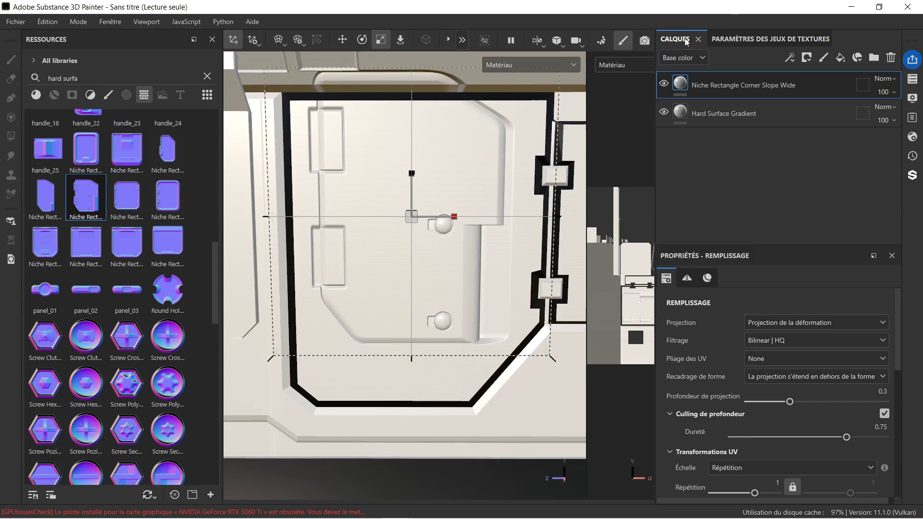
scroll(499, 111, "down", 2)
left_click(346, 39)
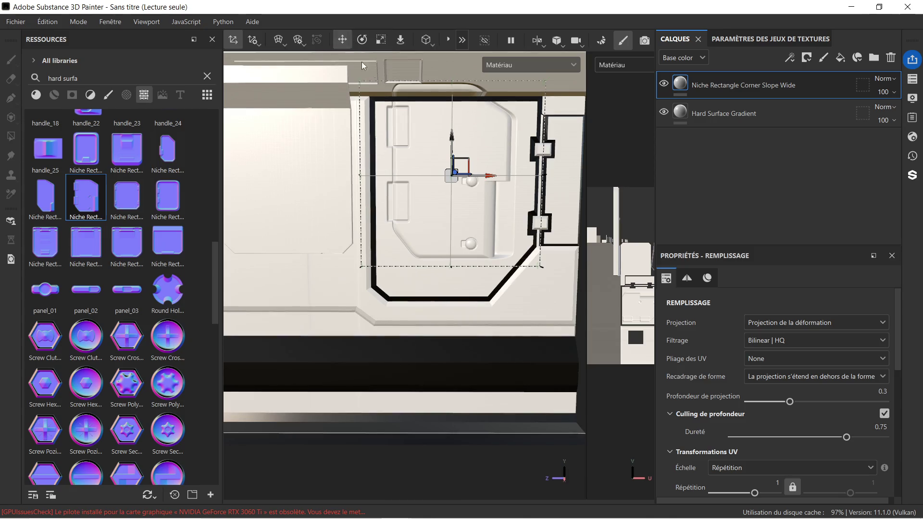
left_click_drag(454, 138, 457, 157)
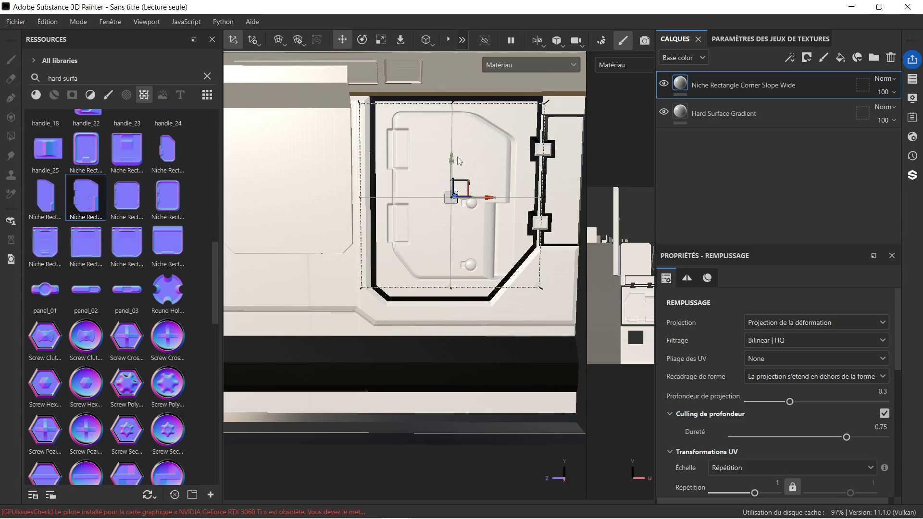
scroll(487, 223, "down", 2)
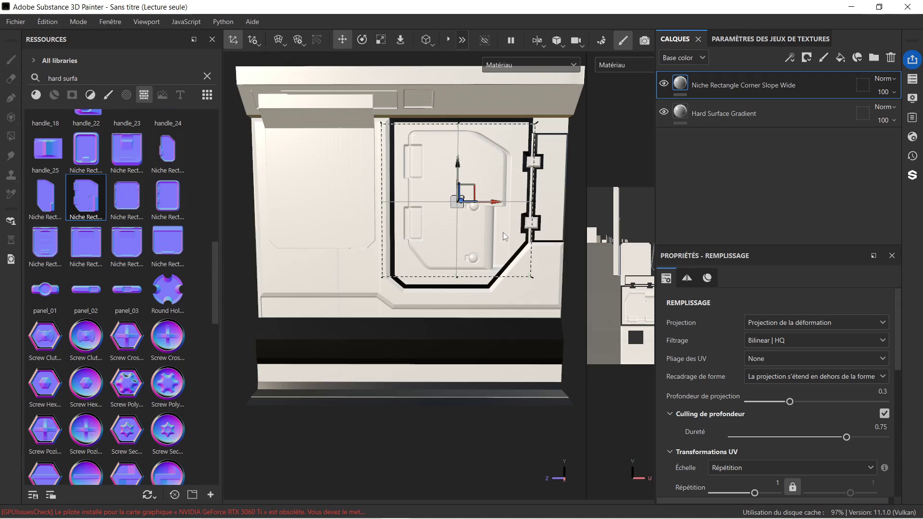
middle_click_drag(503, 233, 480, 239)
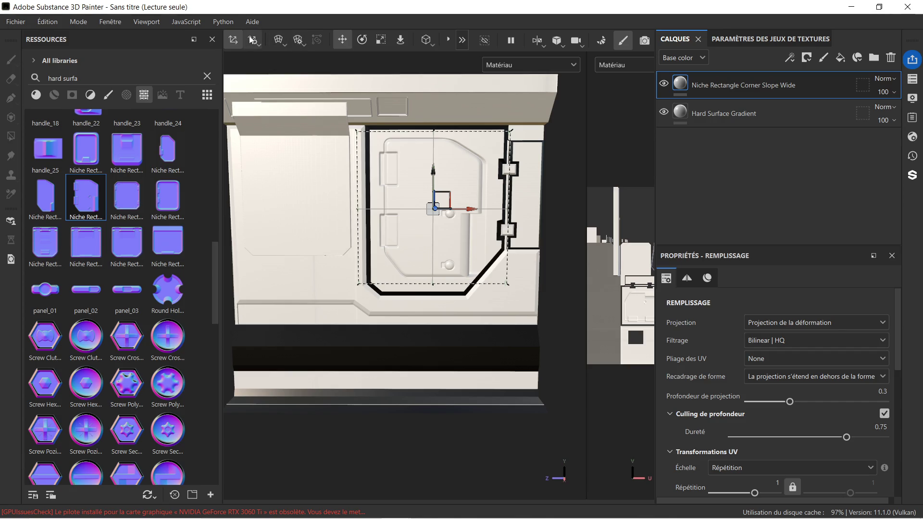
Rotate the projected niche counter-clockwise to fit the right recessed panel.
left_click(427, 46)
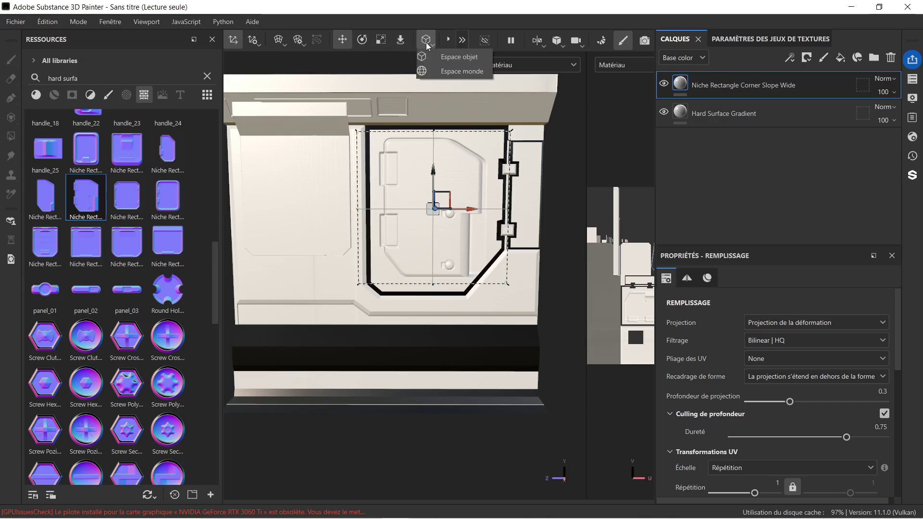
left_click(408, 44)
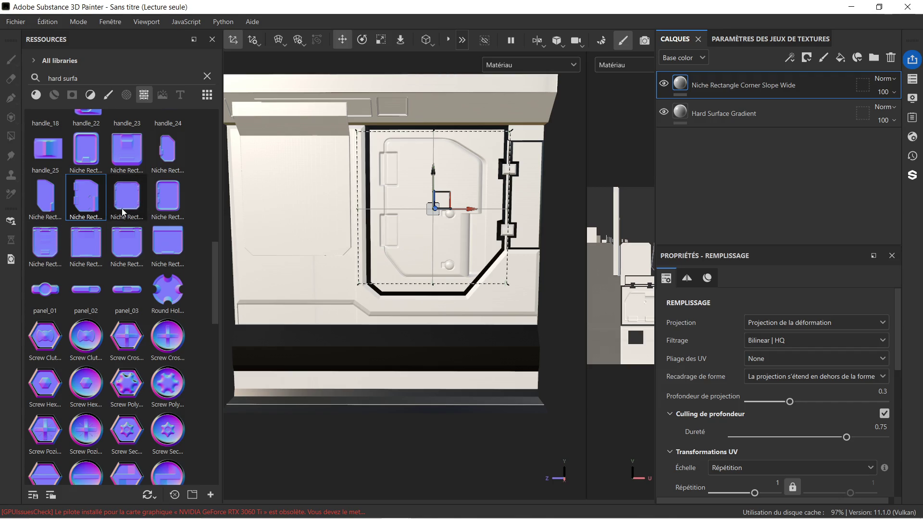
scroll(471, 233, "up", 3)
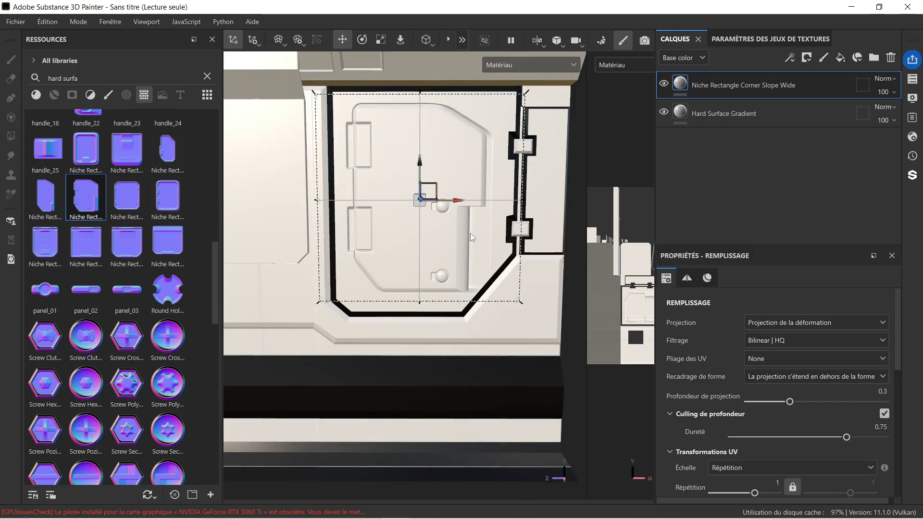
scroll(469, 232, "down", 2)
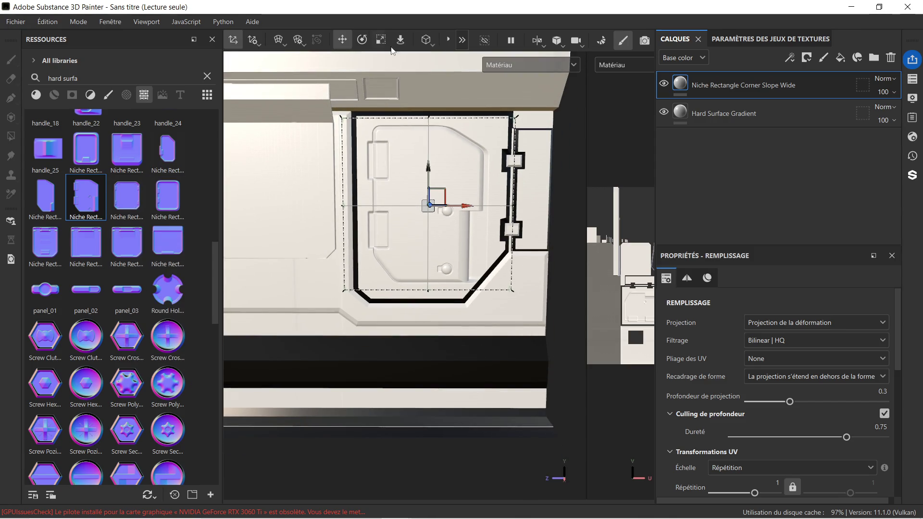
left_click(363, 40)
mouse_move(457, 246)
left_mouse_down()
mouse_move(478, 243)
mouse_move(584, 282)
mouse_move(553, 270)
left_mouse_up()
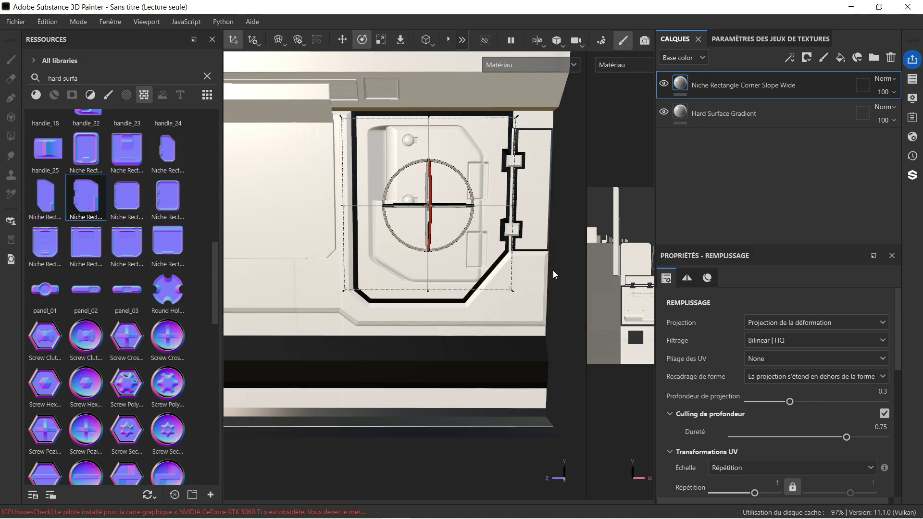
scroll(535, 262, "down", 5)
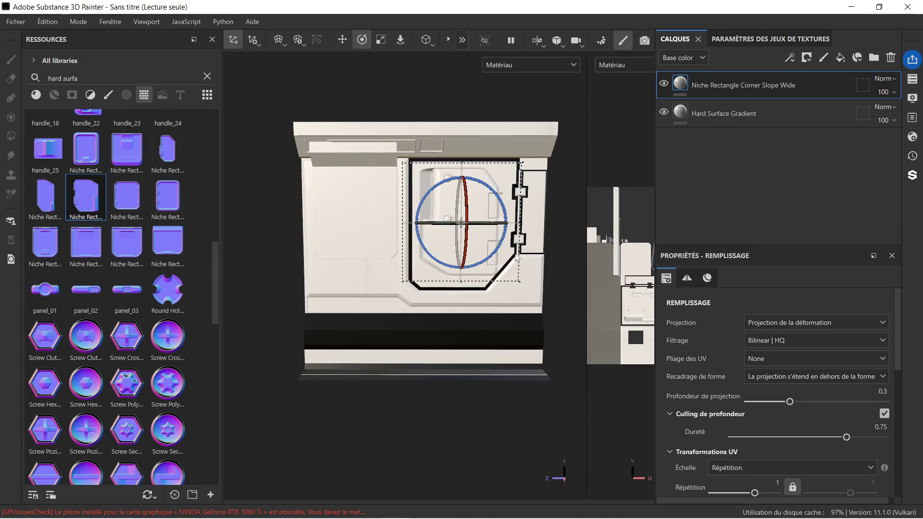
scroll(513, 260, "up", 3)
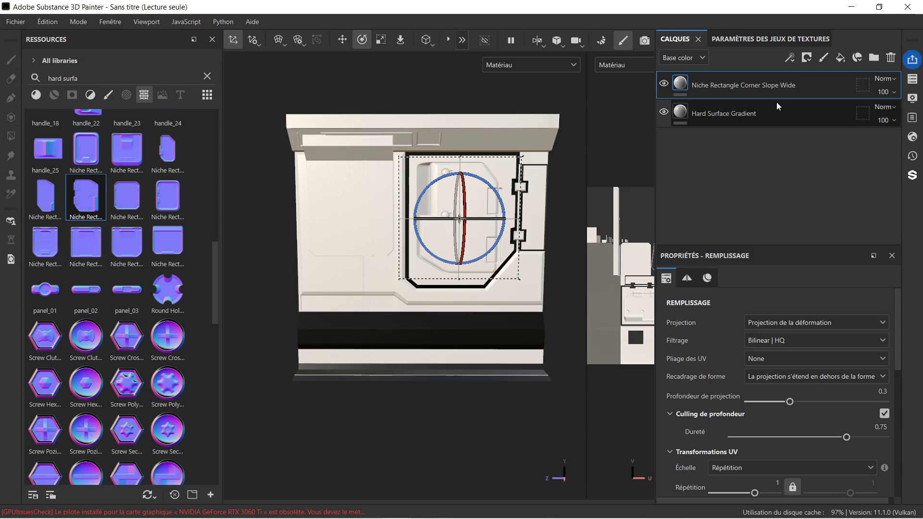
left_click(777, 110)
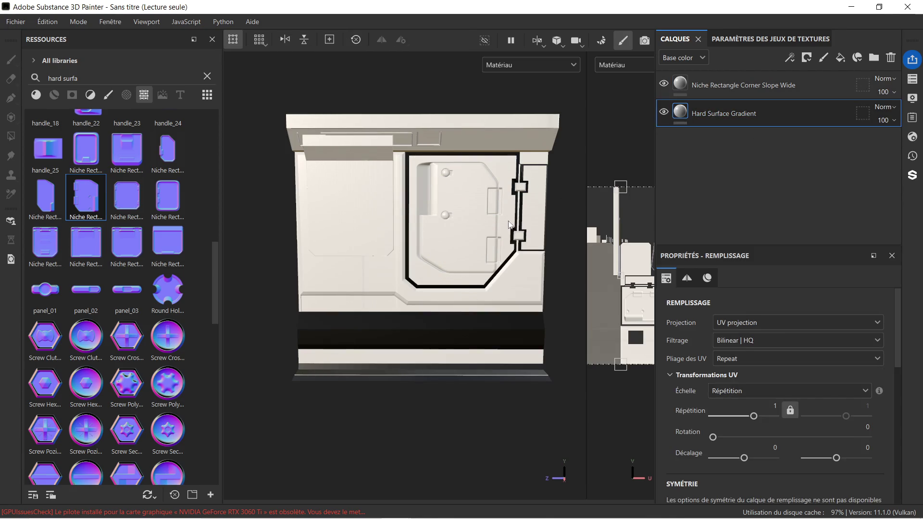
Delete the existing niche layer.
scroll(501, 212, "up", 4)
scroll(459, 187, "down", 2)
left_click(768, 86)
key("Delete")
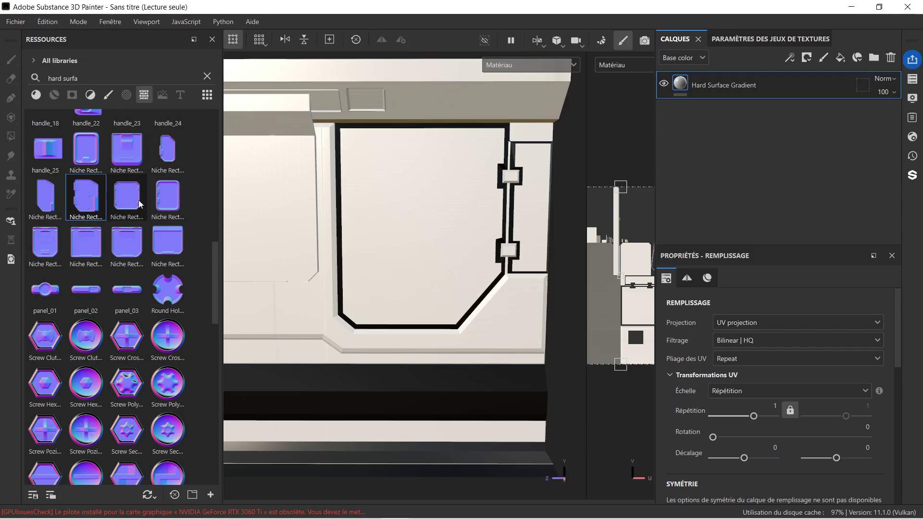
Stamp Niche Rectangle Corner Slope, enlarge it and stretch it vertically, then drag in Screw Torx Hexagon.
mouse_move(45, 197)
left_mouse_down()
mouse_move(218, 206)
mouse_move(384, 187)
left_mouse_up()
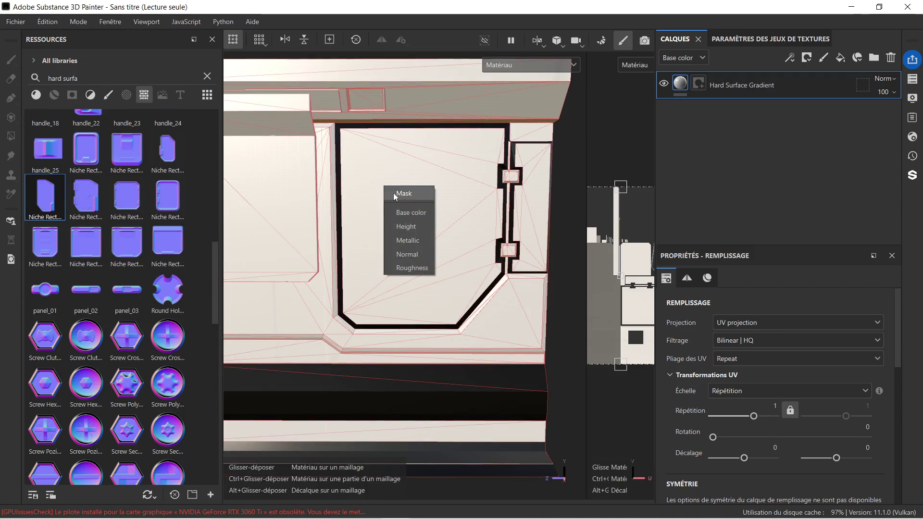
left_click(421, 251)
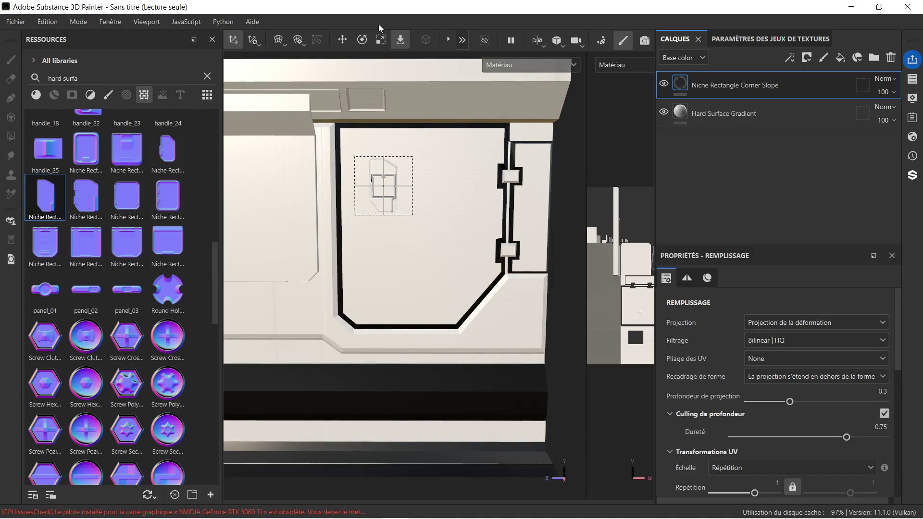
left_click(381, 40)
left_click_drag(383, 185, 499, 115)
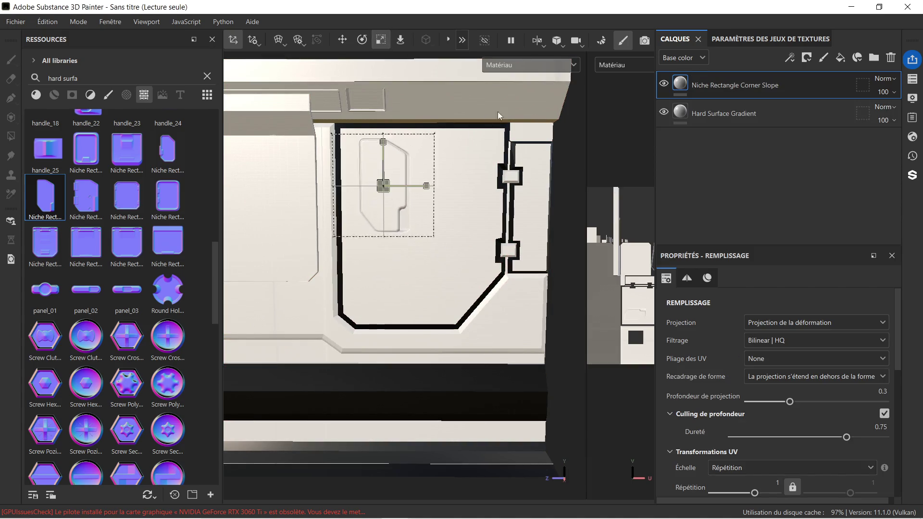
mouse_move(383, 142)
left_mouse_down()
mouse_move(394, 99)
mouse_move(391, 114)
mouse_move(376, 79)
left_mouse_up()
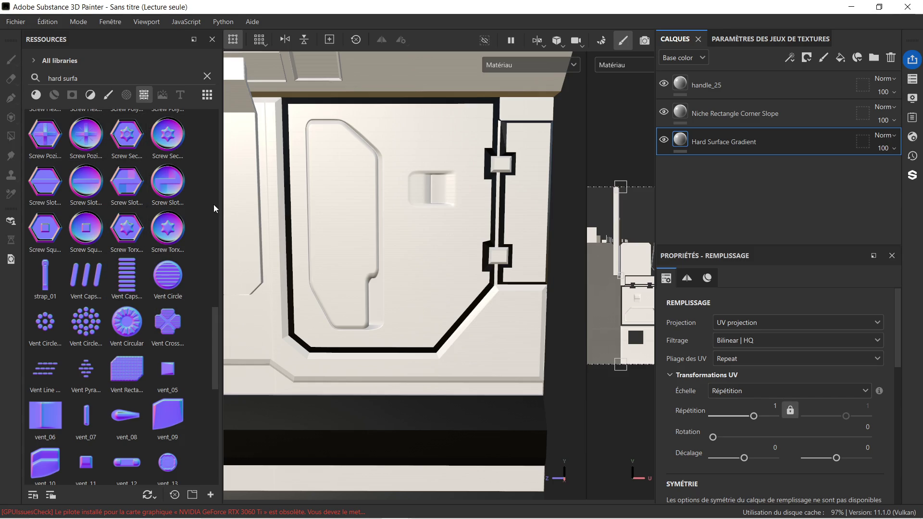
mouse_move(129, 233)
left_mouse_down()
mouse_move(516, 133)
mouse_move(528, 143)
left_mouse_up()
Stamp the Torx hexagon screw as Normal relief and shrink it.
left_click(560, 207)
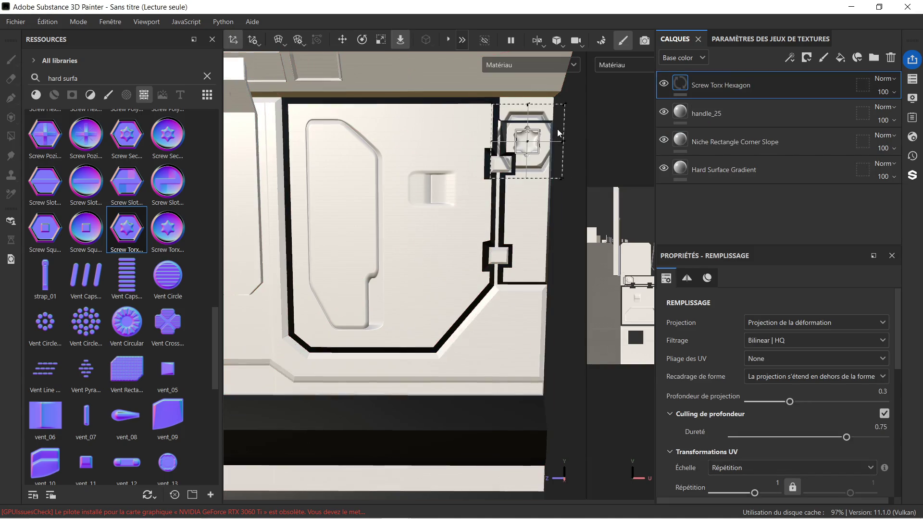
scroll(558, 130, "up", 4)
mouse_move(559, 150)
middle_mouse_down()
mouse_move(447, 241)
mouse_move(428, 201)
middle_mouse_up()
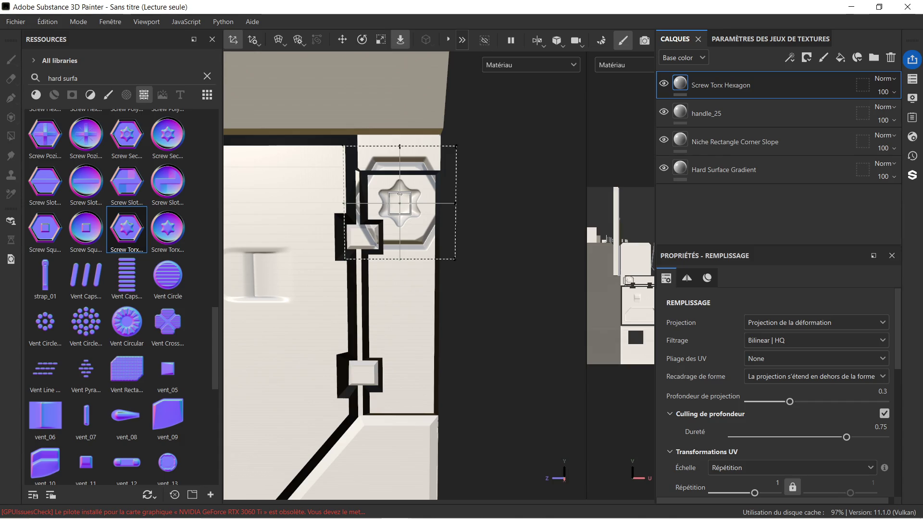
left_click(381, 40)
mouse_move(399, 203)
left_mouse_down()
mouse_move(346, 225)
mouse_move(287, 223)
left_mouse_up()
scroll(437, 192, "up", 5)
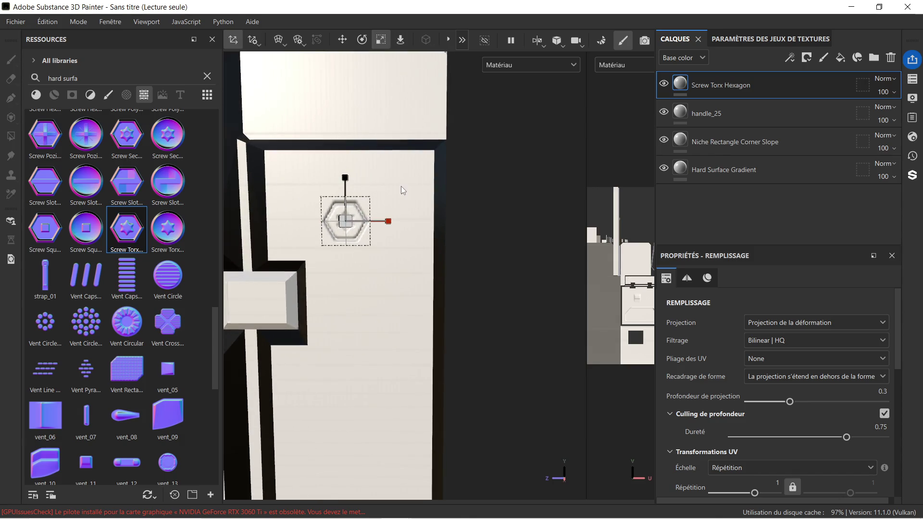
middle_click_drag(402, 190, 455, 191)
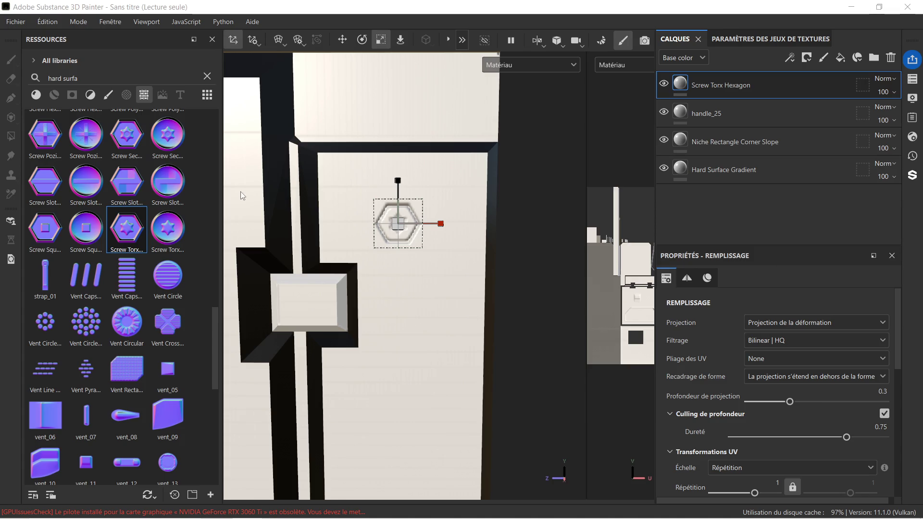
Move the hexagon screw up and left toward the strip's top-left corner.
left_click(349, 43)
left_click_drag(406, 195, 406, 156)
left_click_drag(435, 188, 384, 191)
scroll(411, 190, "down", 5)
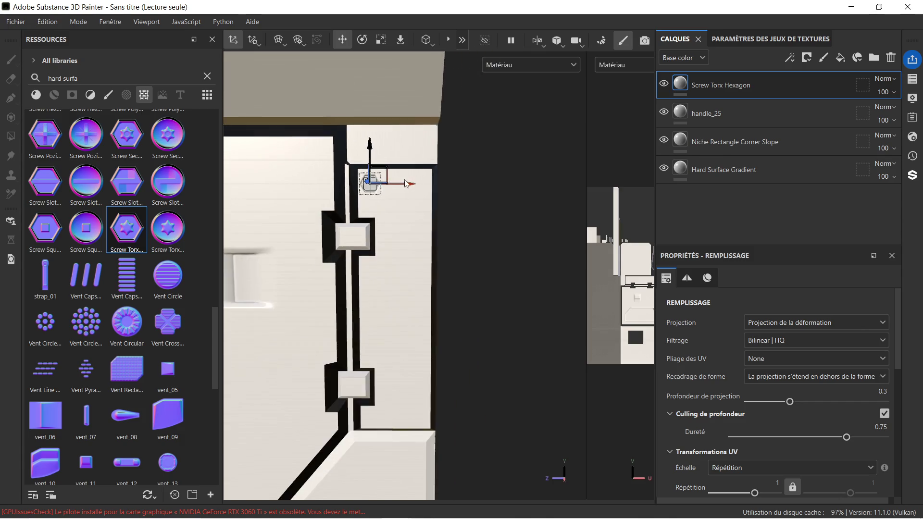
scroll(410, 192, "down", 2)
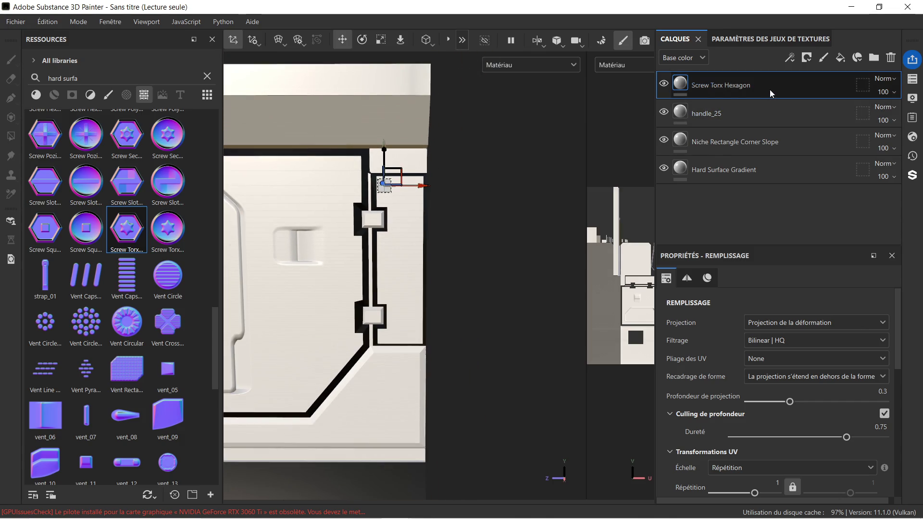
scroll(424, 164, "up", 3)
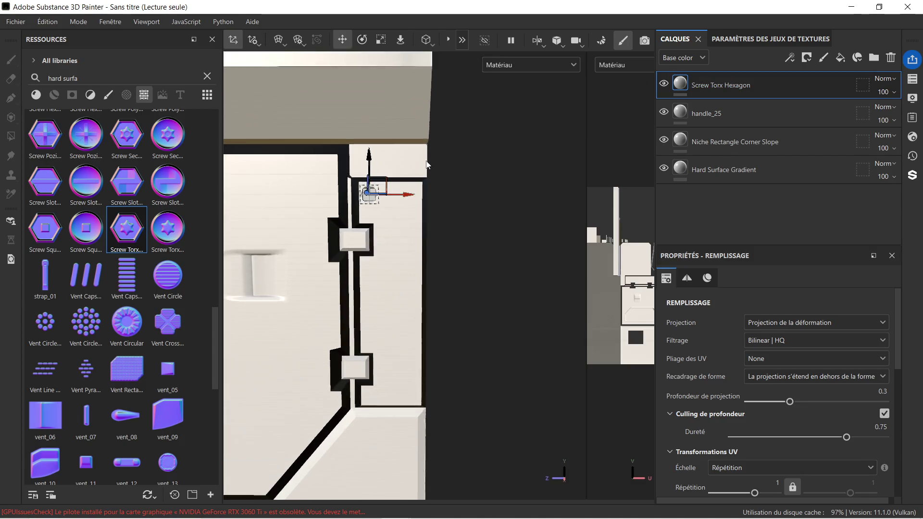
Shrink the screw to about half size, nudge it up, then delete the Screw Torx Hexagon layer.
left_click(375, 40)
scroll(335, 236, "up", 3)
left_click_drag(335, 235, 270, 273)
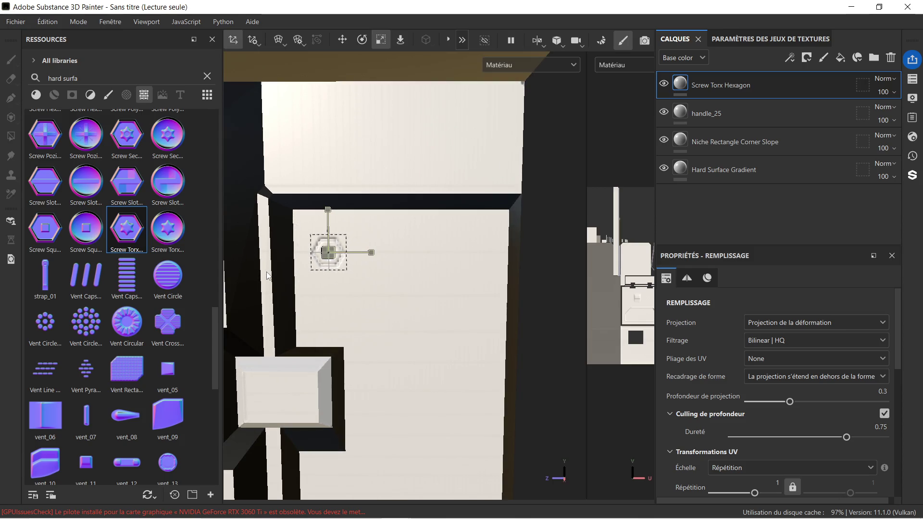
left_click(334, 44)
left_click_drag(328, 223, 330, 206)
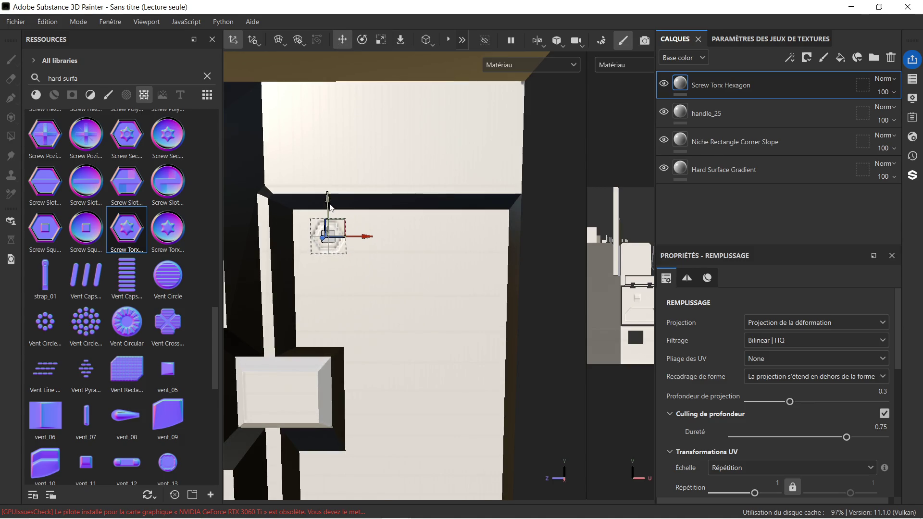
key("Delete")
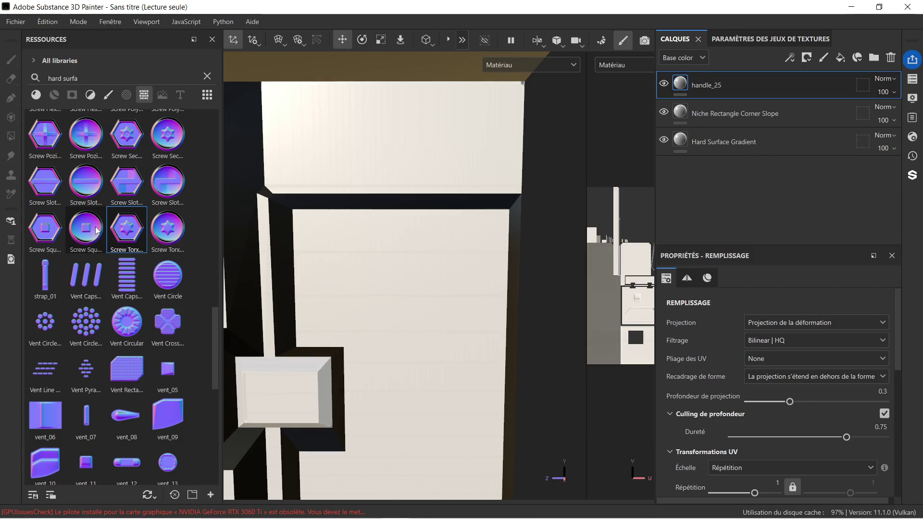
Stamp a Screw Square Round onto the panel and shrink it to a small square.
mouse_move(89, 228)
left_mouse_down()
mouse_move(294, 251)
mouse_move(329, 241)
left_mouse_up()
left_click_drag(350, 280, 351, 301)
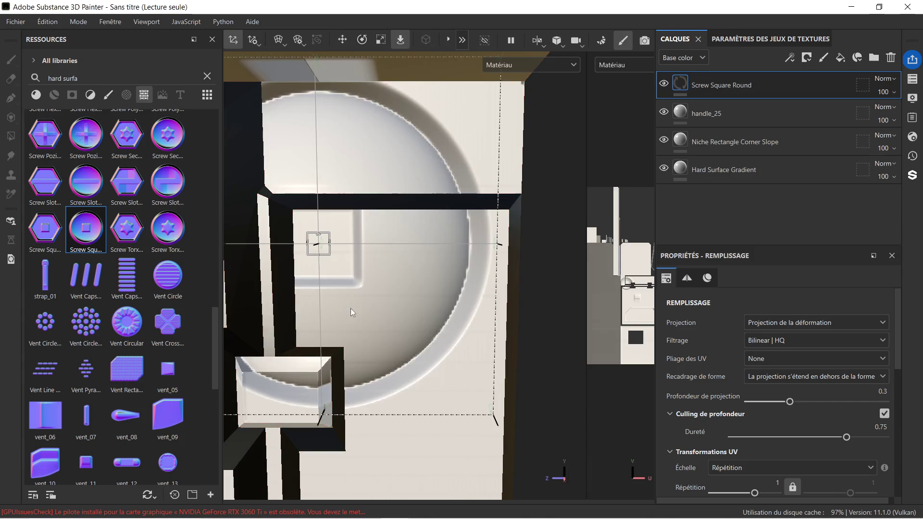
left_click(380, 41)
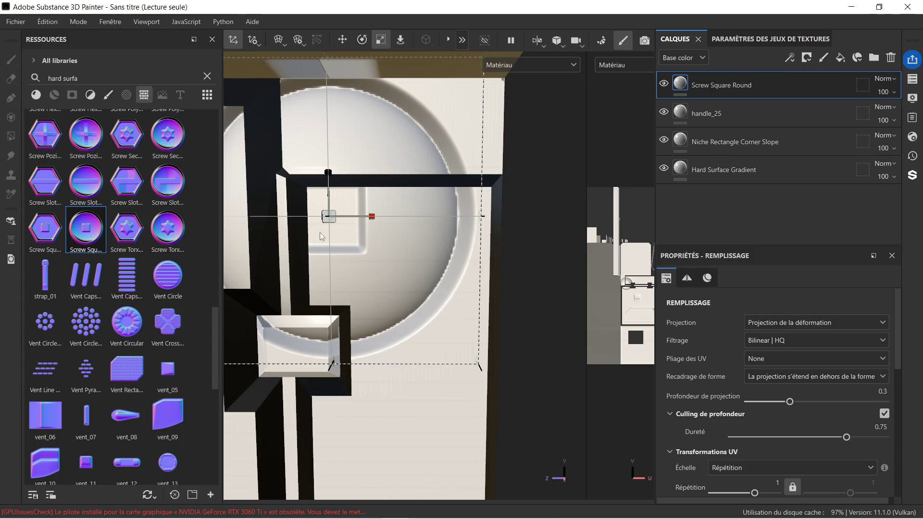
left_click_drag(328, 217, 240, 247)
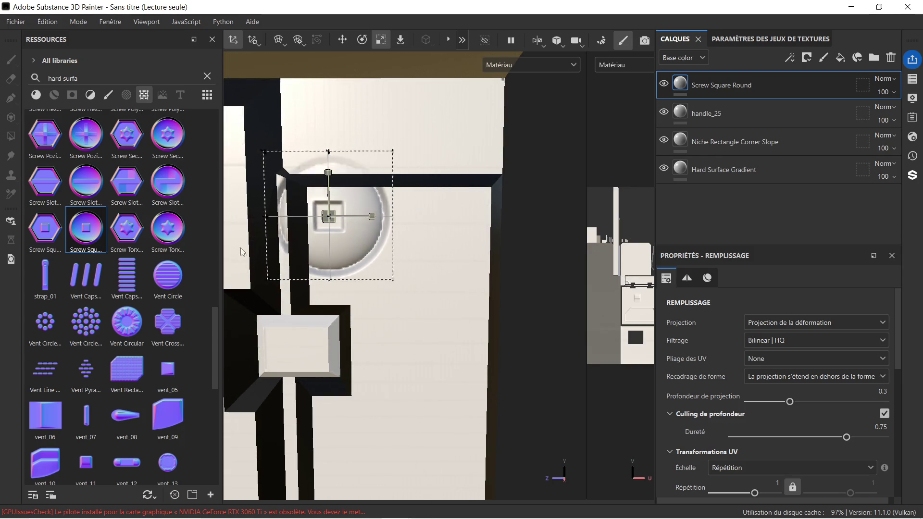
mouse_move(259, 290)
left_mouse_down()
mouse_move(240, 224)
mouse_move(192, 155)
left_mouse_up()
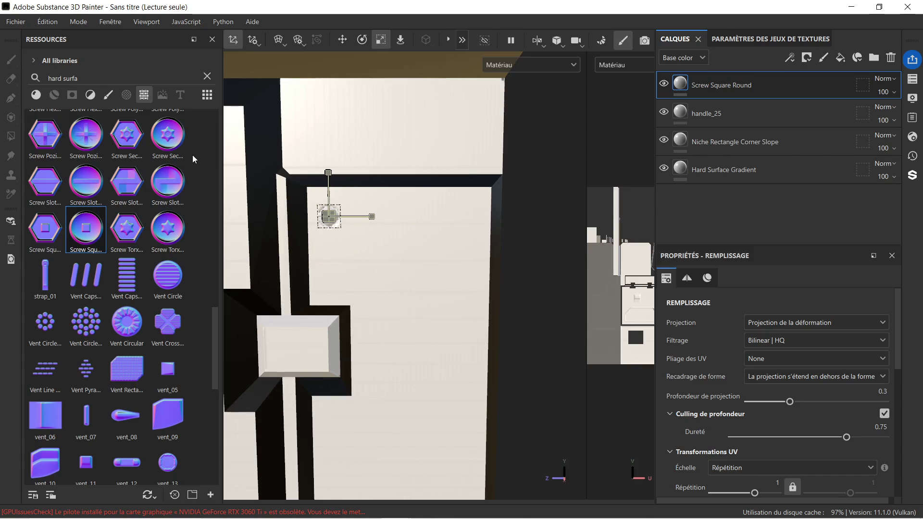
left_click(343, 40)
scroll(330, 204, "up", 2)
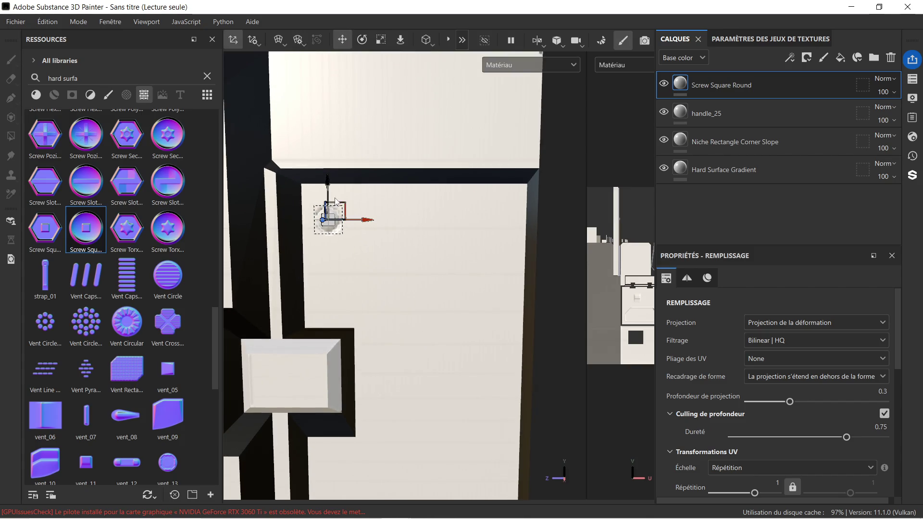
scroll(443, 185, "down", 1)
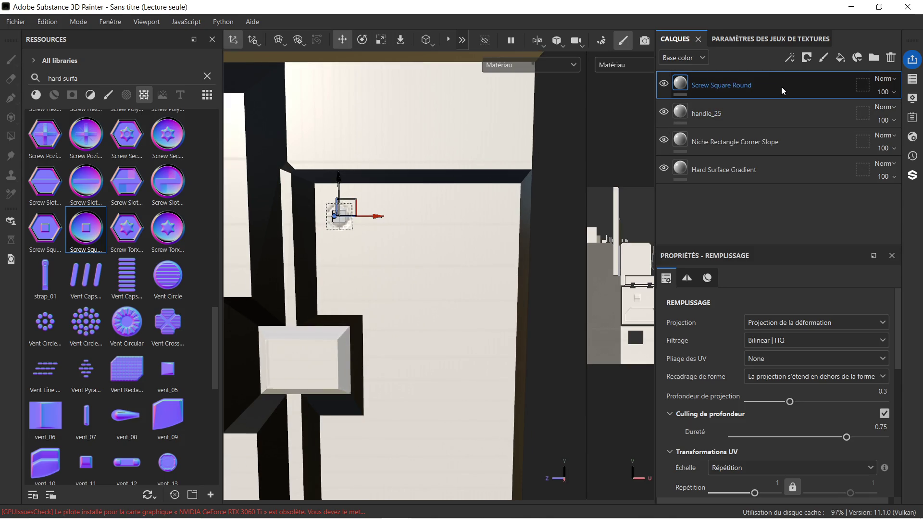
Duplicate the screw into the right corner and move another copy down to the bottom corner.
key("ctrl+d")
left_click_drag(374, 216, 527, 222)
scroll(436, 254, "down", 8)
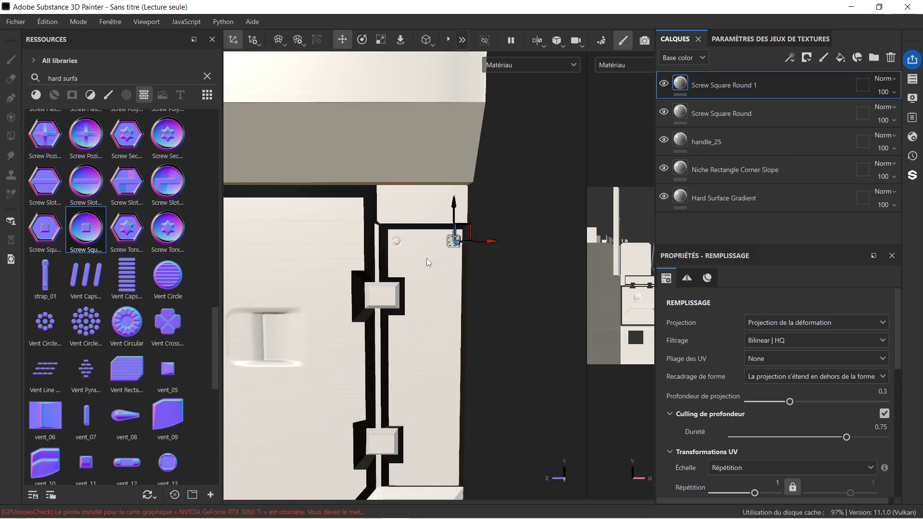
mouse_move(424, 404)
middle_mouse_down()
mouse_move(414, 303)
mouse_move(415, 321)
middle_mouse_up()
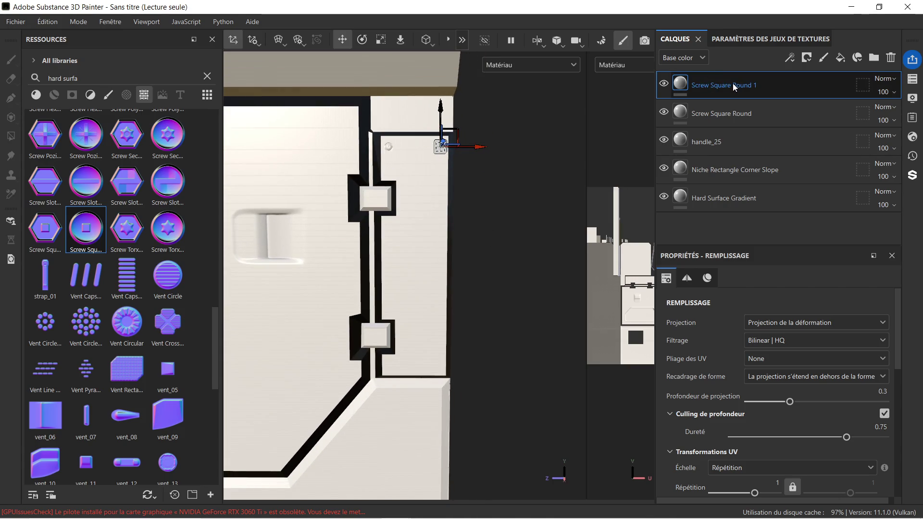
key("ctrl+d")
left_click_drag(440, 107, 444, 329)
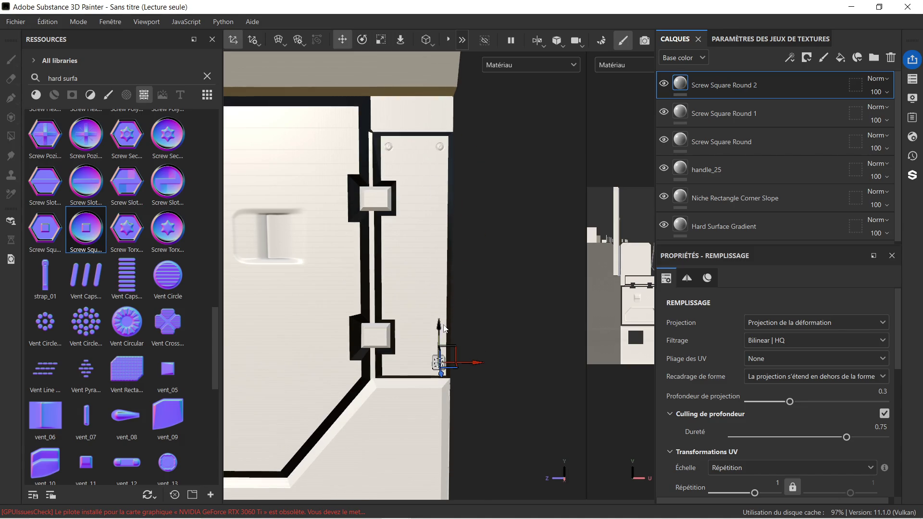
scroll(466, 360, "up", 5)
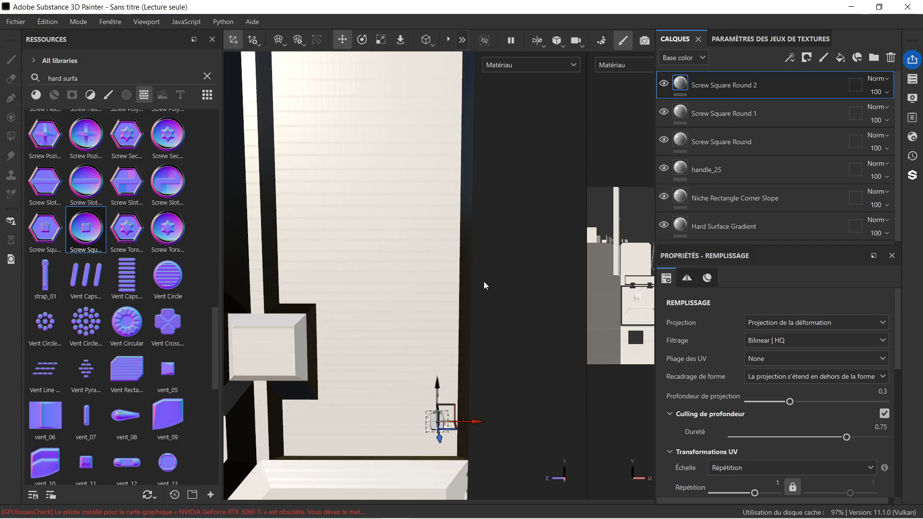
mouse_move(486, 373)
middle_mouse_down("alt")
mouse_move(480, 146)
mouse_move(484, 189)
middle_mouse_up("alt")
scroll(482, 141, "up", 2)
scroll(482, 135, "down", 2)
mouse_move(442, 187)
left_mouse_down()
mouse_move(443, 203)
mouse_move(497, 192)
left_mouse_up()
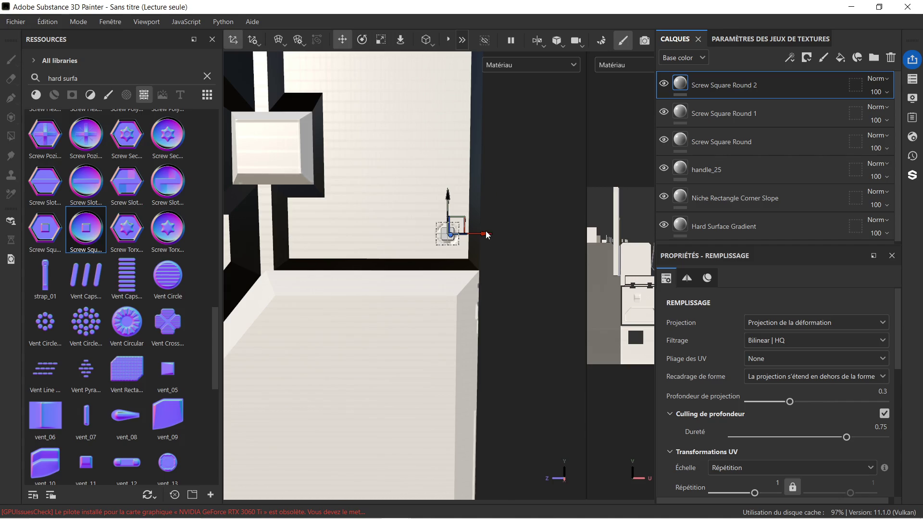
Duplicate the screw into the bottom-left corner.
key("ctrl+d")
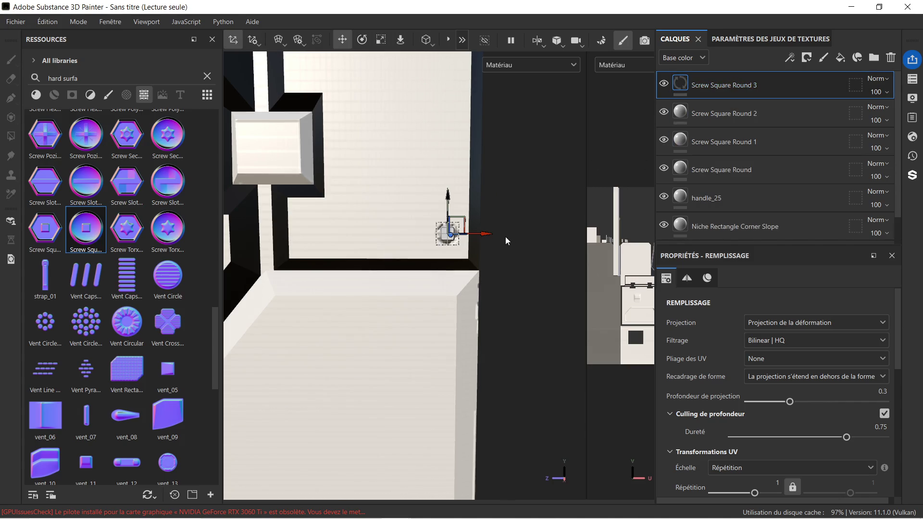
left_click_drag(488, 235, 350, 242)
scroll(399, 171, "down", 3)
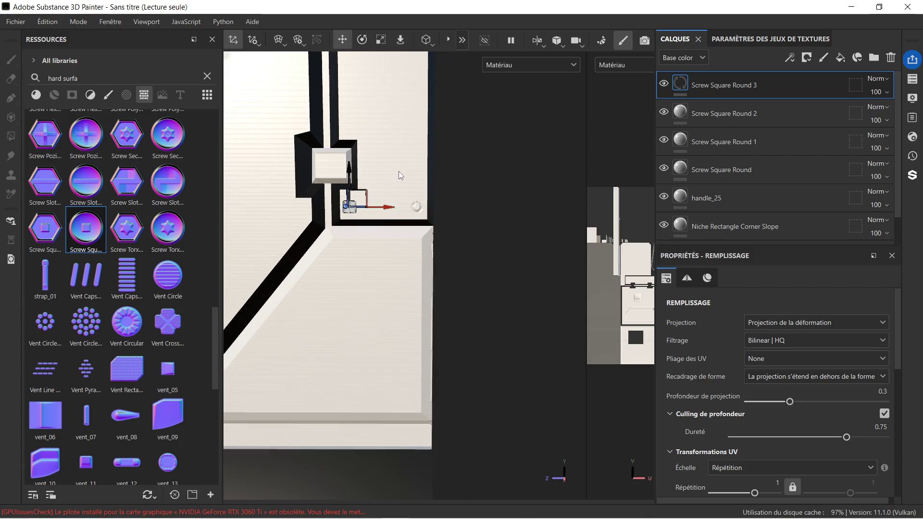
mouse_move(414, 177)
middle_mouse_down()
mouse_move(461, 365)
mouse_move(465, 342)
middle_mouse_up()
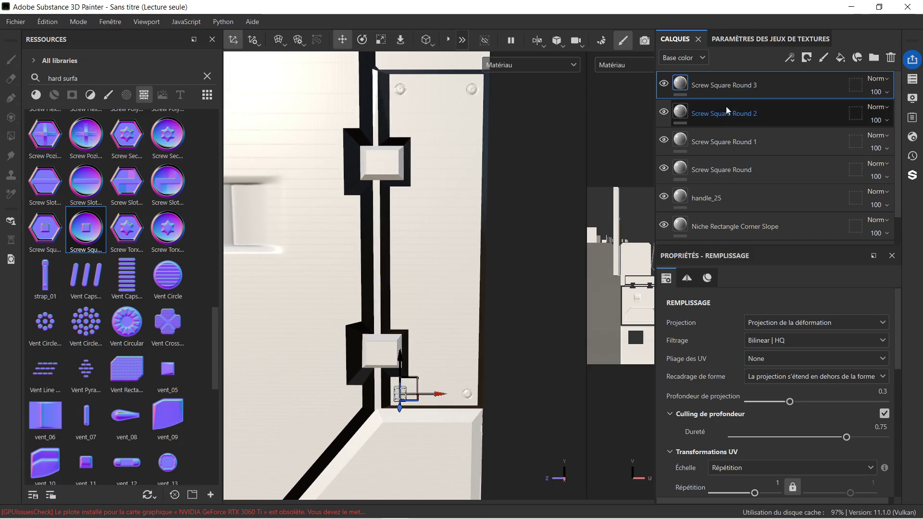
Add another screw copy and fine-tune its position on the narrow right panel.
key("ctrl+d")
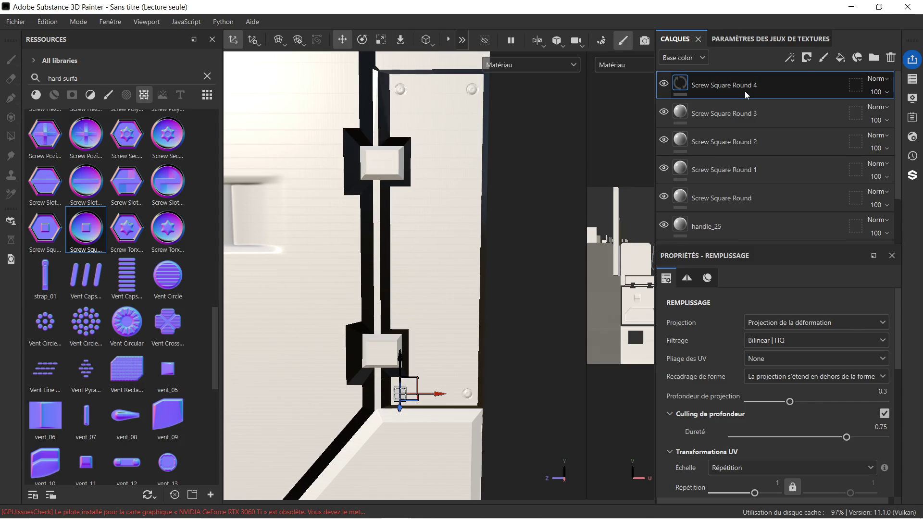
left_click_drag(391, 356, 429, 74)
scroll(415, 132, "up", 5)
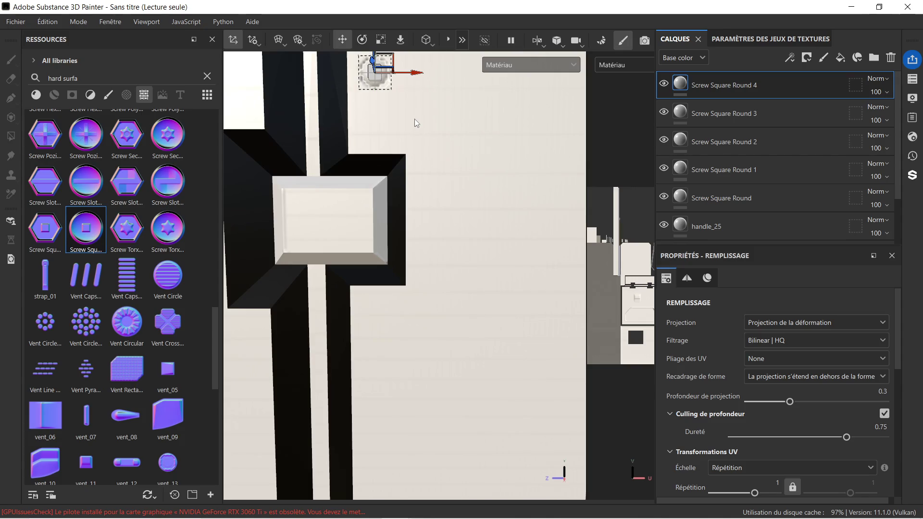
scroll(397, 192, "up", 2)
left_click_drag(387, 236, 397, 162)
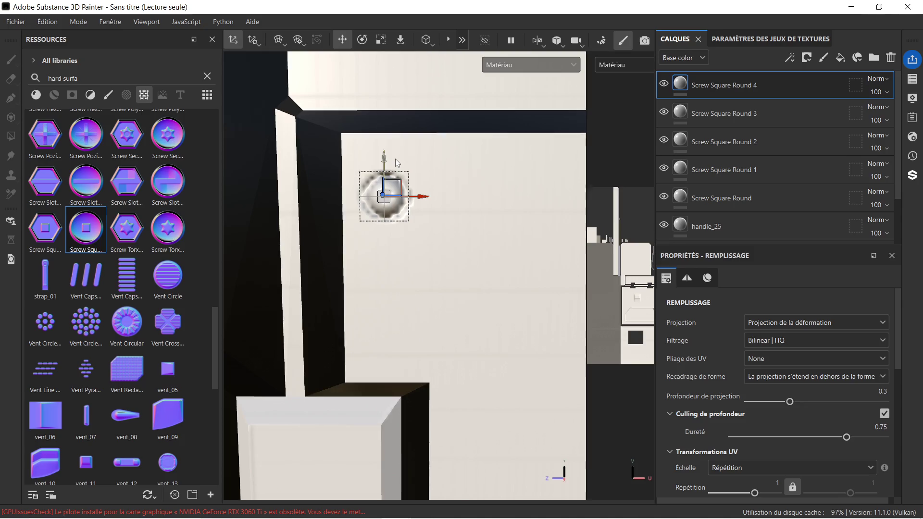
left_click_drag(423, 197, 425, 198)
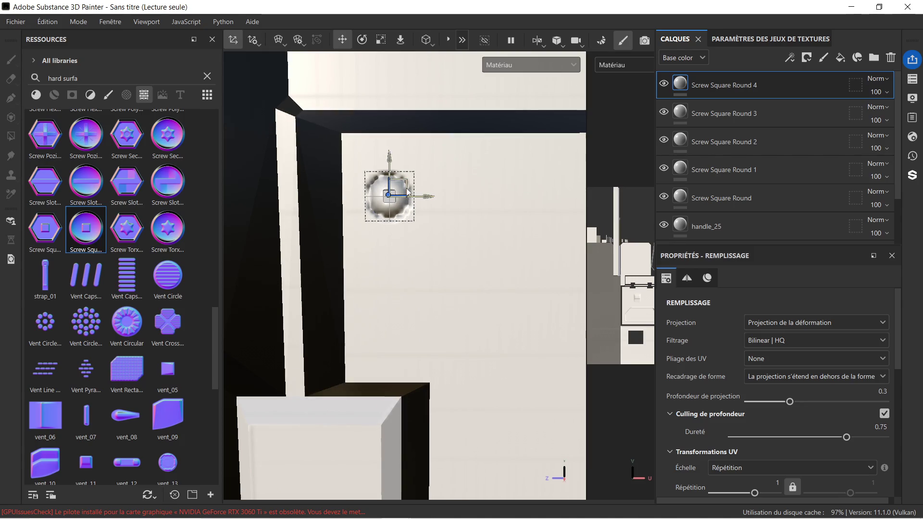
scroll(423, 235, "down", 5)
scroll(442, 172, "up", 3)
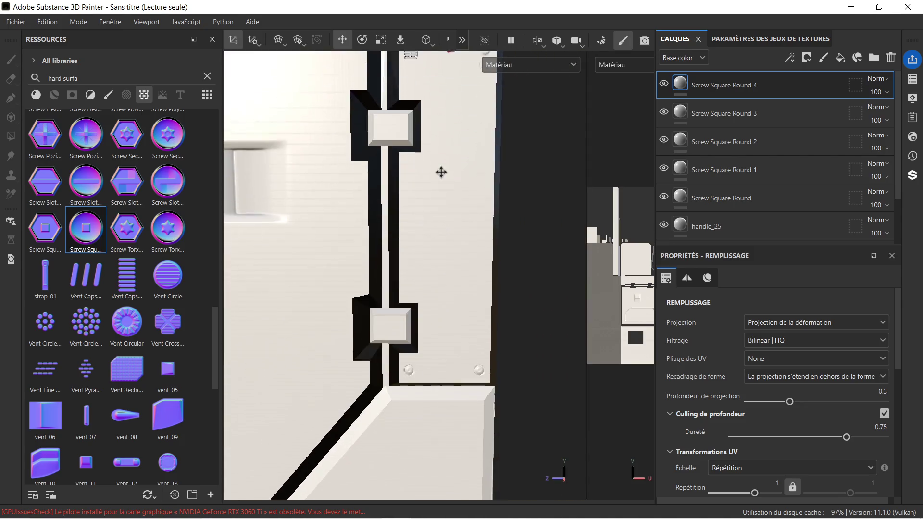
scroll(441, 172, "down", 2)
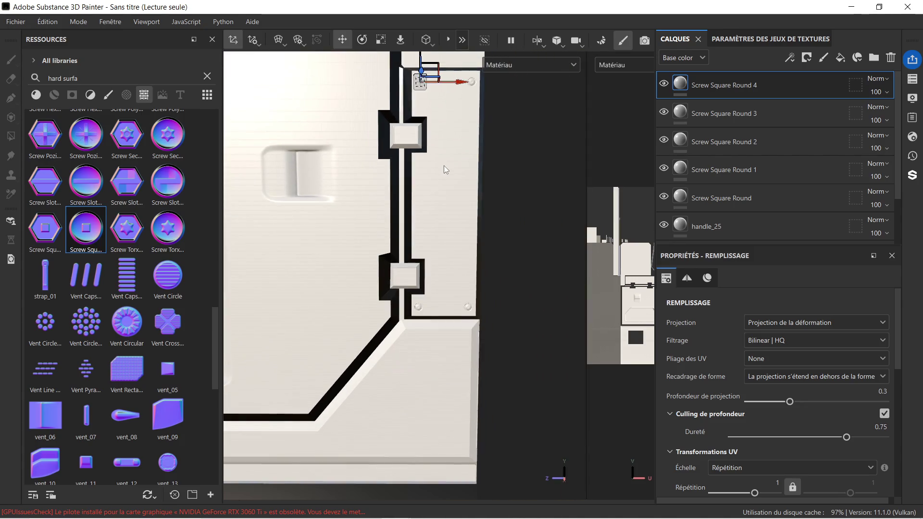
left_click_drag(418, 66, 426, 212)
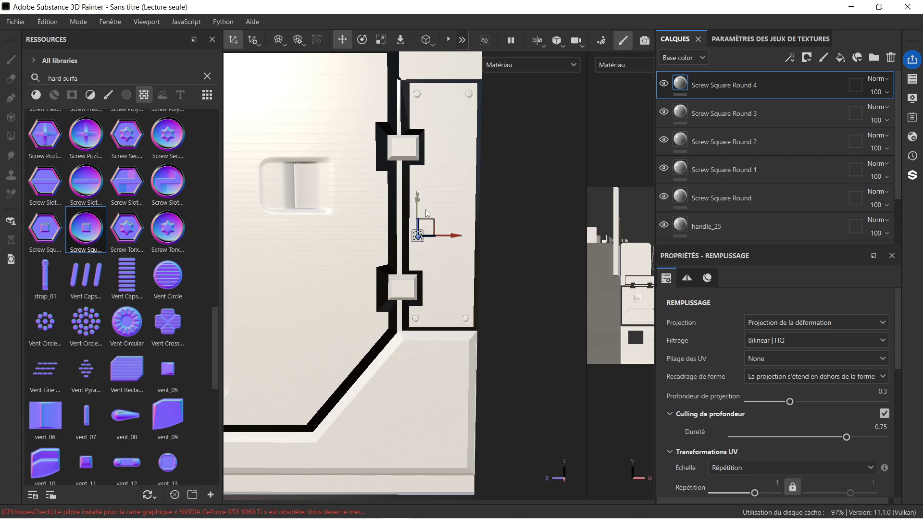
scroll(427, 287, "up", 5)
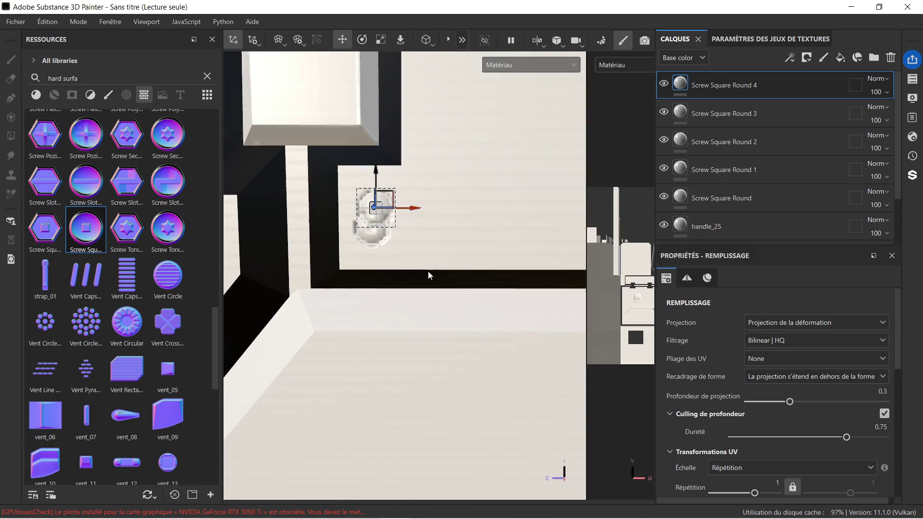
scroll(414, 237, "up", 3)
left_click_drag(364, 162, 366, 190)
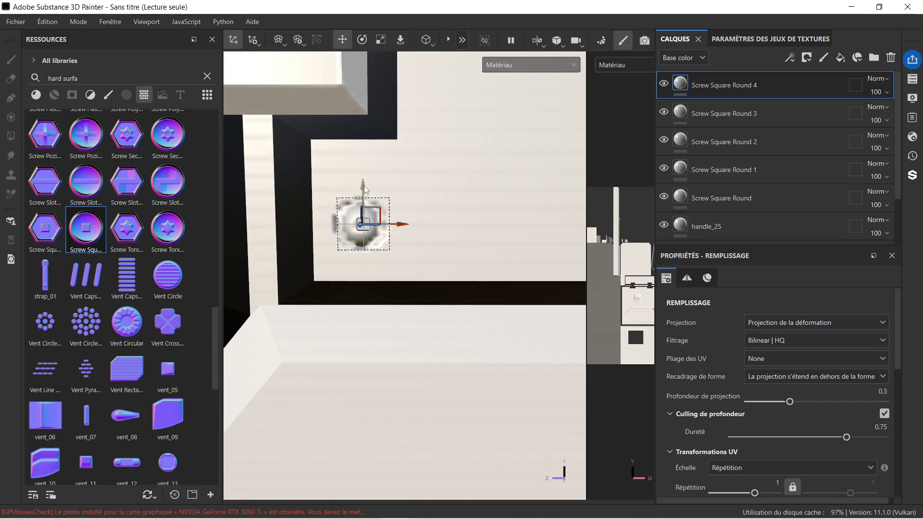
Delete the Screw Square Round 3 layer and review the remaining screw layers.
left_click(762, 119)
key("Delete")
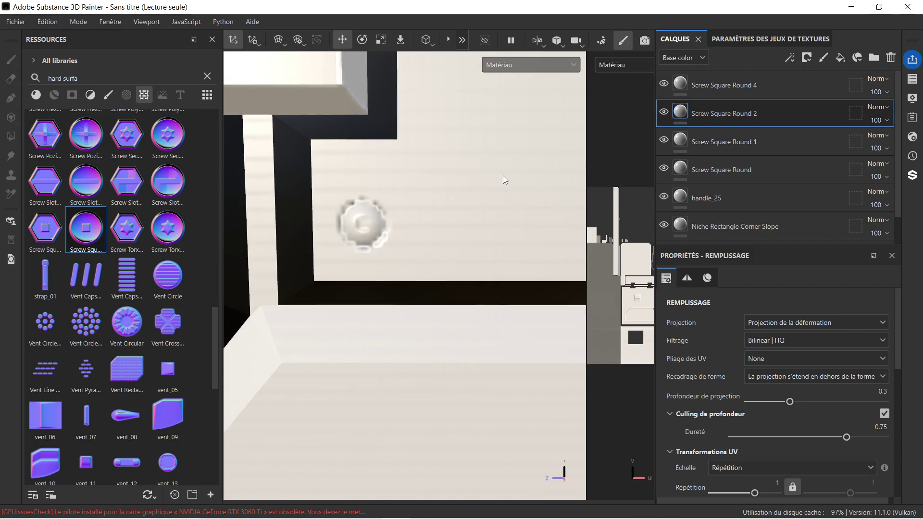
scroll(503, 180, "down", 5)
mouse_move(495, 174)
middle_mouse_down()
mouse_move(478, 212)
mouse_move(441, 218)
mouse_move(457, 189)
middle_mouse_up()
scroll(457, 190, "down", 2)
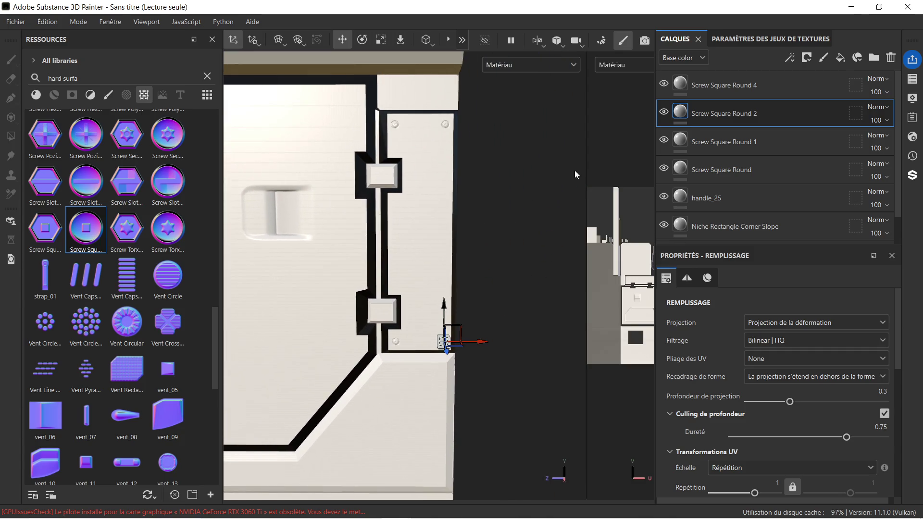
left_click(750, 169)
left_click(752, 192)
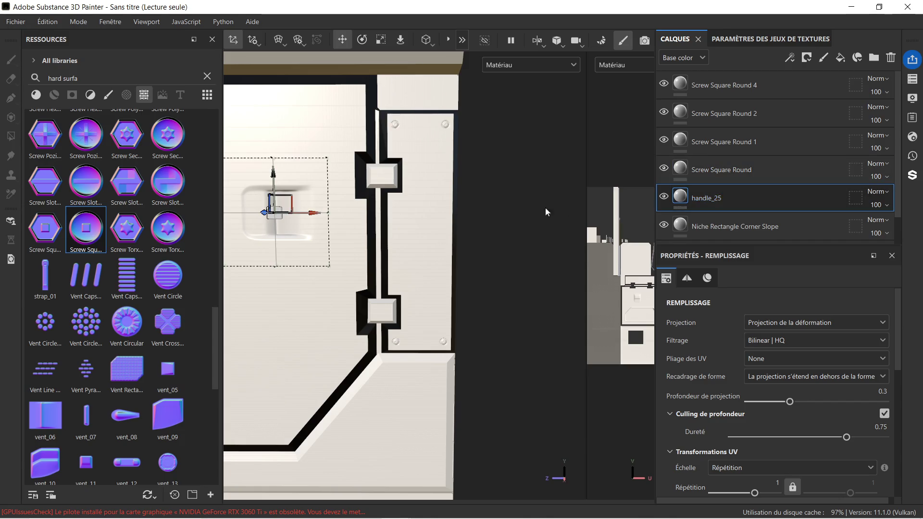
middle_click_drag(545, 206, 483, 212)
scroll(446, 226, "up", 2)
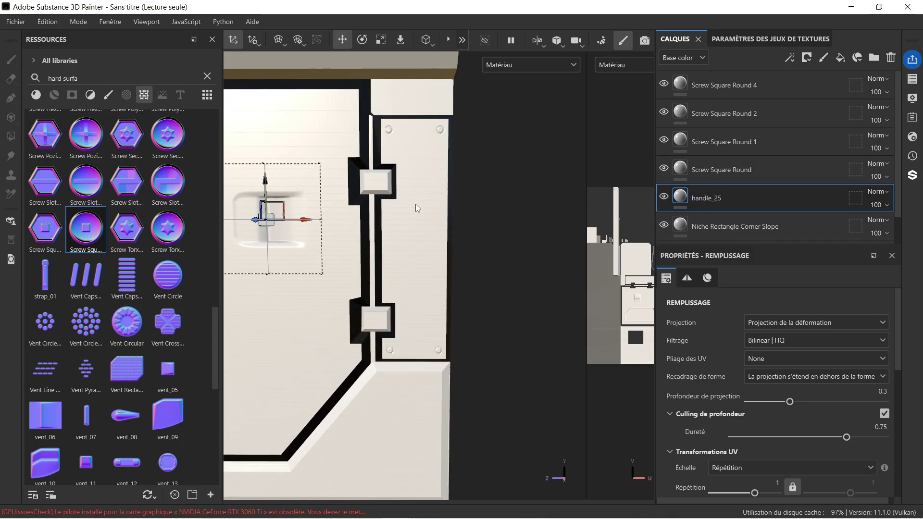
scroll(106, 285, "down", 3)
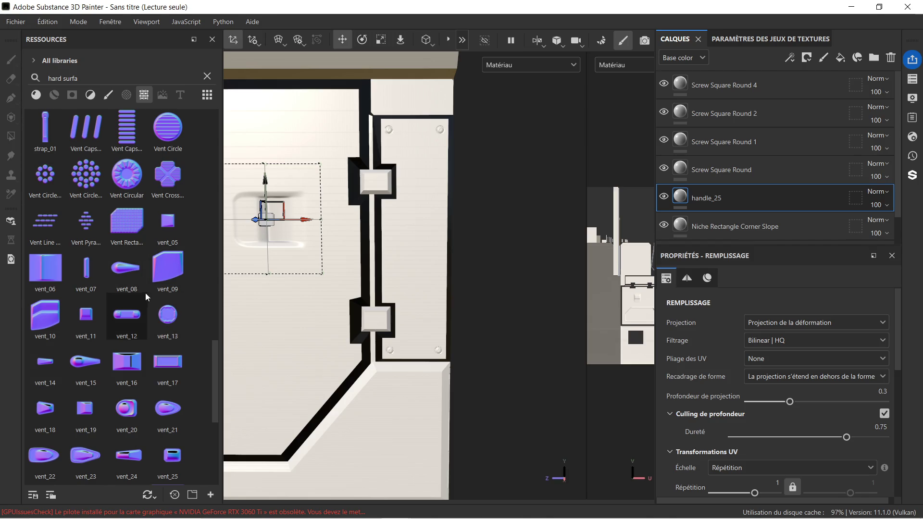
scroll(152, 287, "down", 3)
scroll(140, 292, "down", 3)
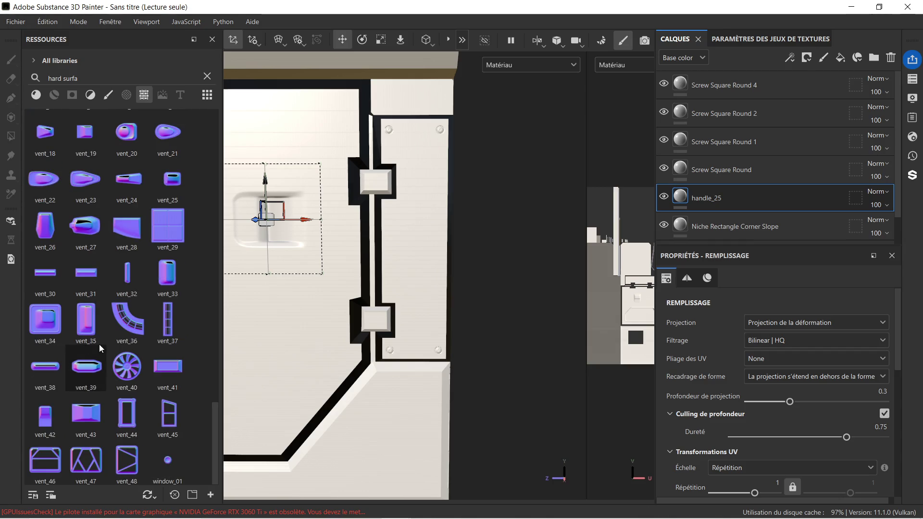
mouse_move(82, 365)
left_mouse_down()
mouse_move(429, 265)
mouse_move(429, 230)
mouse_move(448, 258)
left_mouse_up()
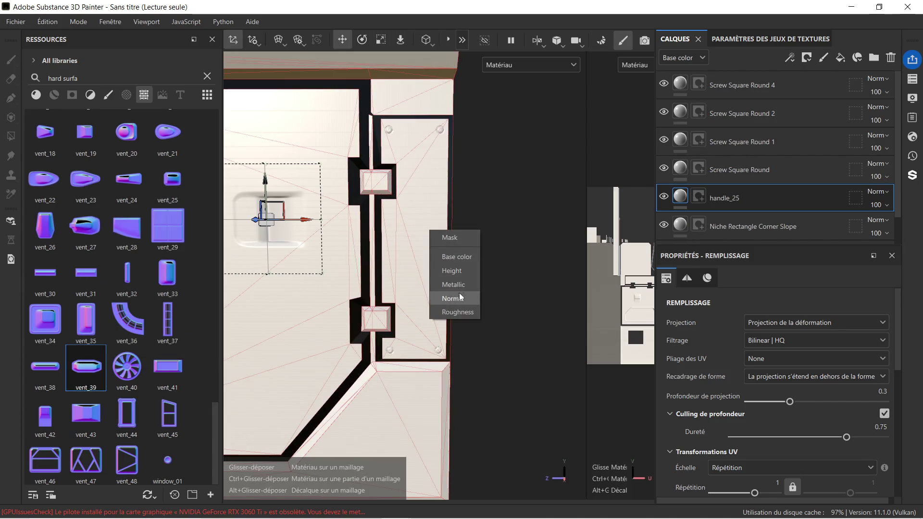
Stamp vent_39 into the Normal channel and move it down and left on the door panel.
left_click_drag(459, 292, 459, 296)
scroll(432, 207, "up", 3)
scroll(449, 209, "down", 5)
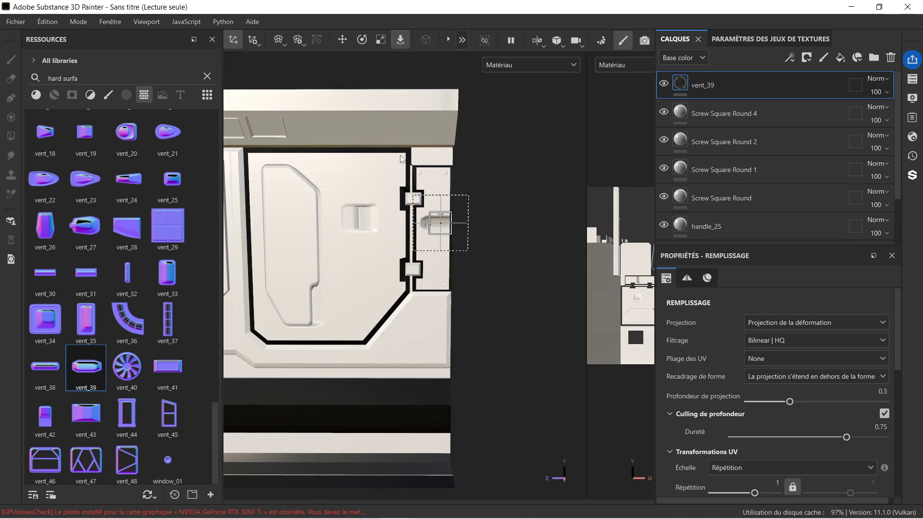
left_click(342, 40)
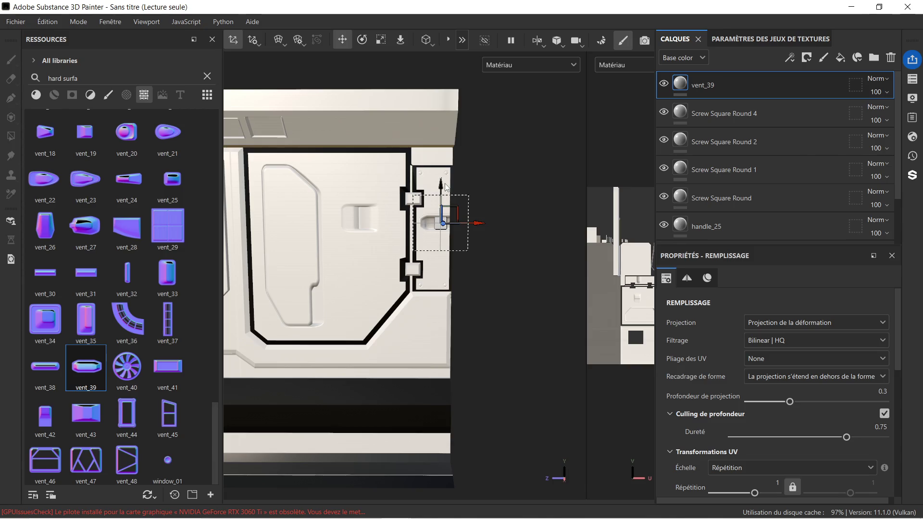
left_click_drag(446, 187, 443, 295)
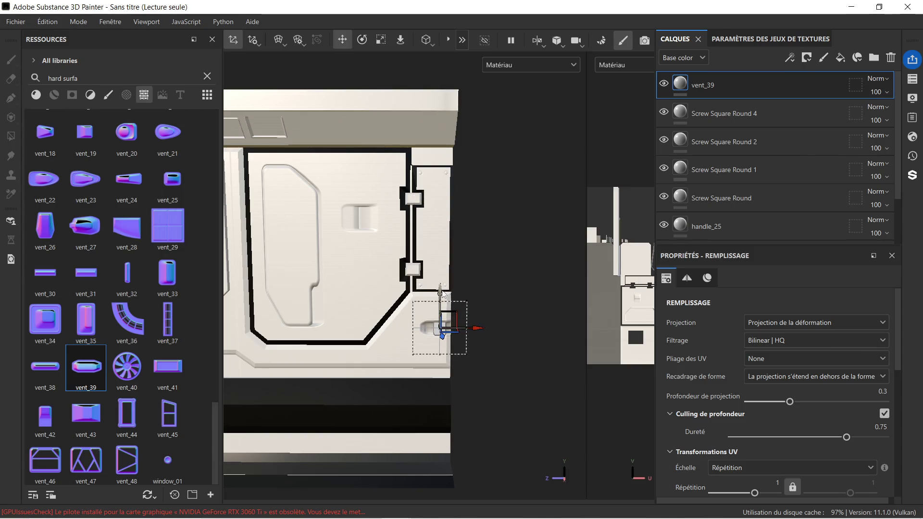
left_click_drag(479, 329, 379, 330)
scroll(395, 329, "down", 2)
key("f")
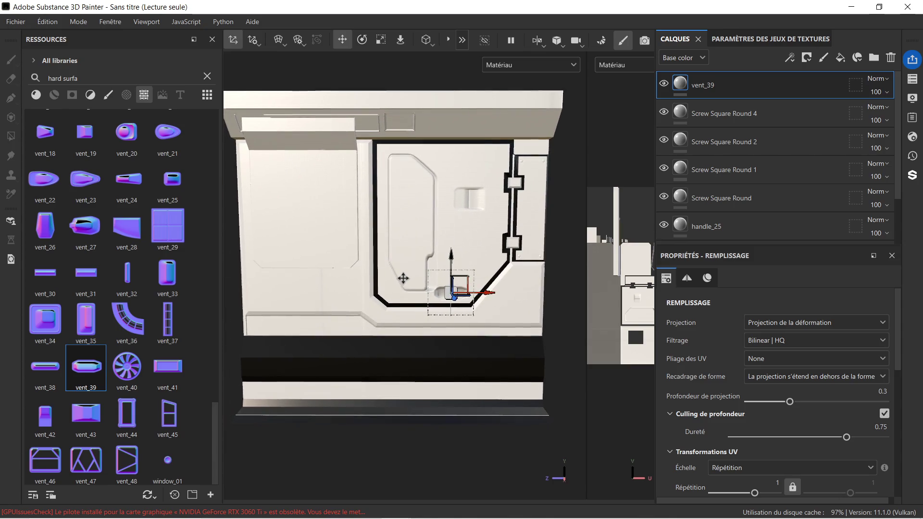
Adjust the vent_39 stamp up, right, then down toward the black outline.
scroll(478, 251, "up", 3)
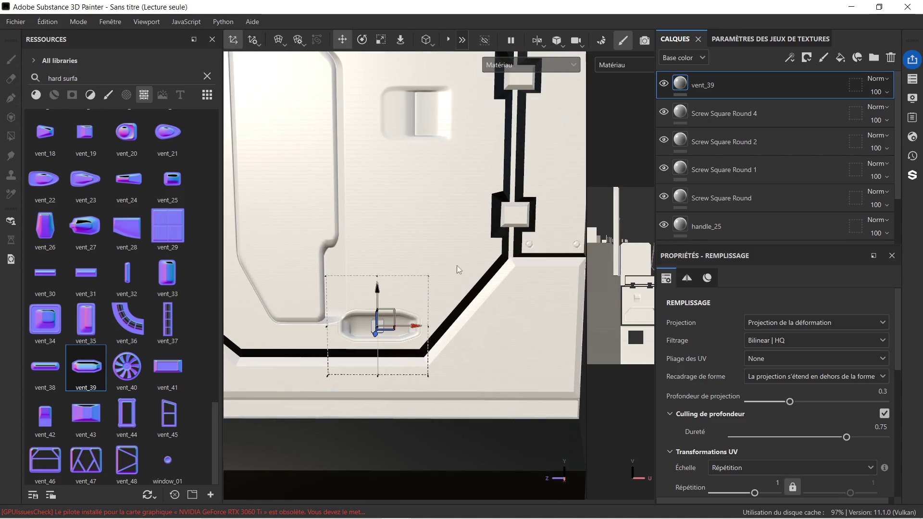
scroll(392, 286, "up", 1)
left_click_drag(371, 294, 371, 241)
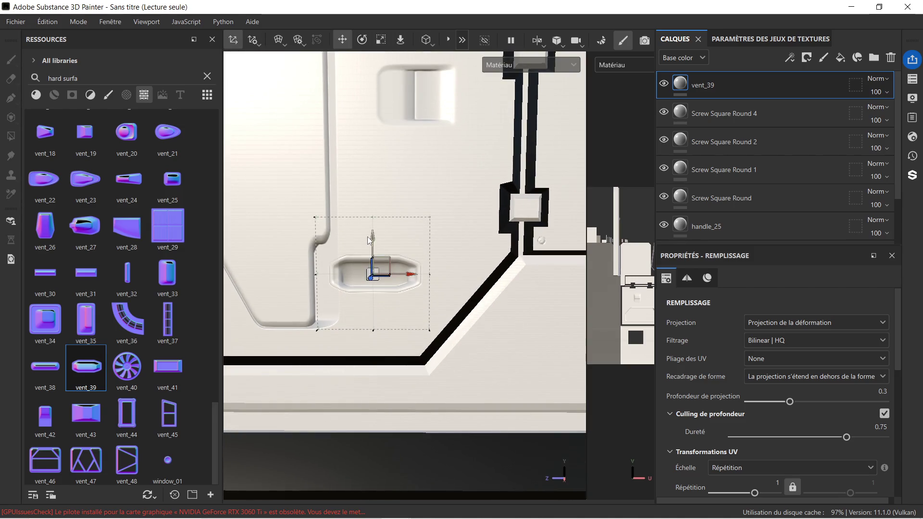
scroll(309, 263, "up", 3)
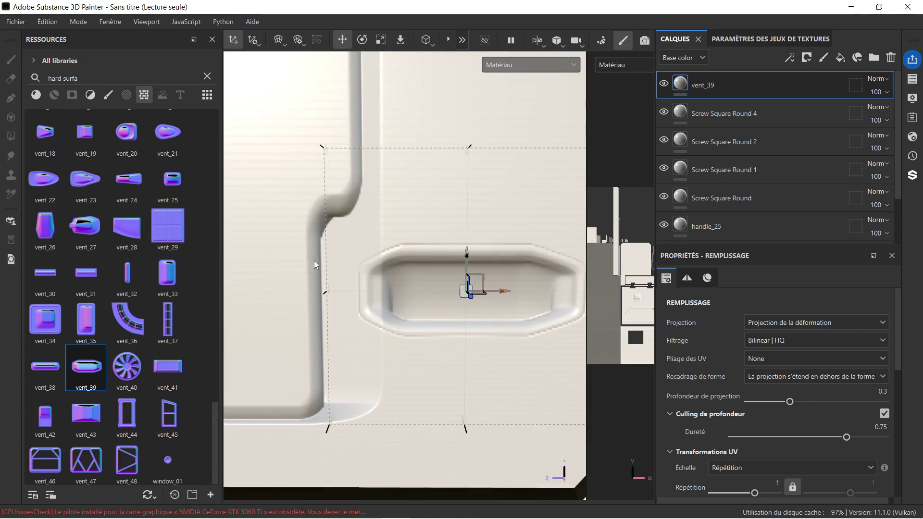
scroll(313, 261, "down", 3)
left_click_drag(406, 275, 423, 276)
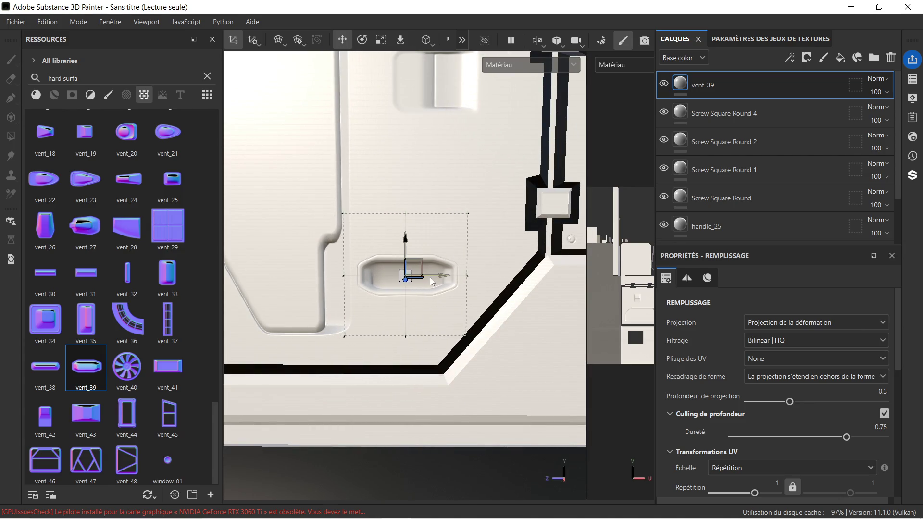
scroll(429, 285, "down", 3)
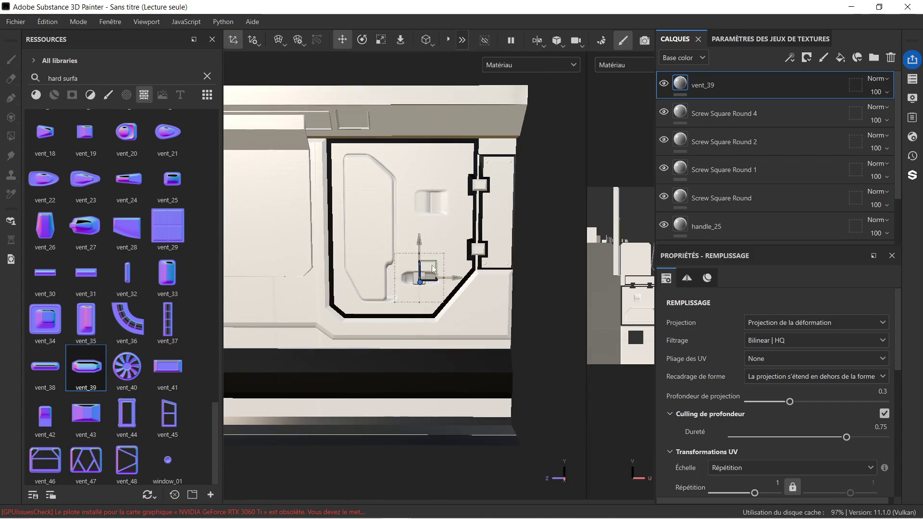
left_click_drag(419, 243, 418, 257)
scroll(416, 308, "up", 2)
scroll(417, 307, "up", 3)
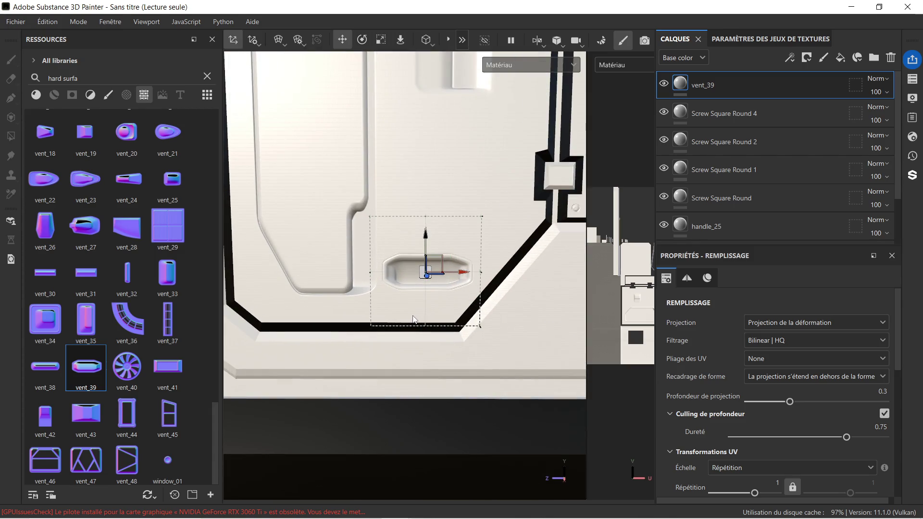
scroll(414, 316, "down", 2)
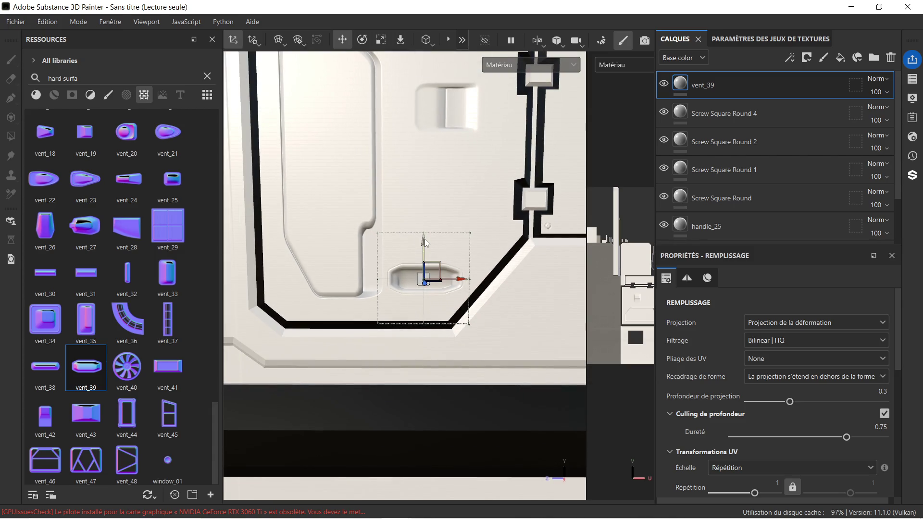
scroll(424, 239, "down", 1)
scroll(428, 241, "down", 3)
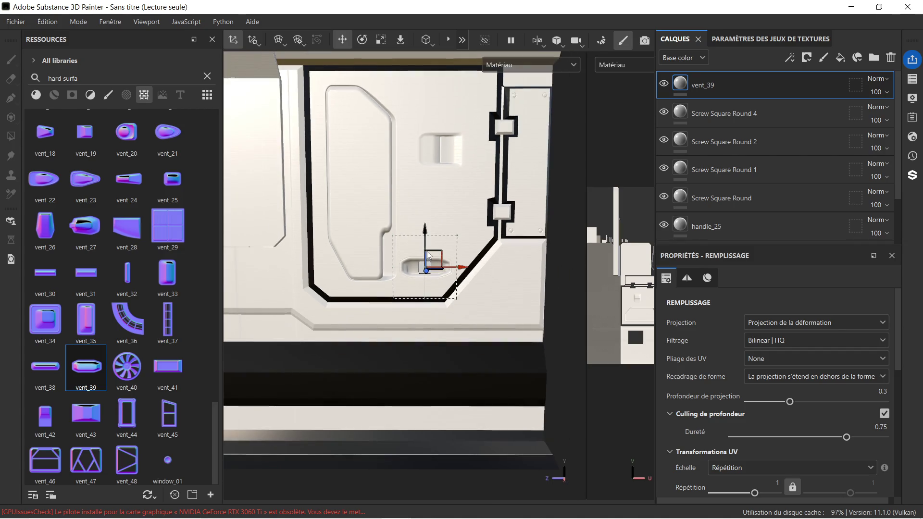
scroll(502, 108, "up", 5)
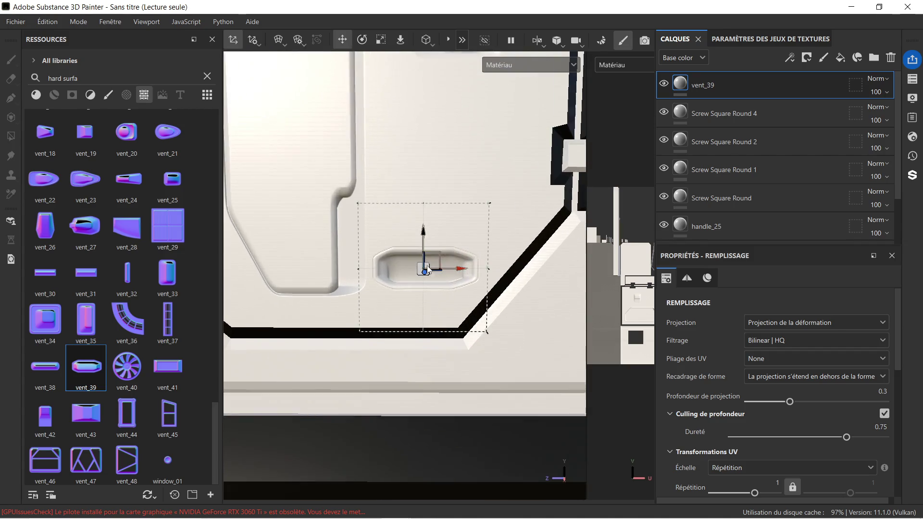
Shrink vent_39, place it at the bottom-left inside the outline, and duplicate it as vent_39 1.
left_click(381, 44)
mouse_move(423, 269)
left_mouse_down()
mouse_move(432, 258)
mouse_move(323, 278)
left_mouse_up()
scroll(327, 278, "down", 2)
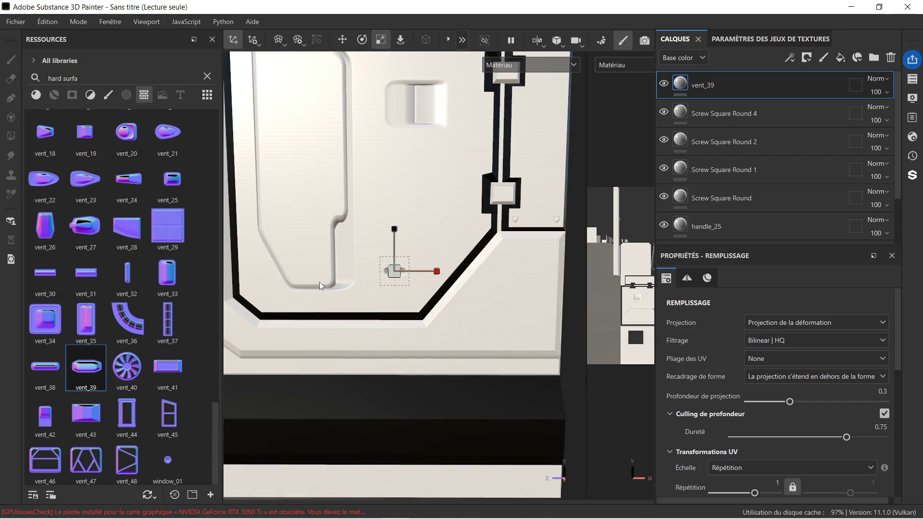
middle_click_drag(319, 284, 384, 241)
left_click(342, 40)
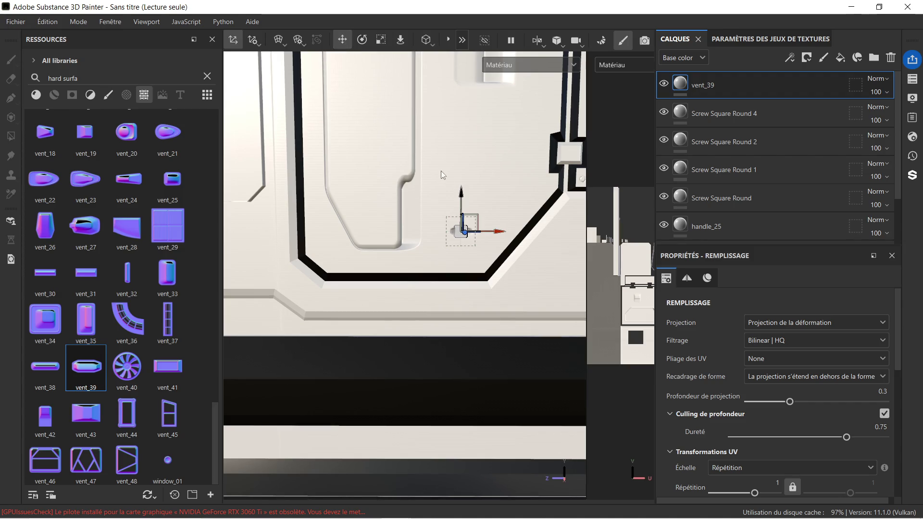
left_click_drag(461, 198, 460, 229)
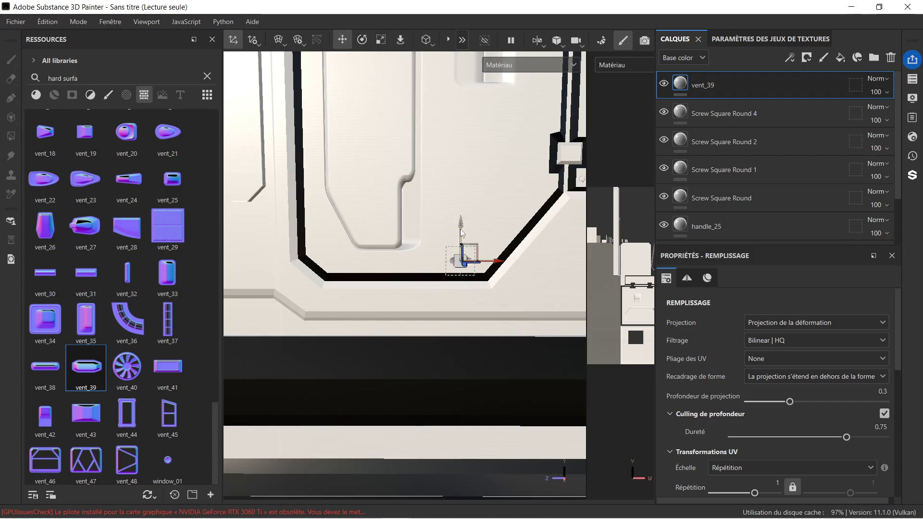
scroll(460, 228, "up", 2)
left_click_drag(489, 265, 331, 265)
scroll(332, 269, "up", 3)
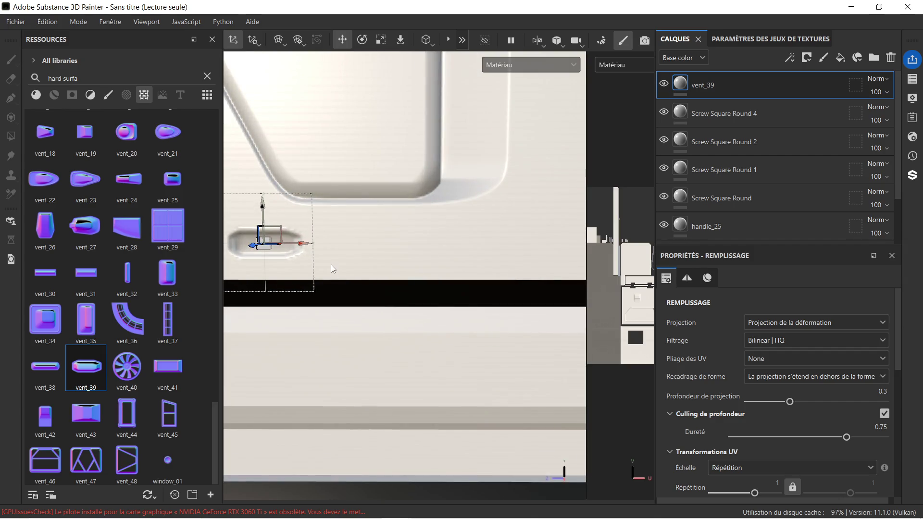
scroll(335, 258, "down", 5)
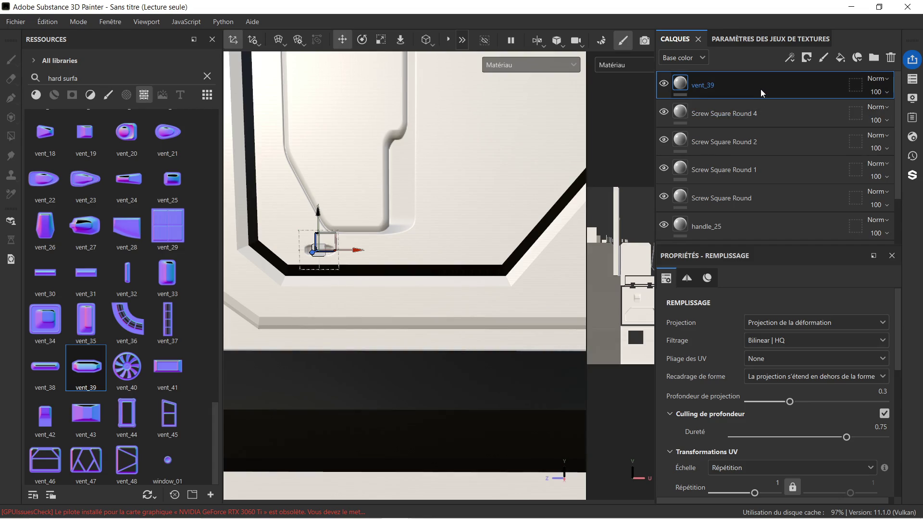
key("ctrl+d")
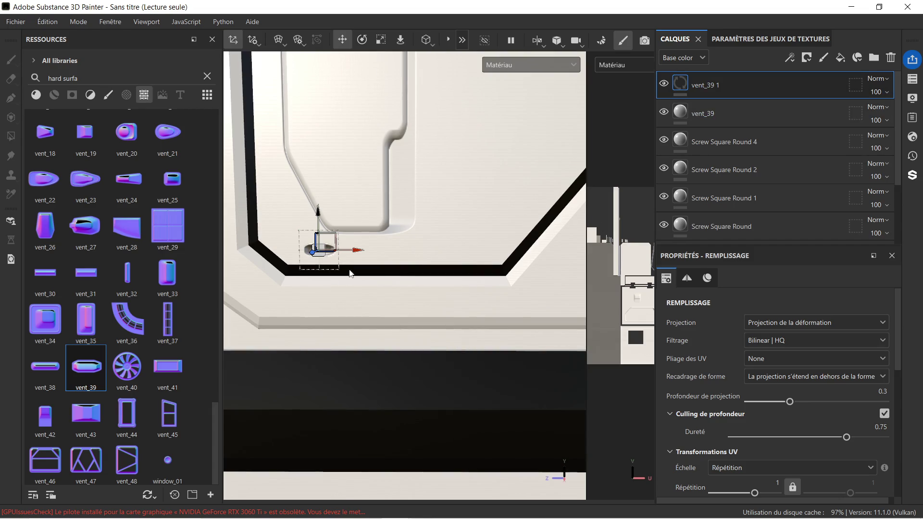
Move the duplicate vent right along the bottom edge and review the vent and screw layers.
mouse_move(357, 252)
left_mouse_down()
mouse_move(515, 251)
mouse_move(500, 277)
mouse_move(509, 286)
mouse_move(447, 313)
mouse_move(457, 186)
left_mouse_up()
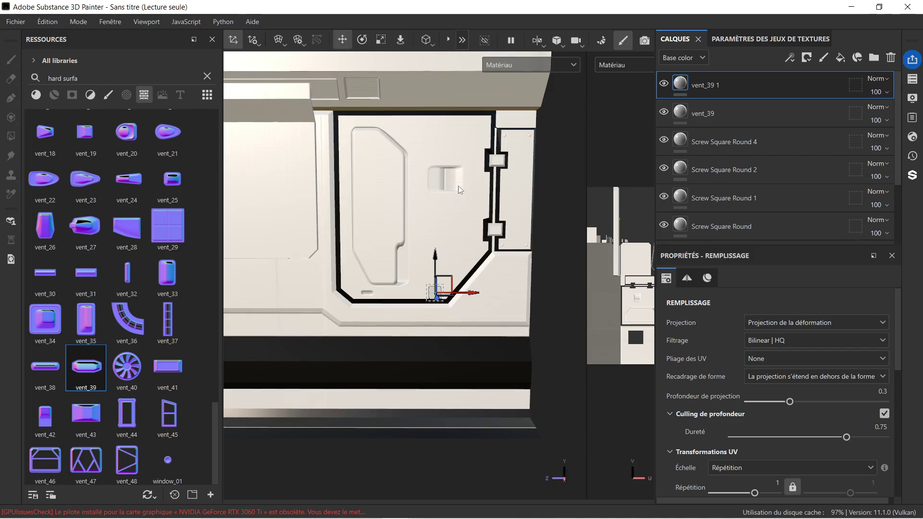
left_click(677, 120)
left_click(716, 139)
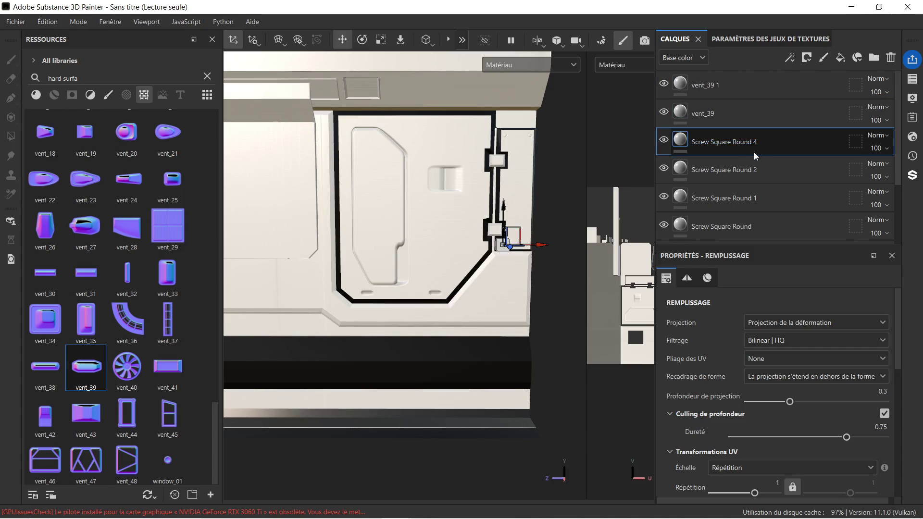
left_click(761, 169)
left_click(759, 198)
left_click(753, 226)
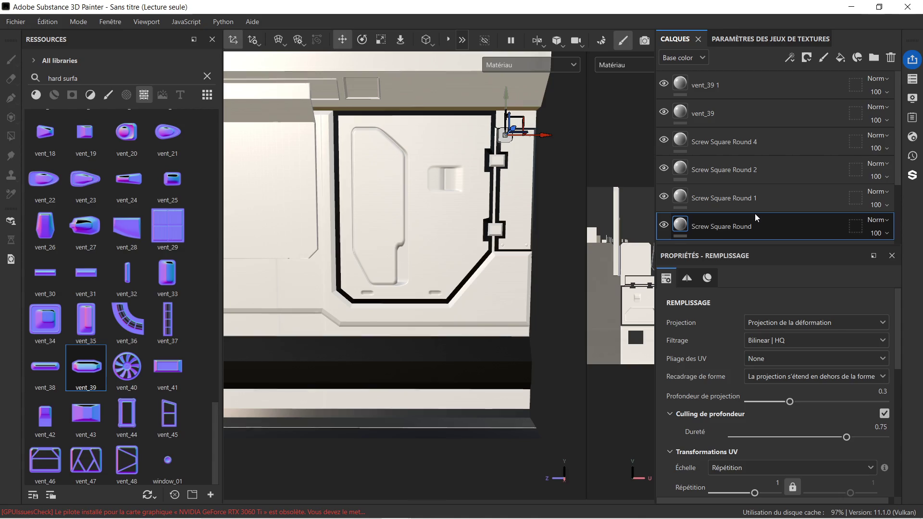
Delete the handle_25 layer from the stack.
scroll(748, 231, "down", 3)
left_click(760, 181)
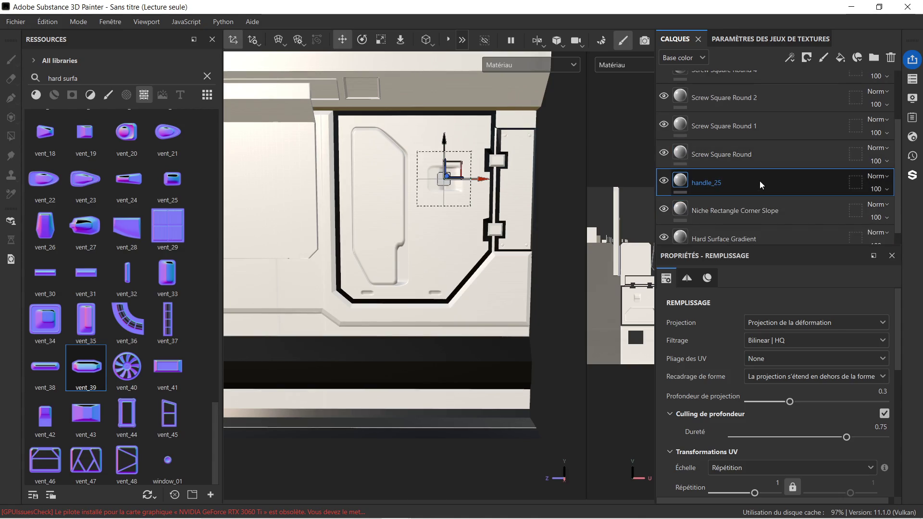
key("Delete")
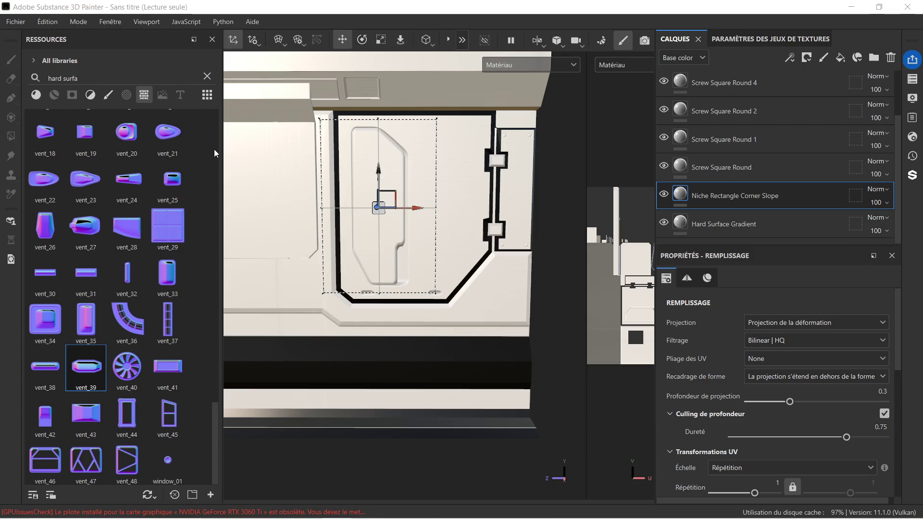
scroll(328, 267, "up", 4)
scroll(356, 250, "down", 3)
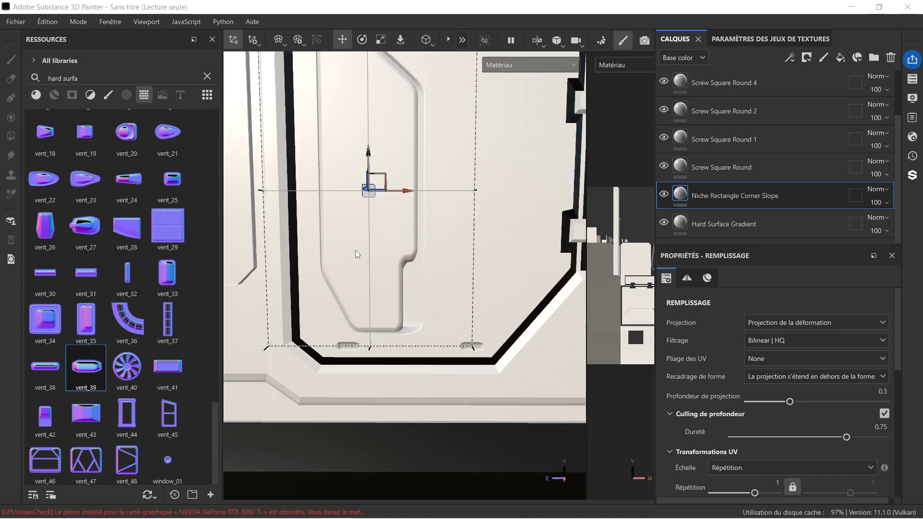
middle_click_drag(471, 228, 442, 259)
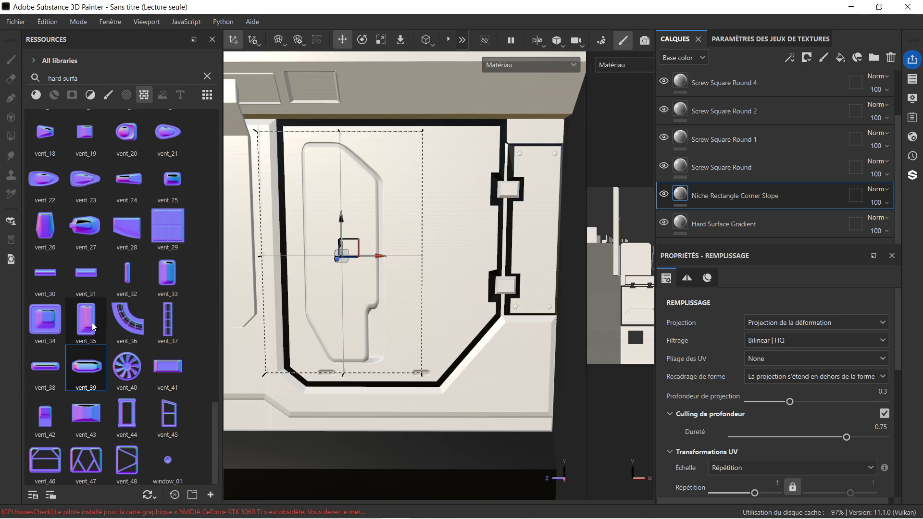
mouse_move(87, 320)
left_mouse_down()
mouse_move(420, 219)
mouse_move(457, 288)
left_mouse_up()
Delete the trial vent_35 stamp.
scroll(464, 242, "down", 2)
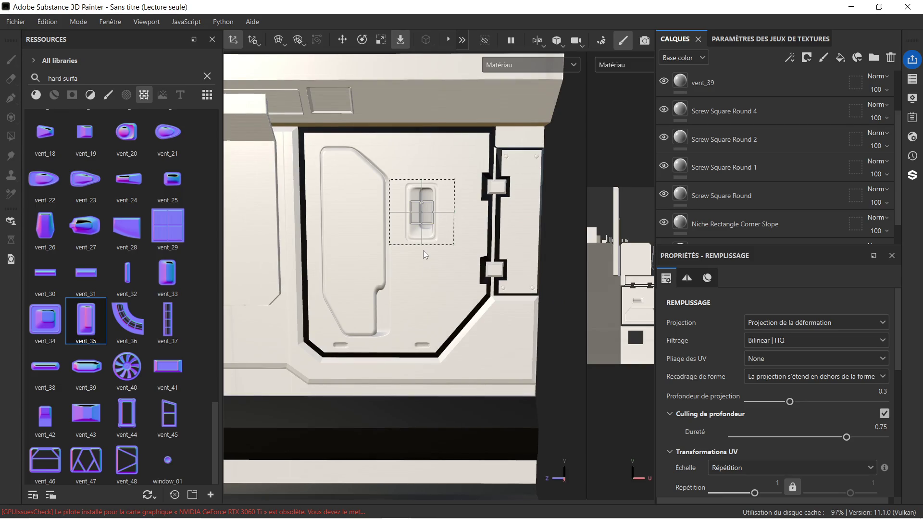
scroll(423, 249, "down", 2)
scroll(423, 249, "up", 3)
scroll(761, 86, "down", 1)
scroll(739, 115, "up", 3)
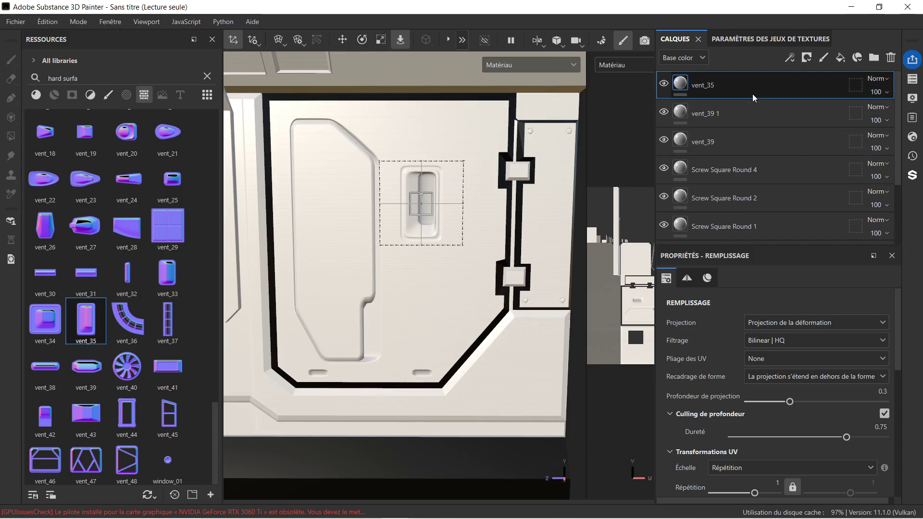
key("Delete")
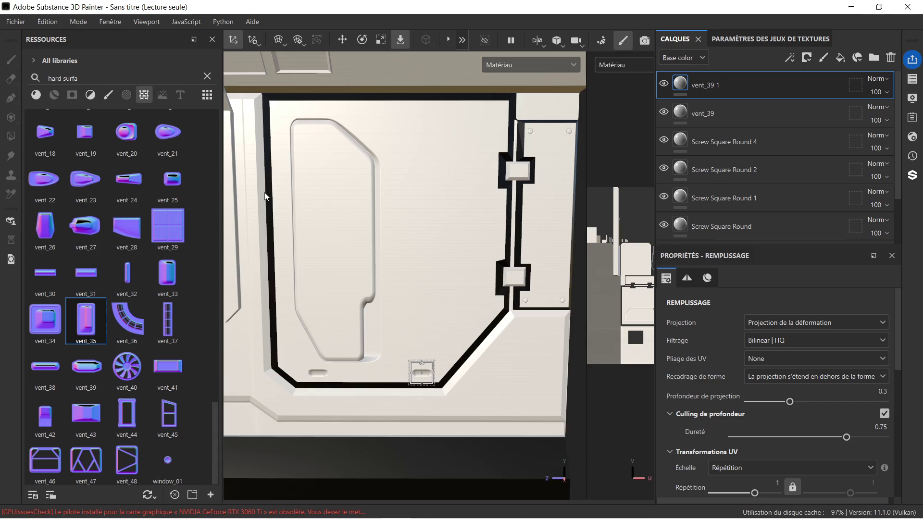
Delete the Niche Rectangle Corner Slope layer, removing the niche from the door panel.
left_click(717, 100)
left_click(725, 198)
scroll(730, 219, "down", 2)
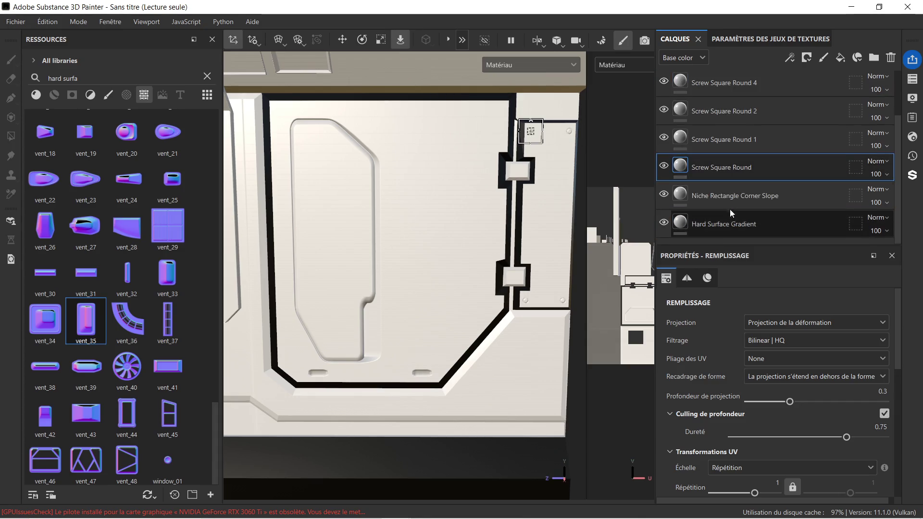
left_click(734, 195)
scroll(434, 207, "down", 3)
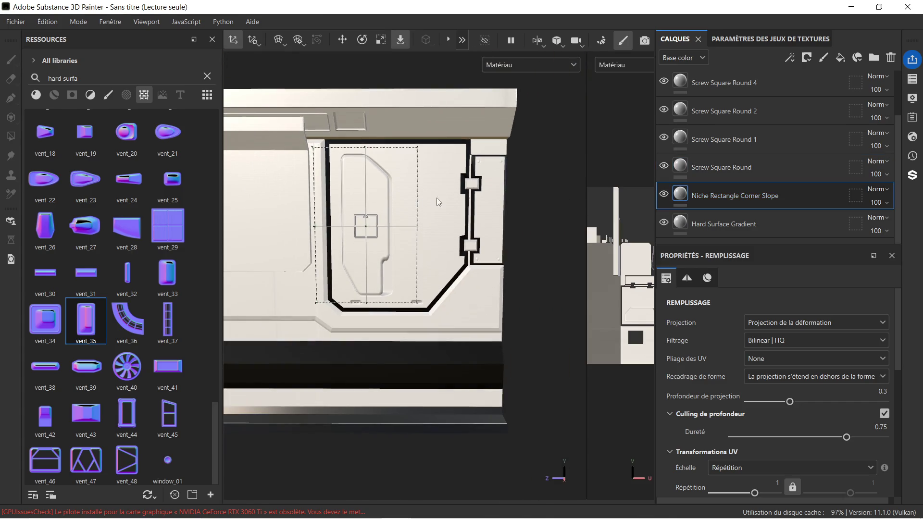
key("Delete")
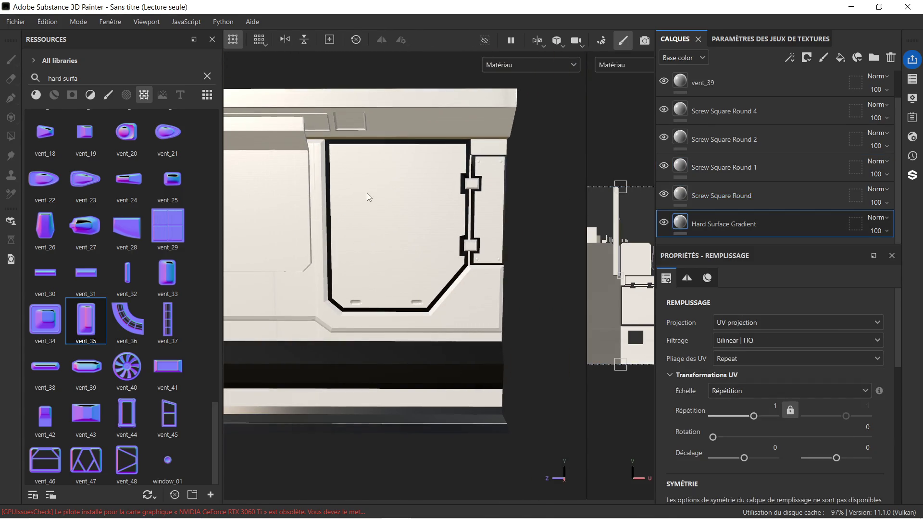
Test a vent_29 stamp on the panel, delete it, and drag vent_29 onto the upper wall.
mouse_move(160, 225)
left_mouse_down()
mouse_move(247, 227)
mouse_move(397, 205)
mouse_move(400, 213)
left_mouse_up()
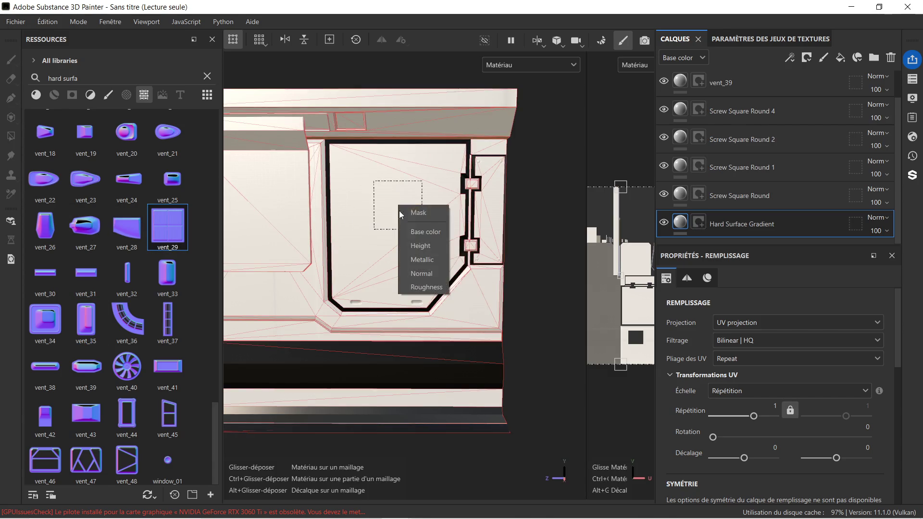
left_click_drag(425, 261, 428, 272)
scroll(469, 169, "up", 5)
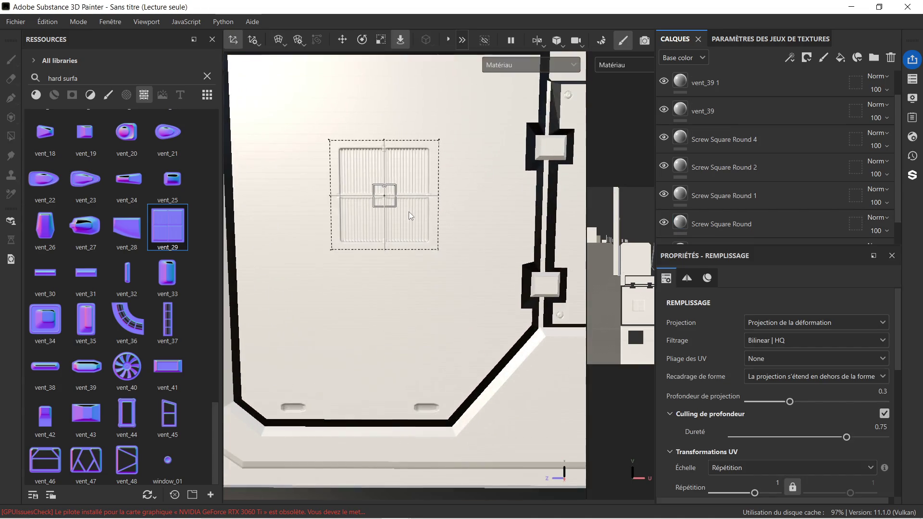
scroll(408, 214, "down", 5)
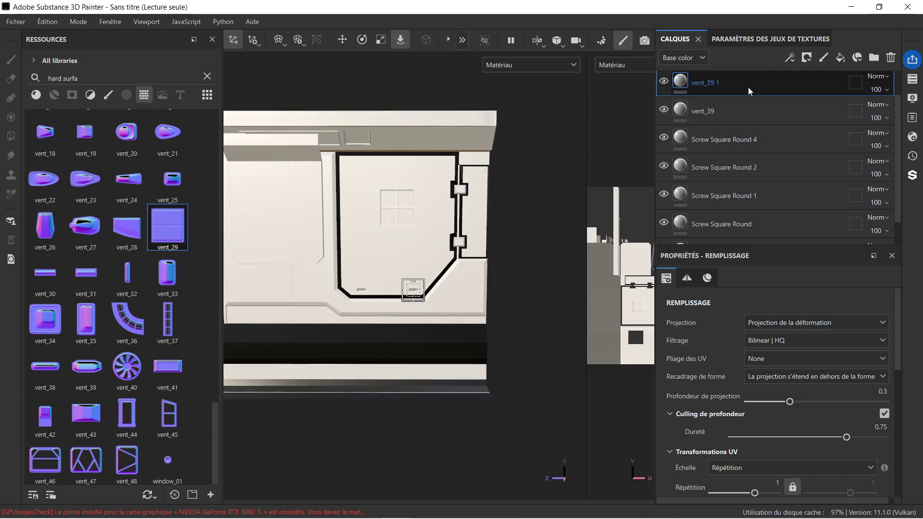
left_click(691, 143)
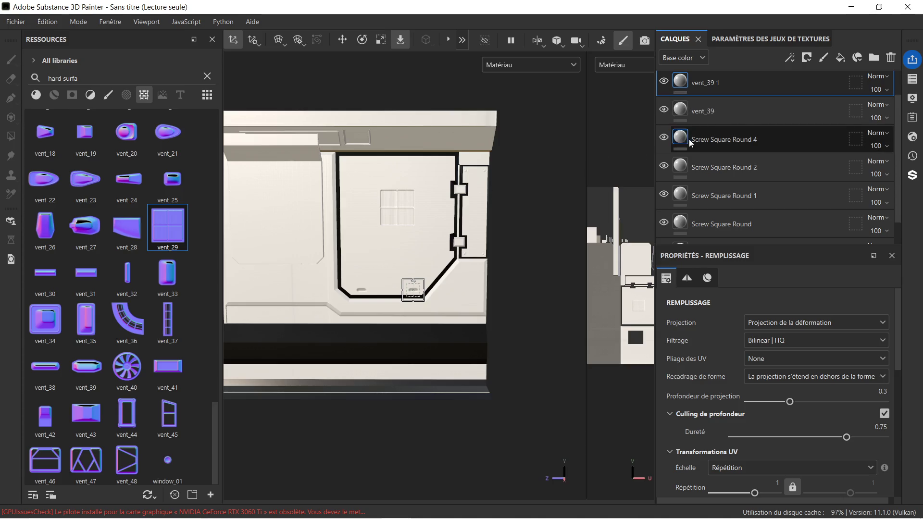
scroll(711, 96, "up", 1)
left_click(743, 90)
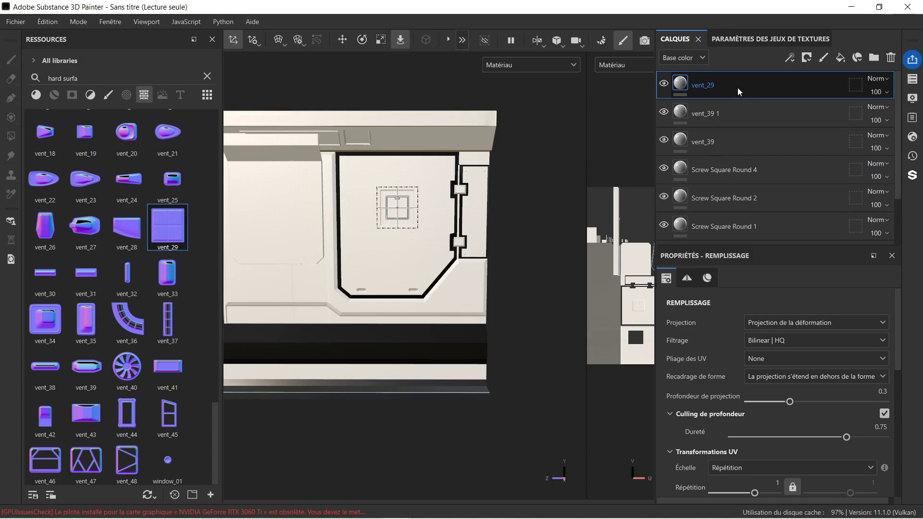
key("Delete")
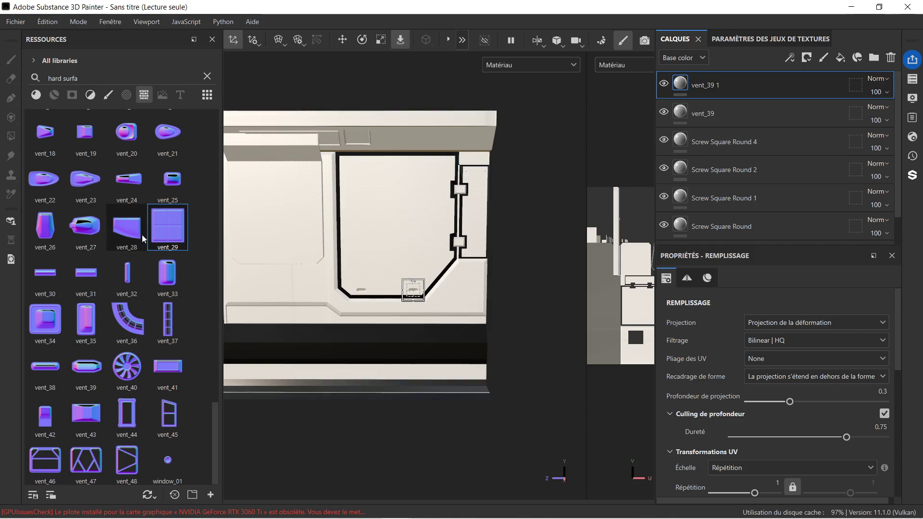
mouse_move(160, 230)
left_mouse_down()
mouse_move(269, 167)
mouse_move(356, 138)
mouse_move(382, 163)
mouse_move(382, 205)
left_mouse_up()
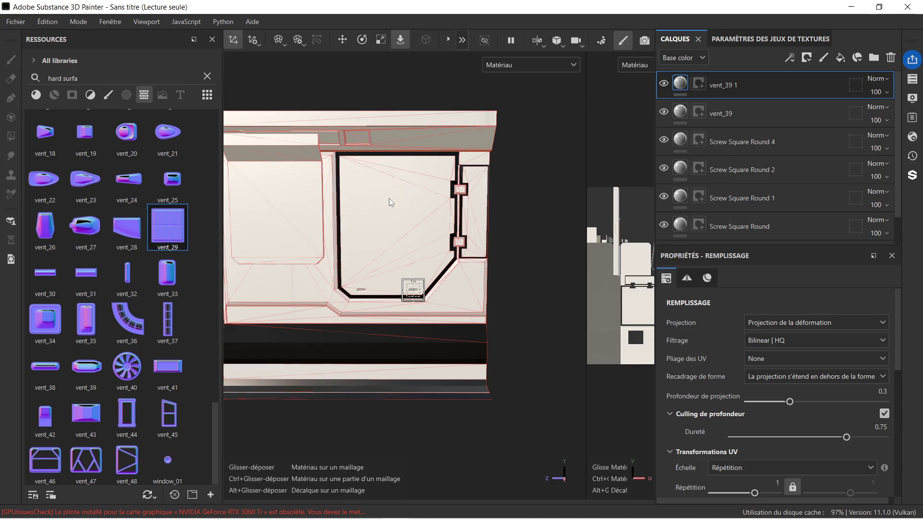
Face the vent_29 decal head-on and shrink it to fit the upper recess.
scroll(351, 135, "up", 5)
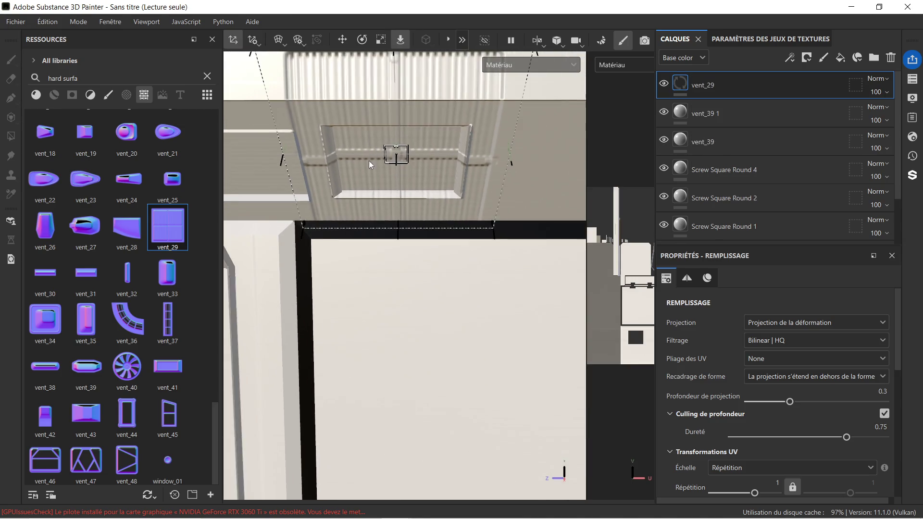
middle_click_drag(420, 258, 417, 286)
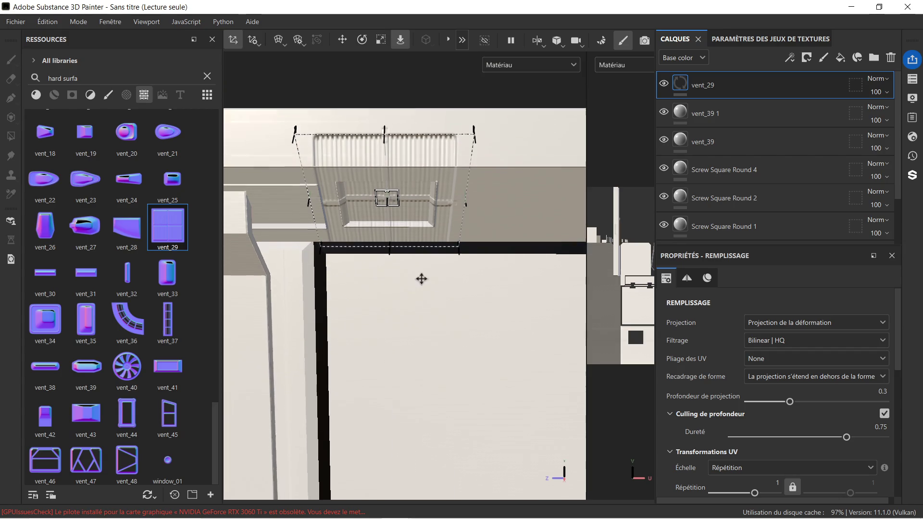
left_click_drag(413, 277, 410, 201, "alt")
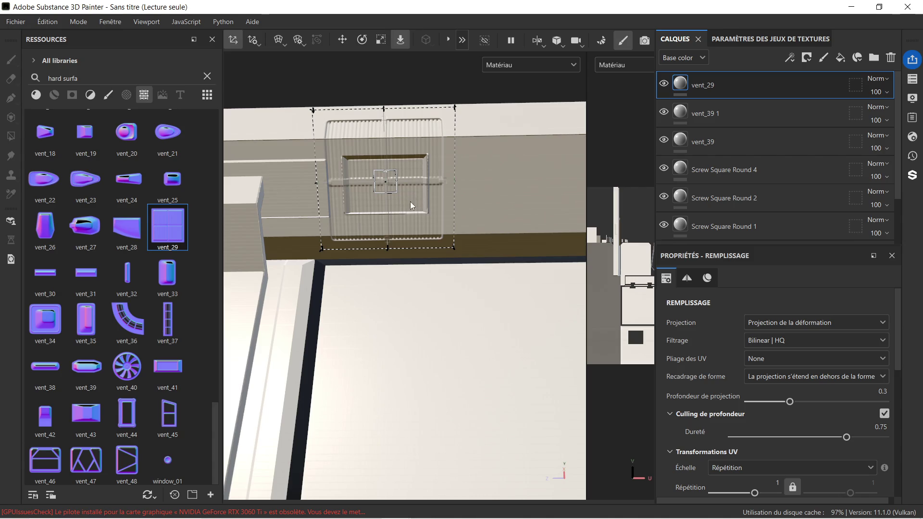
left_click(379, 40)
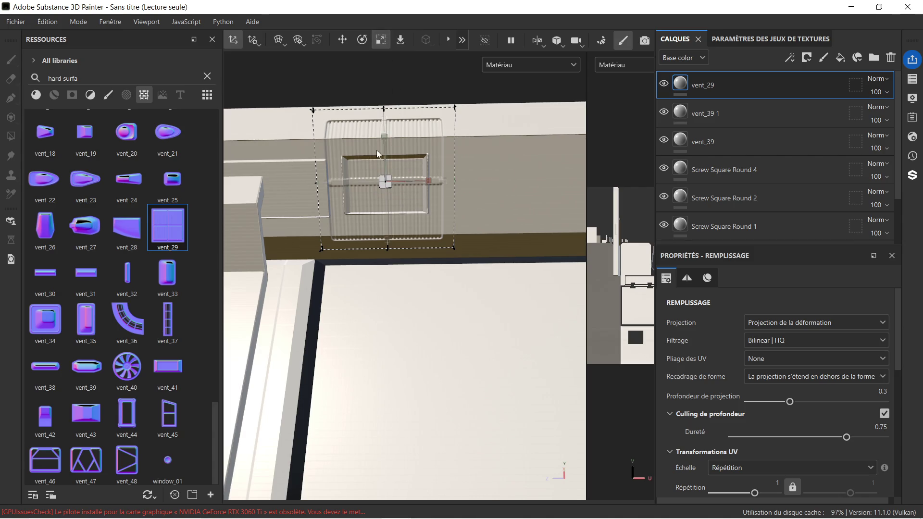
left_click_drag(385, 180, 311, 208)
scroll(333, 179, "up", 5)
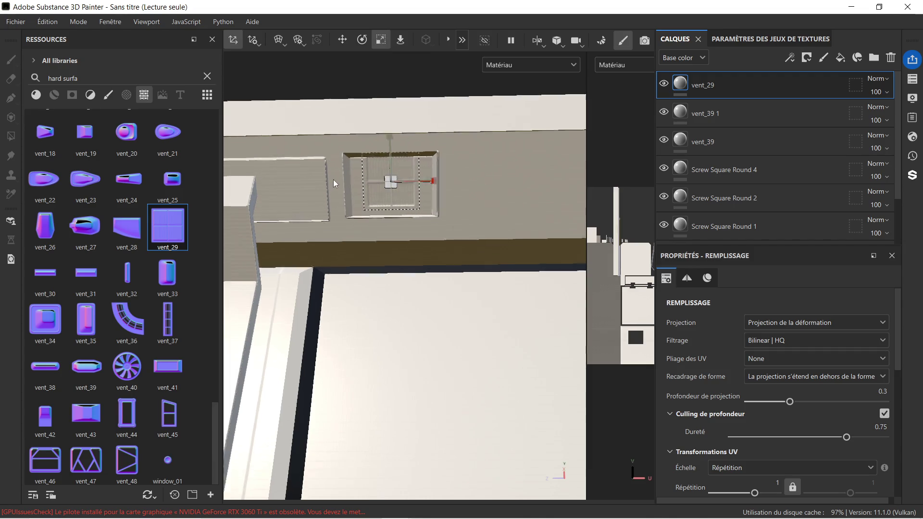
scroll(362, 181, "up", 3)
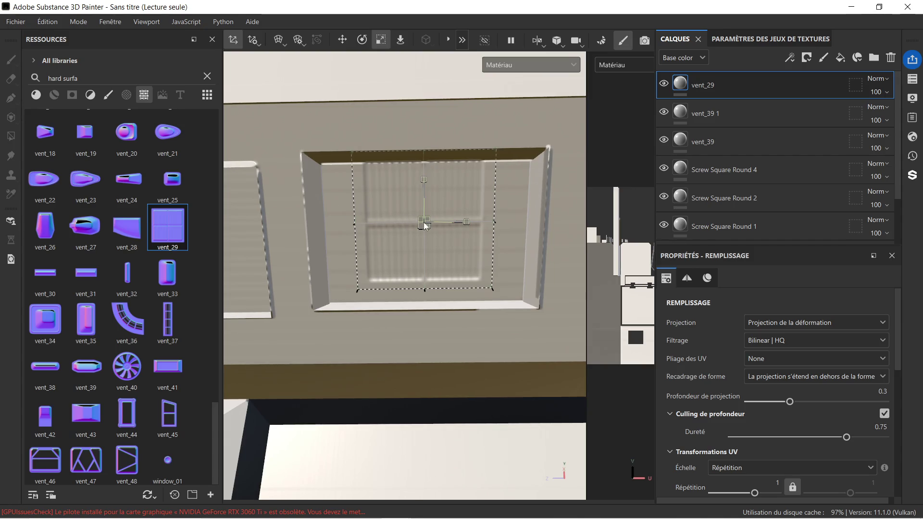
Nudge the vent_29 decal down and stretch it wider to fill the recess.
left_click(348, 47)
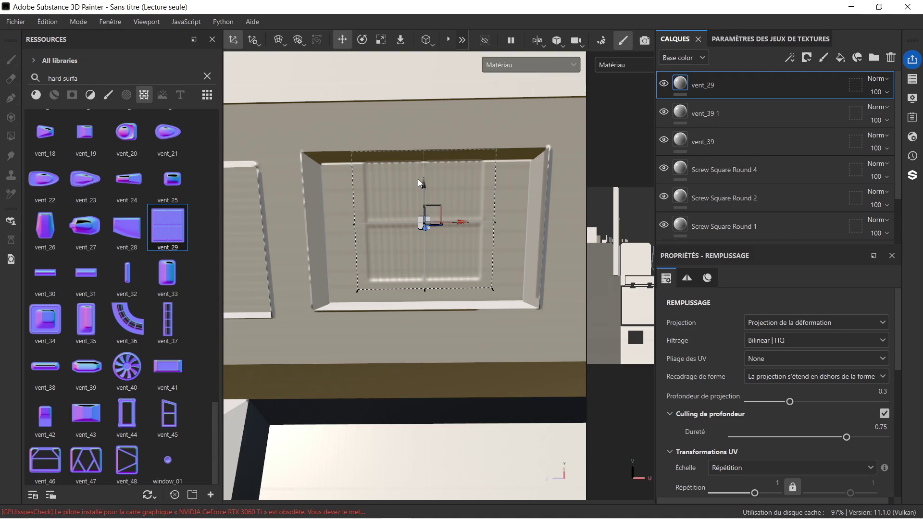
left_click_drag(425, 184, 425, 193)
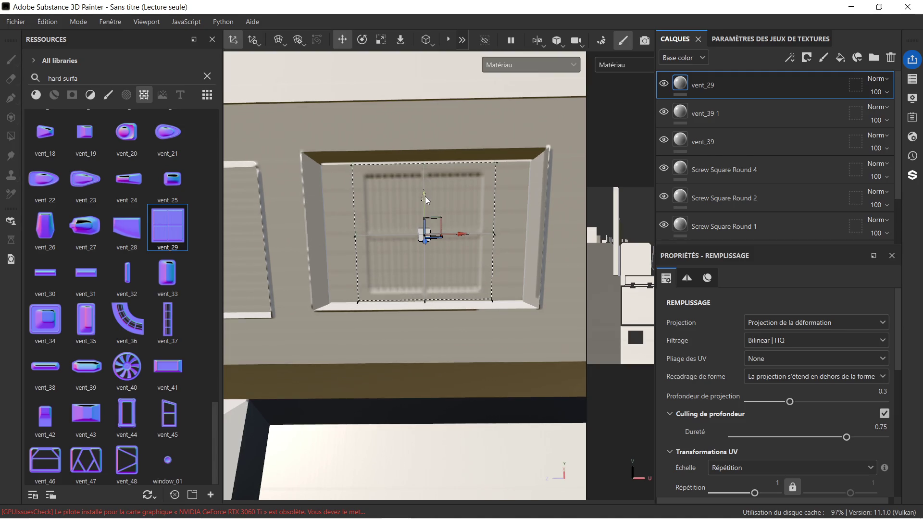
left_click(376, 46)
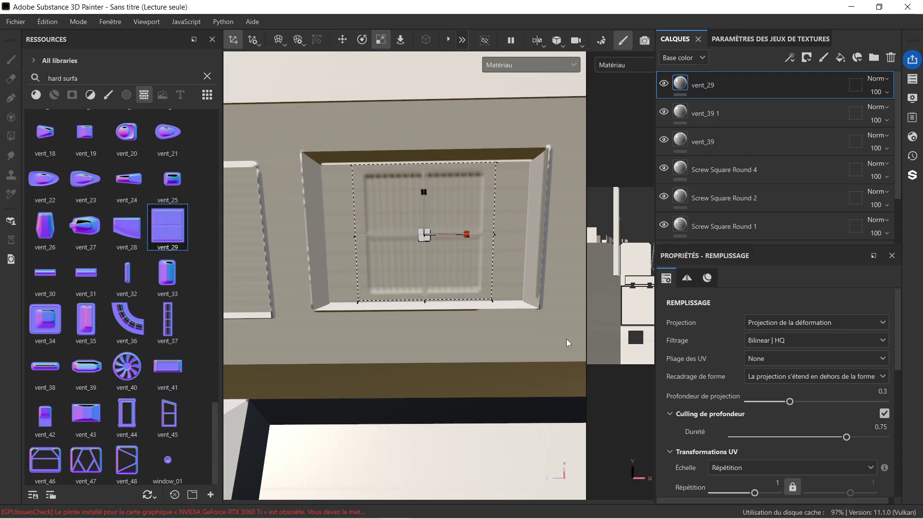
left_click_drag(467, 235, 492, 235)
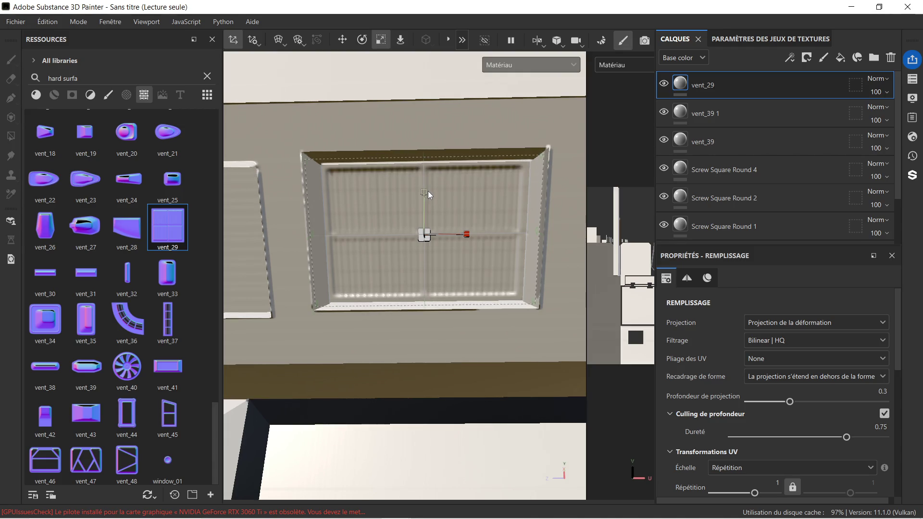
scroll(428, 191, "down", 3)
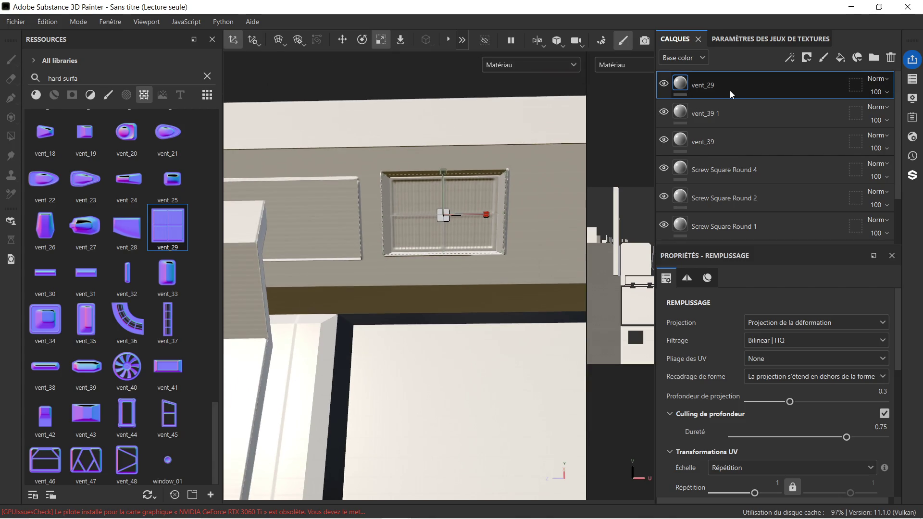
Duplicate the vent_29 decal, then delete the extra vent_29 copies.
key("ctrl+d")
key("ctrl+d")
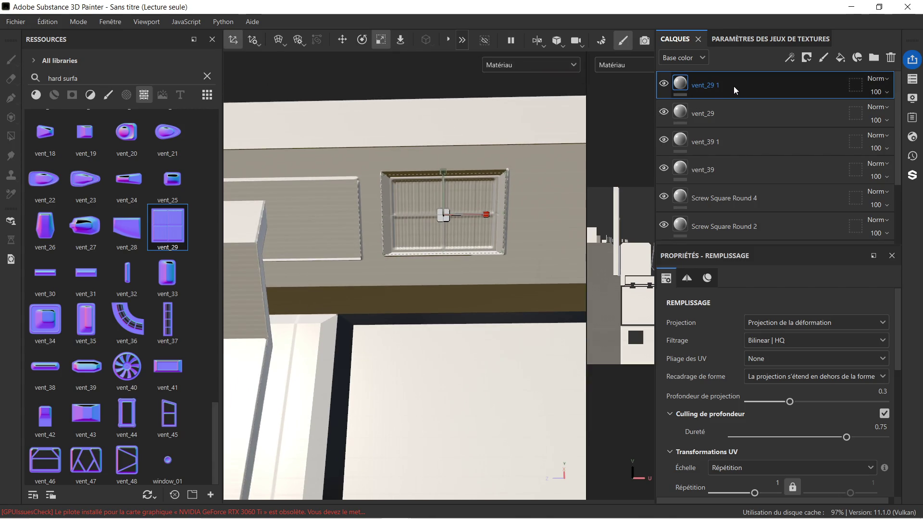
scroll(470, 206, "down", 5)
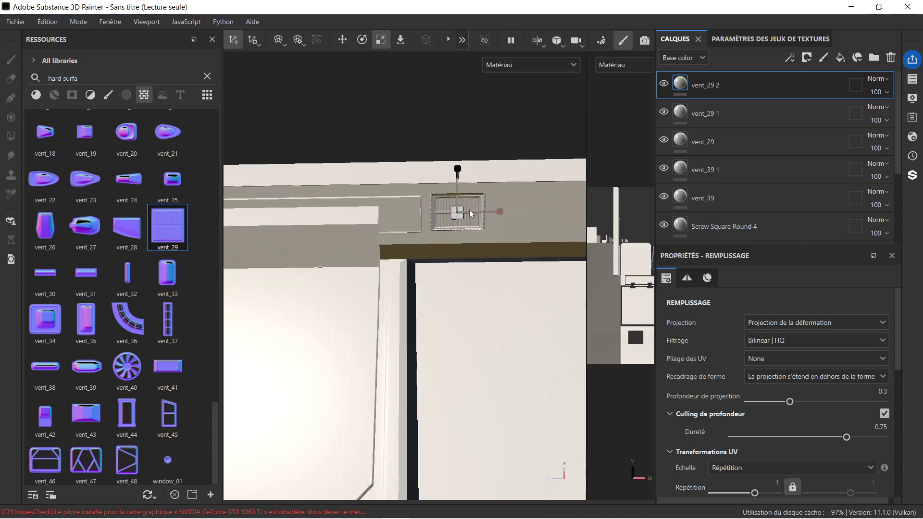
left_click(720, 204)
scroll(524, 179, "up", 4)
scroll(412, 236, "up", 6)
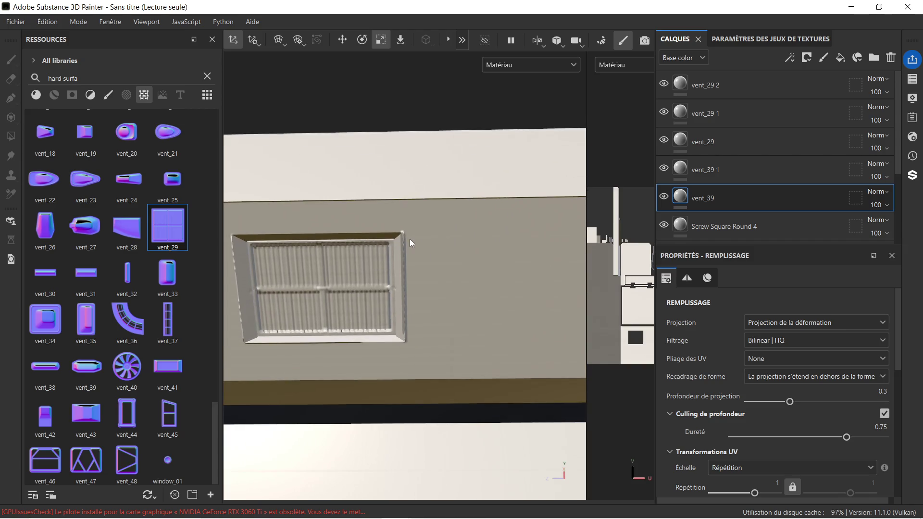
scroll(411, 261, "down", 3)
left_click_drag(411, 260, 365, 296, "alt")
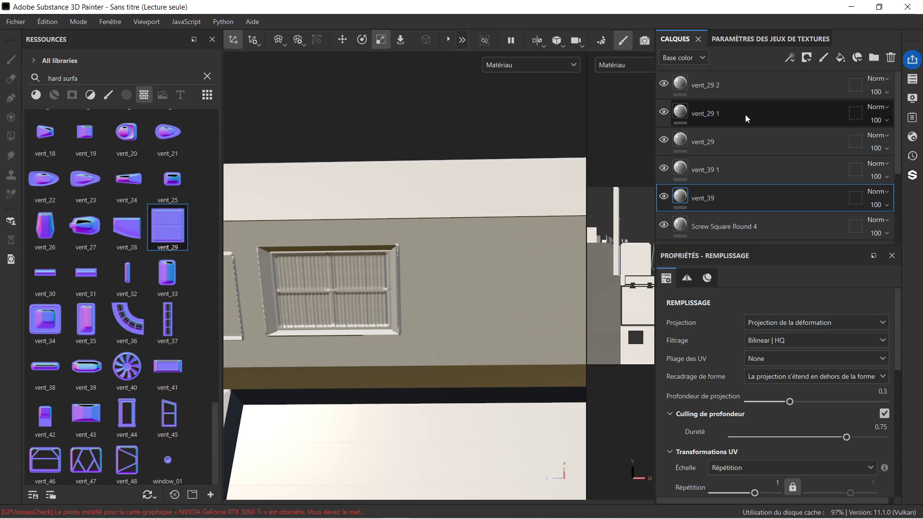
left_click(763, 96)
key("Delete")
key("Delete")
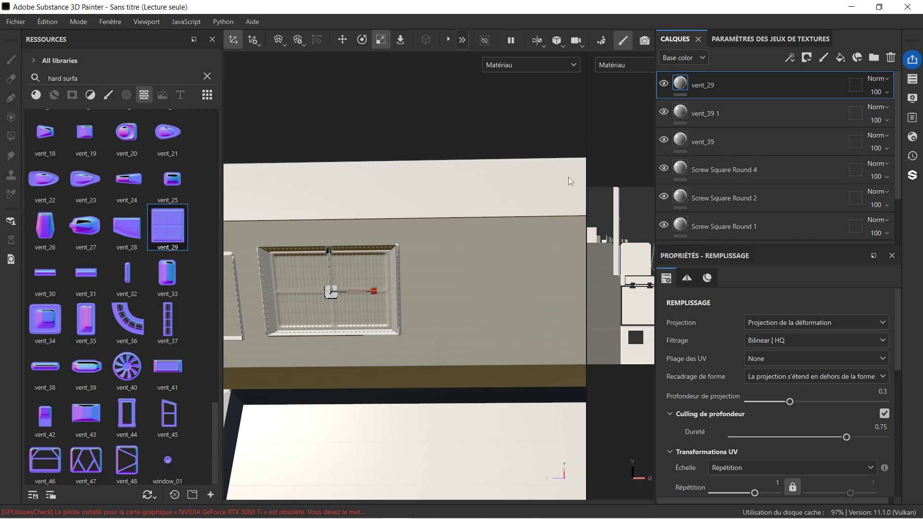
Make the vent_29 decal slightly narrower and shift it right within the vent frame.
scroll(312, 270, "up", 4)
scroll(341, 285, "down", 3)
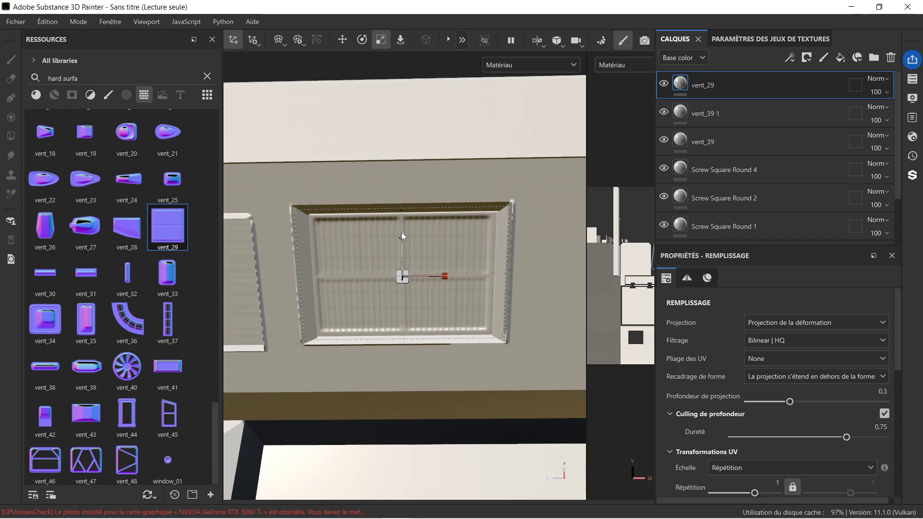
left_click_drag(402, 232, 402, 235)
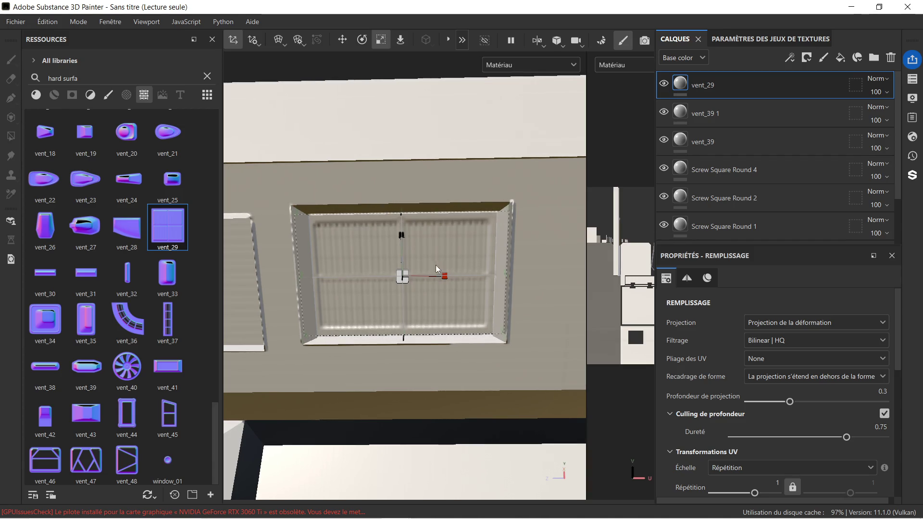
left_click_drag(446, 277, 444, 278)
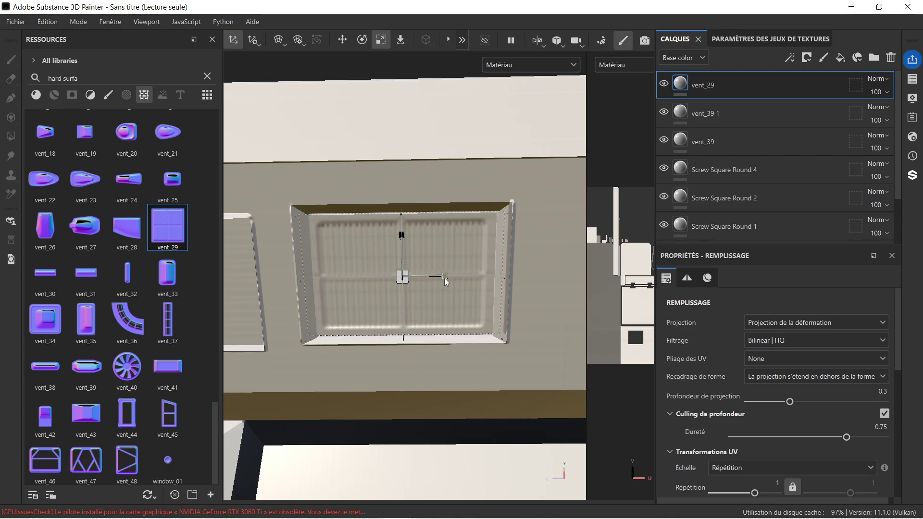
left_click(347, 43)
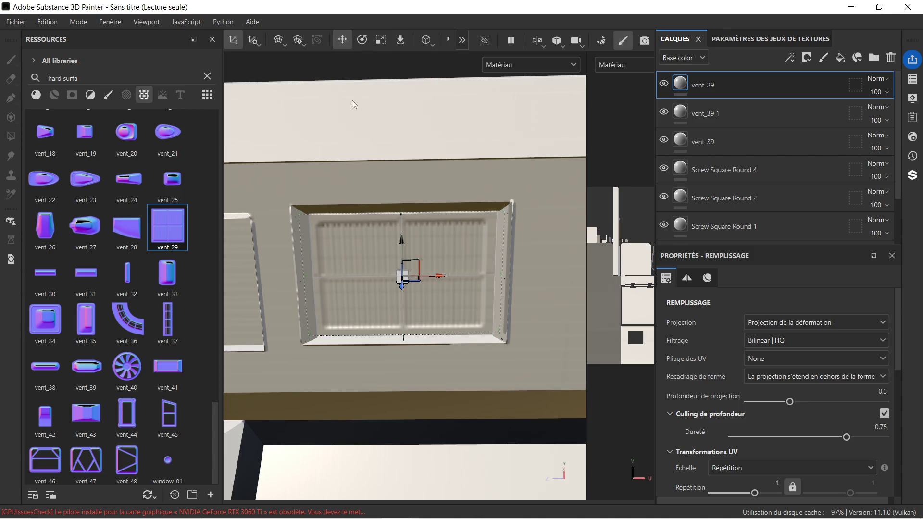
left_click_drag(440, 275, 442, 276)
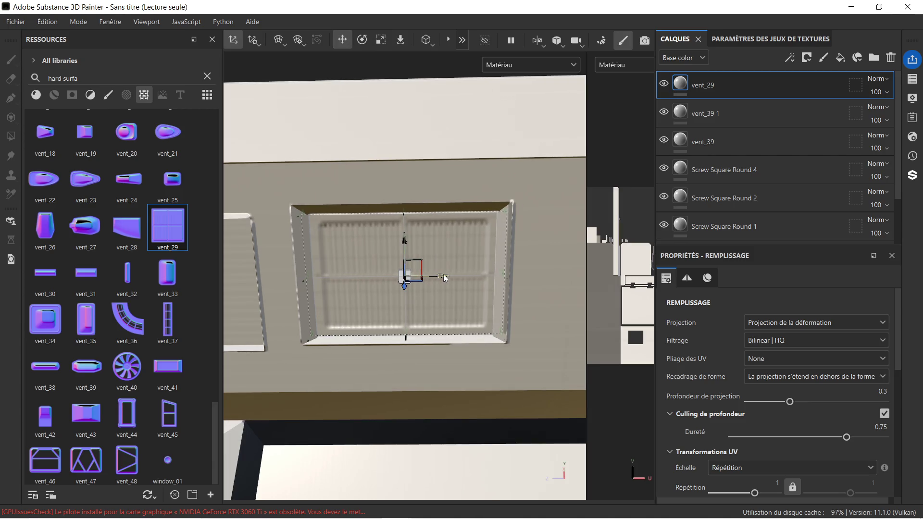
scroll(464, 232, "down", 2)
scroll(507, 255, "up", 1)
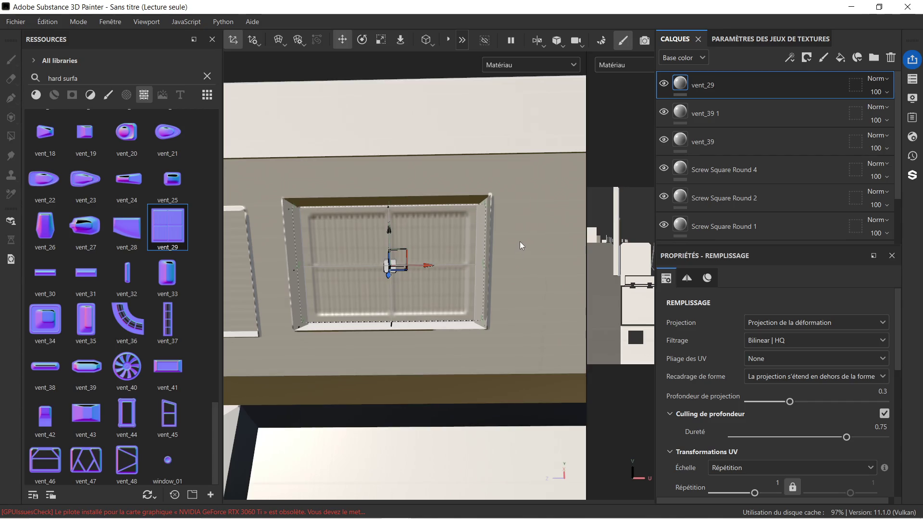
mouse_move(502, 248)
left_mouse_down("alt")
mouse_move(371, 316)
mouse_move(488, 261)
mouse_move(530, 255)
mouse_move(504, 249)
left_mouse_up("alt")
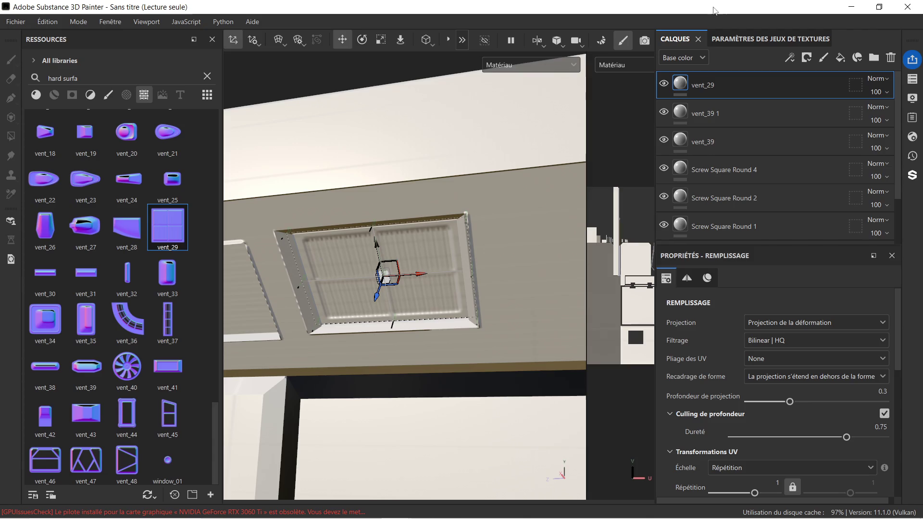
left_click(748, 40)
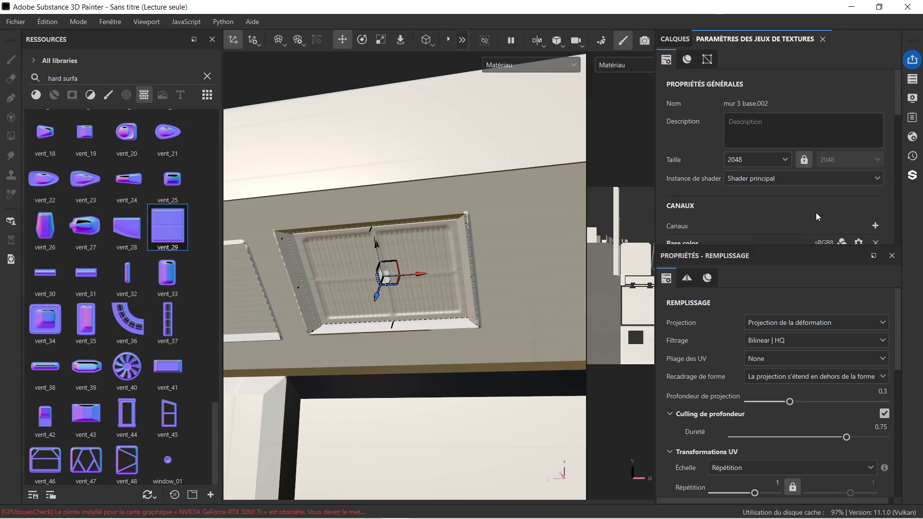
Bake the mesh maps for metal.001 and mur 3 base.002, then return to painting.
scroll(806, 208, "down", 6)
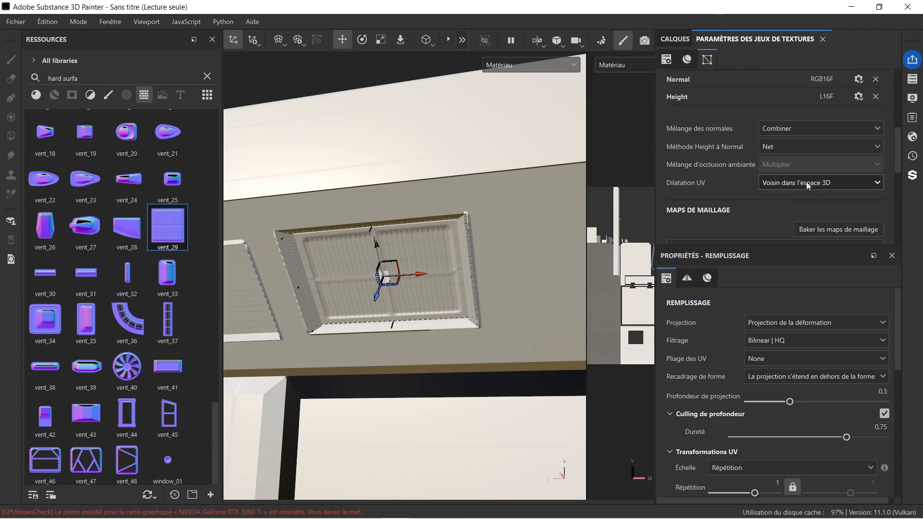
left_click(817, 194)
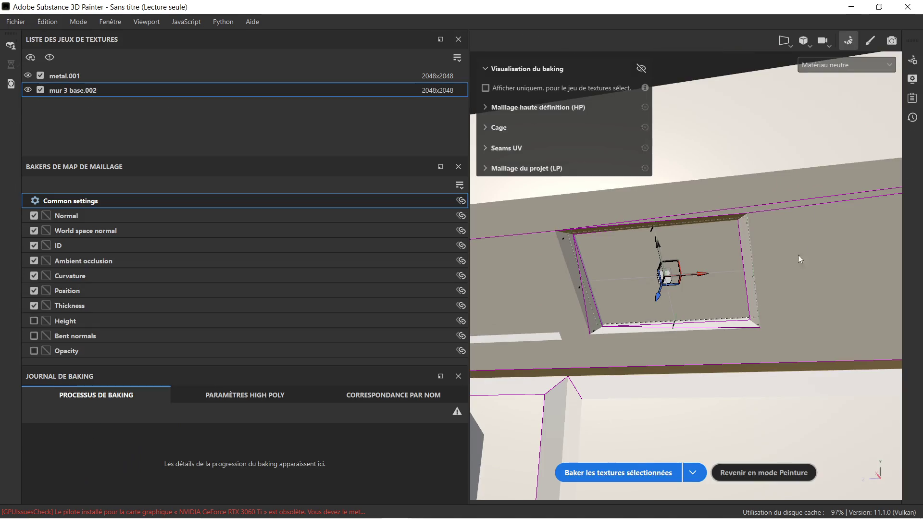
left_click(669, 475)
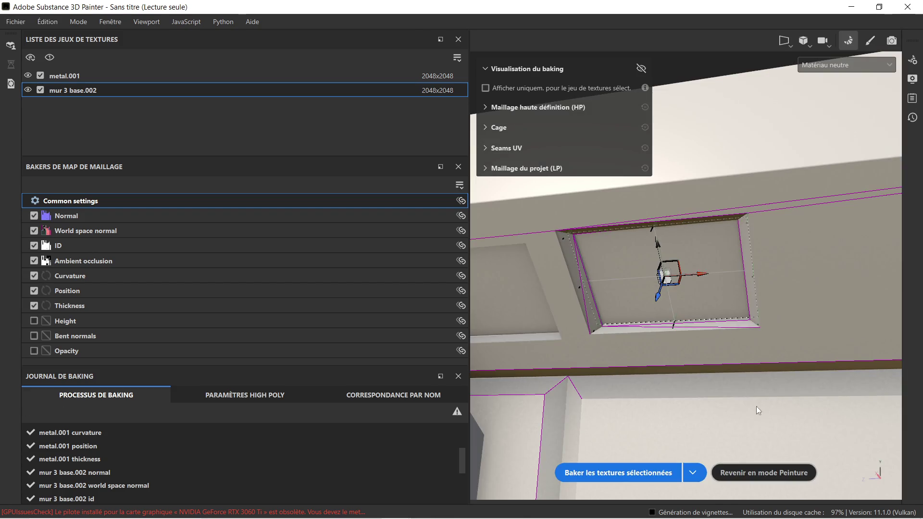
left_click(758, 472)
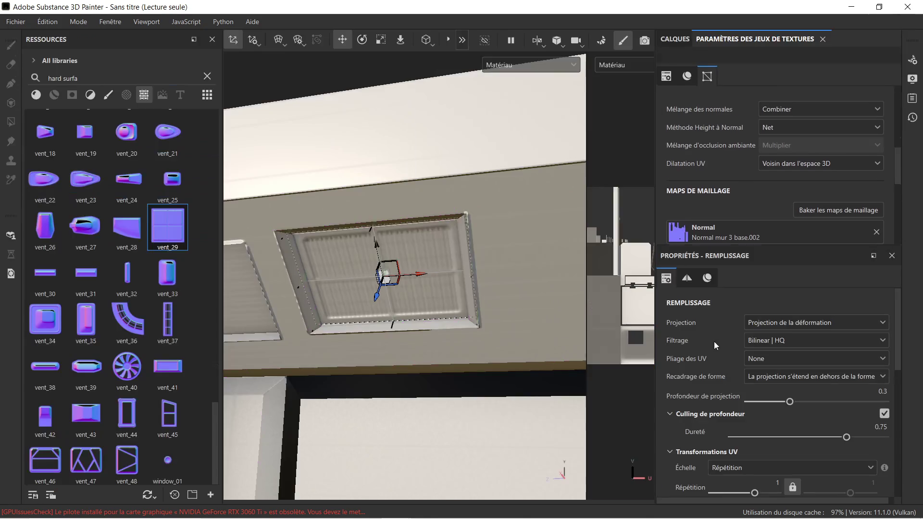
Duplicate the vent_29 layer twice, creating vent_29 1 and vent_29 2.
mouse_move(345, 221)
left_mouse_down("alt")
mouse_move(362, 206)
mouse_move(354, 216)
mouse_move(349, 191)
mouse_move(380, 229)
mouse_move(379, 243)
mouse_move(432, 185)
left_mouse_up("alt")
scroll(432, 184, "down", 5)
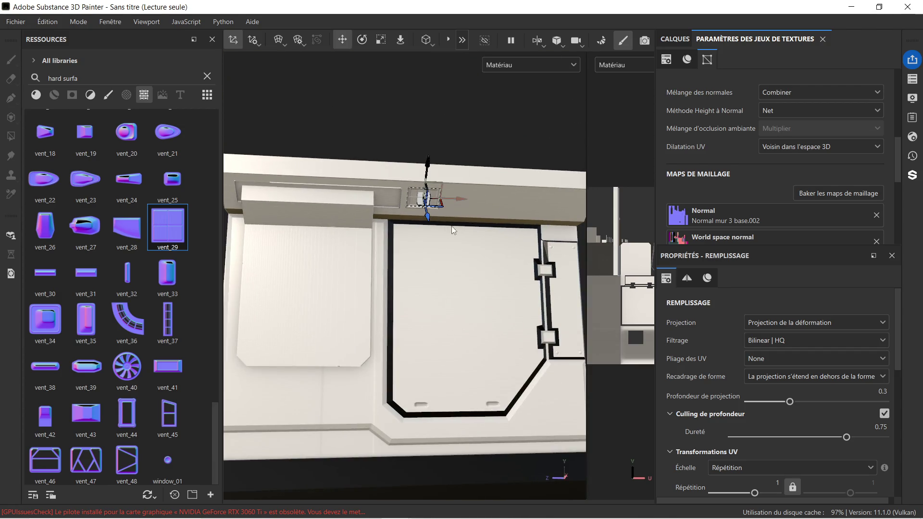
scroll(456, 167, "up", 5)
left_click_drag(402, 231, 477, 195, "alt")
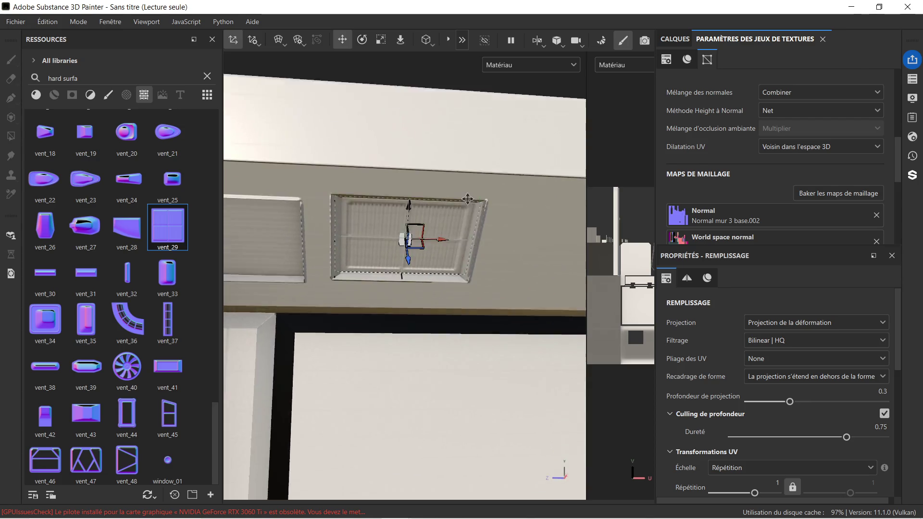
left_click(674, 39)
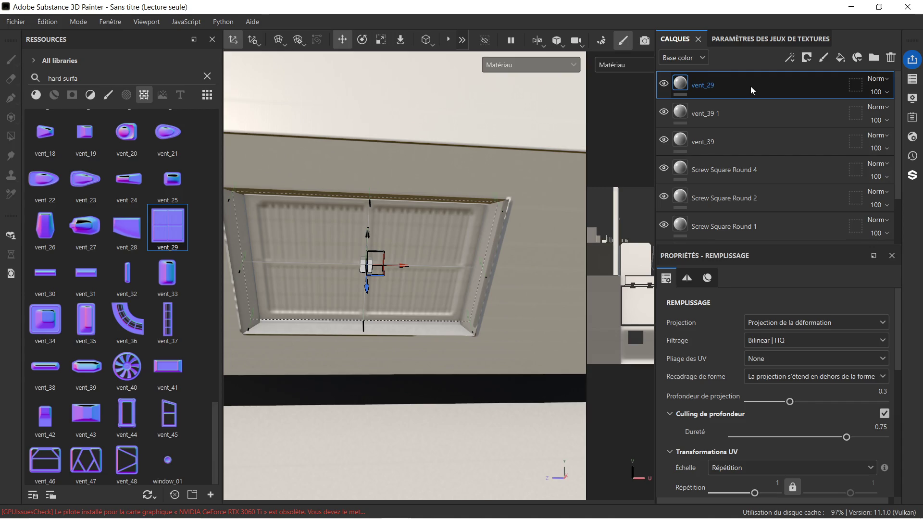
key("ctrl+d")
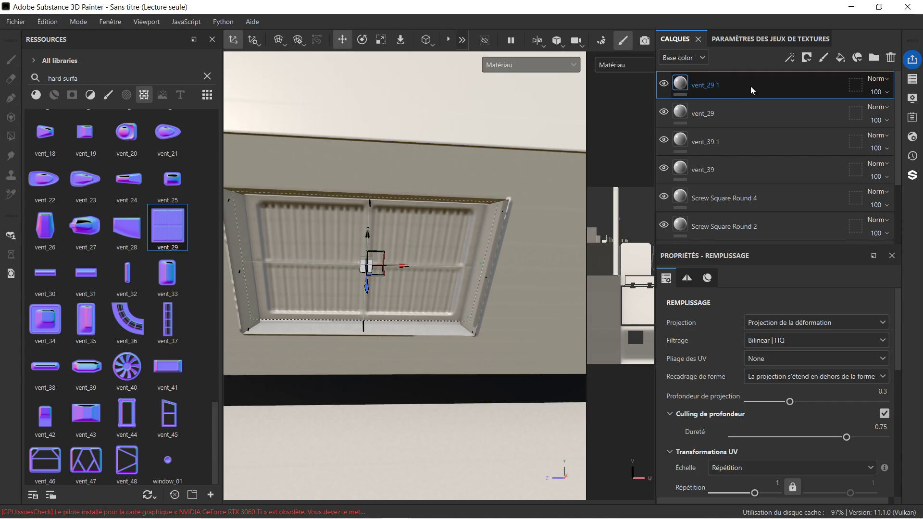
key("ctrl+d")
Drop the vent_19 decal from Assets onto the Normal channel at the small recess beside the door.
scroll(529, 171, "down", 5)
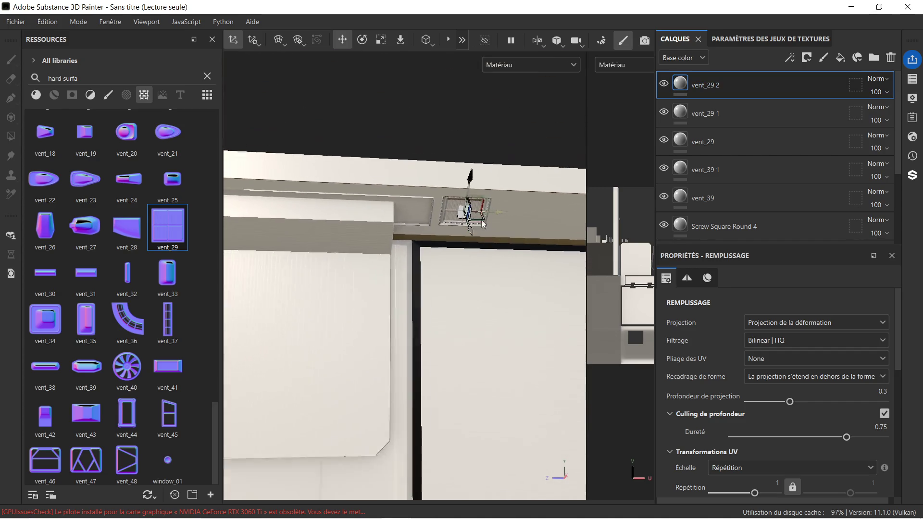
scroll(483, 224, "down", 5)
mouse_move(471, 264)
left_mouse_down("alt")
mouse_move(435, 274)
mouse_move(449, 260)
left_mouse_up("alt")
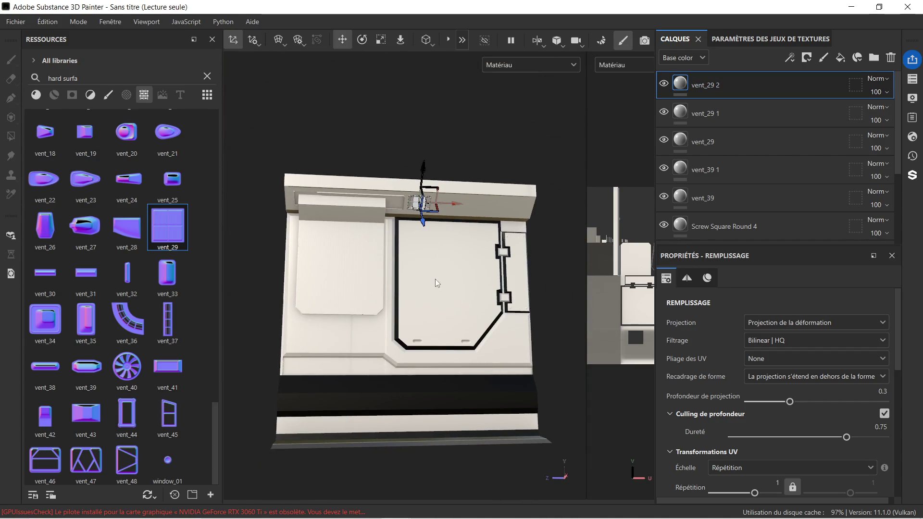
mouse_move(470, 255)
middle_mouse_down("alt")
mouse_move(449, 282)
mouse_move(464, 257)
middle_mouse_up("alt")
mouse_move(463, 252)
left_mouse_down("alt")
mouse_move(491, 251)
mouse_move(491, 296)
mouse_move(448, 284)
mouse_move(449, 215)
left_mouse_up("alt")
scroll(443, 249, "up", 3)
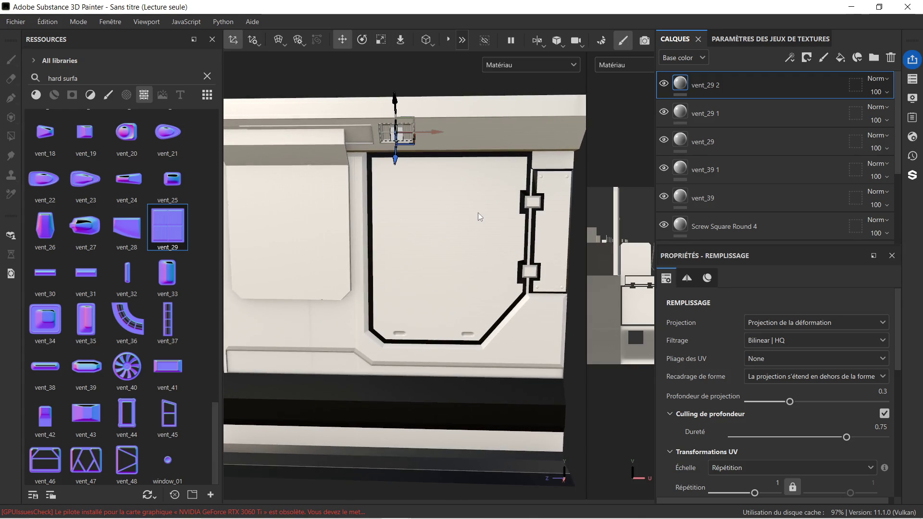
scroll(478, 213, "up", 5)
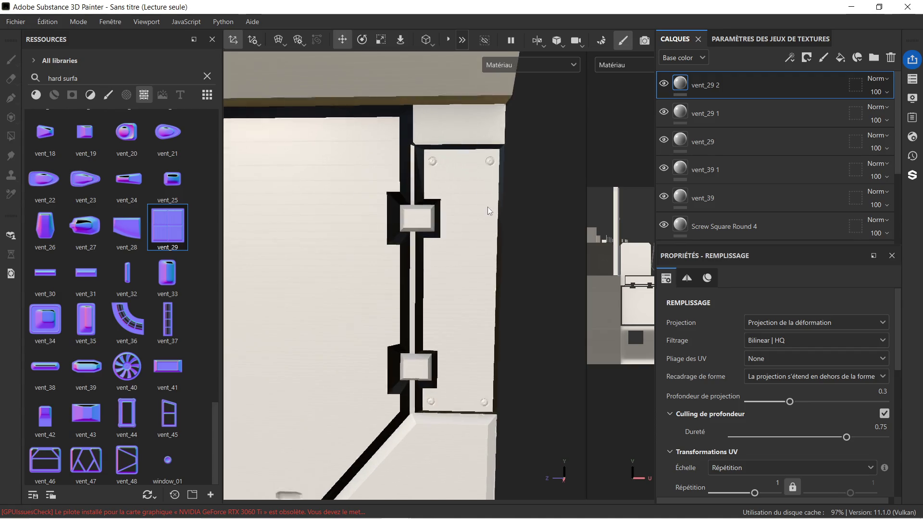
left_click_drag(488, 209, 473, 214, "alt")
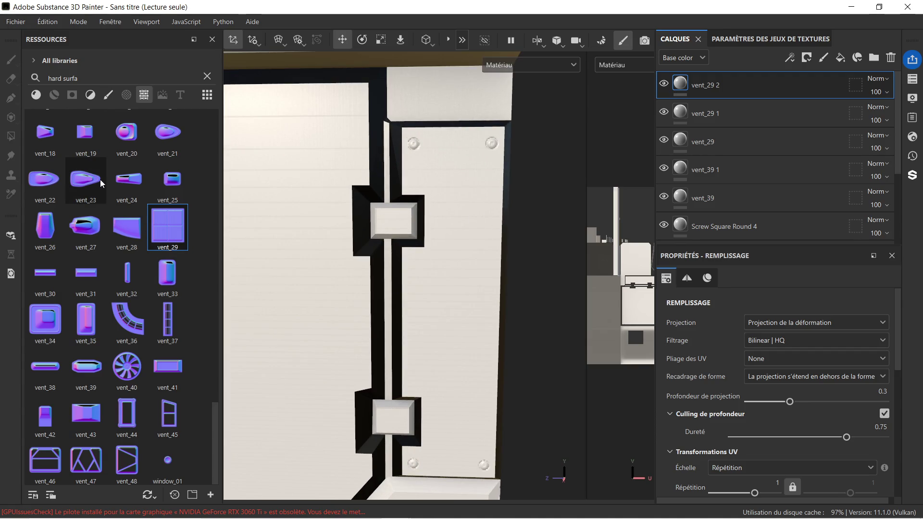
mouse_move(89, 135)
left_mouse_down()
mouse_move(318, 177)
mouse_move(381, 203)
mouse_move(422, 244)
mouse_move(426, 280)
left_mouse_up()
scroll(387, 209, "up", 5)
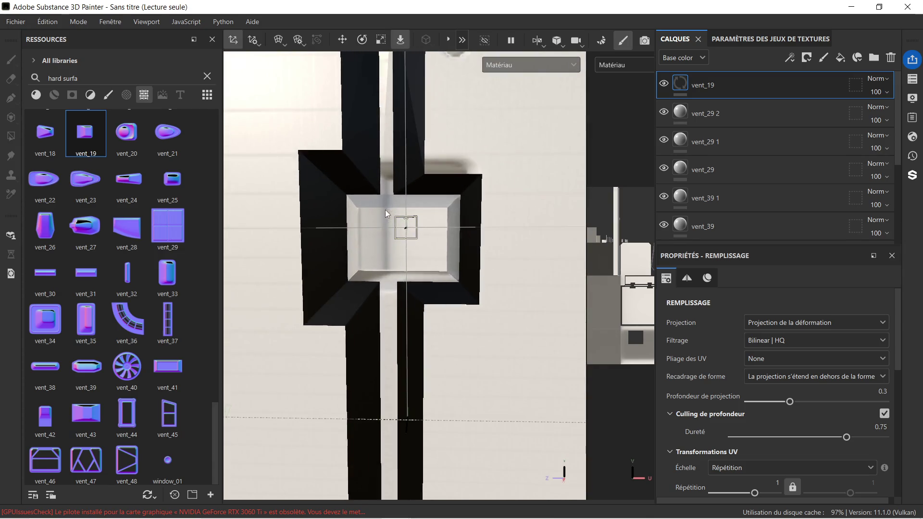
Scale the vent_19 decal projection to fit the upper small recess.
left_click(379, 41)
mouse_move(413, 234)
right_mouse_down("shift")
mouse_move(459, 188)
mouse_move(299, 281)
right_mouse_up("shift")
mouse_move(365, 246)
left_mouse_down("alt")
mouse_move(426, 229)
mouse_move(477, 271)
mouse_move(442, 279)
left_mouse_up("alt")
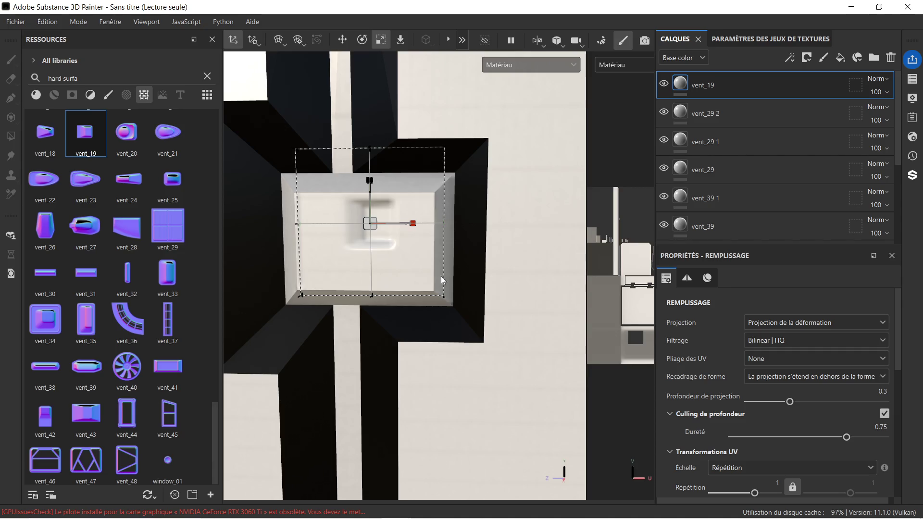
mouse_move(414, 264)
middle_mouse_down("alt")
mouse_move(399, 255)
mouse_move(419, 260)
middle_mouse_up("alt")
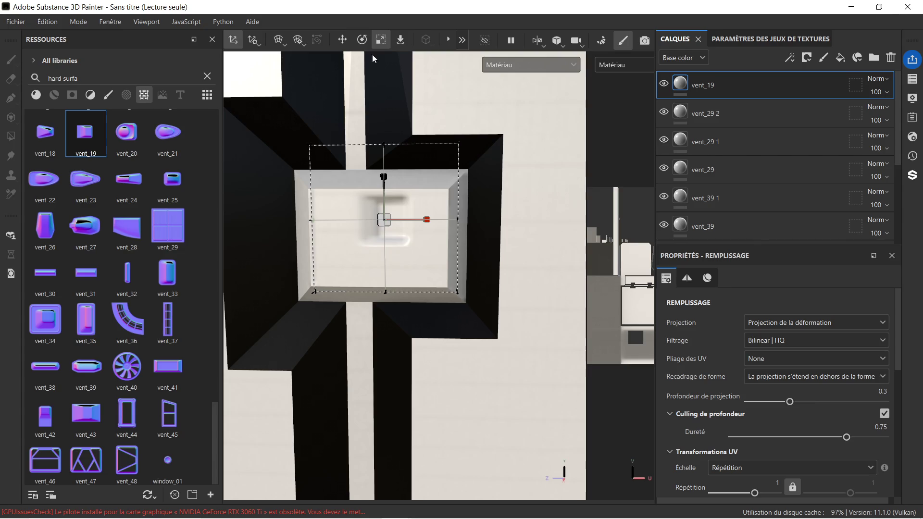
Move the vent_19 decal down and left into the upper recess, then duplicate its layer.
left_click(345, 44)
mouse_move(383, 192)
left_mouse_down()
mouse_move(398, 235)
mouse_move(393, 258)
mouse_move(402, 261)
left_mouse_up()
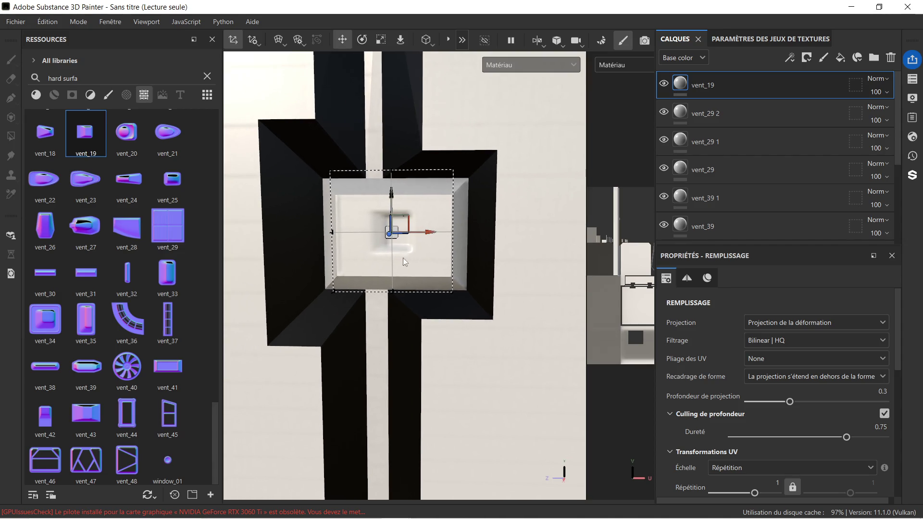
left_click(362, 310)
left_click_drag(370, 309, 419, 275, "alt")
left_click_drag(431, 232, 395, 242)
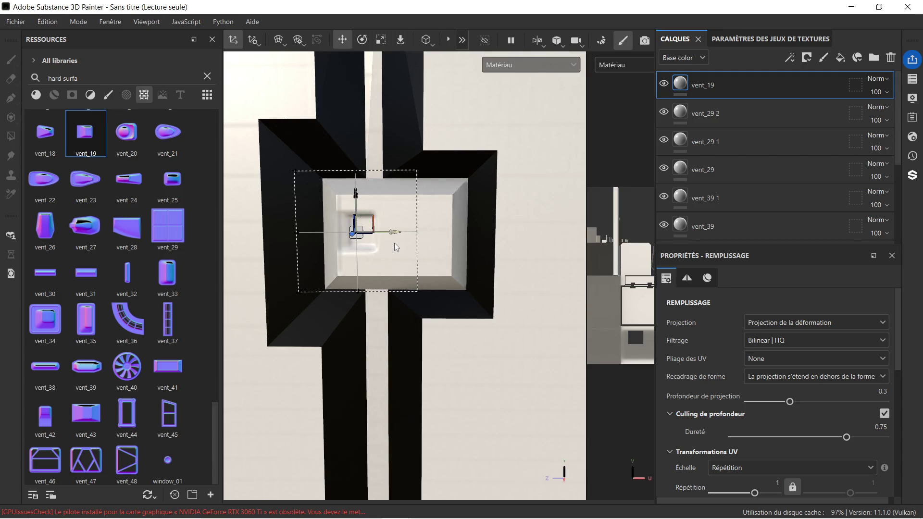
scroll(394, 243, "down", 5)
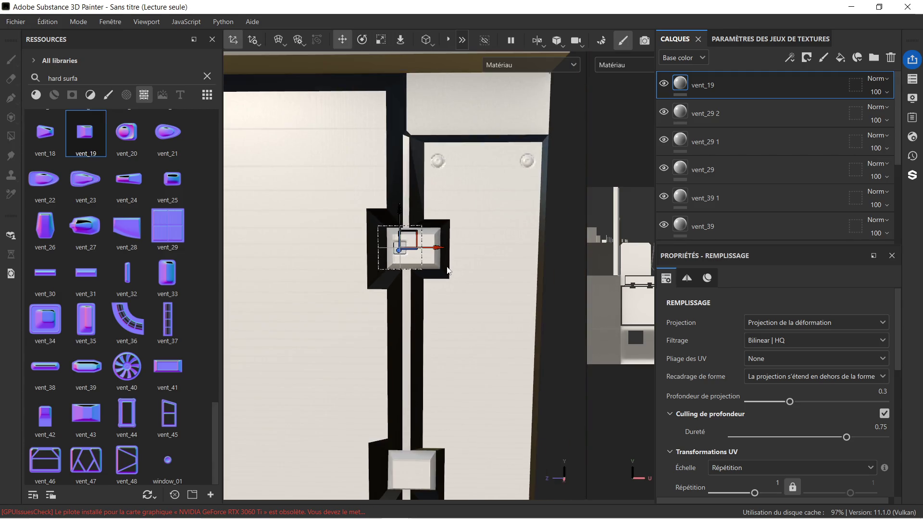
left_click_drag(443, 331, 444, 247, "alt")
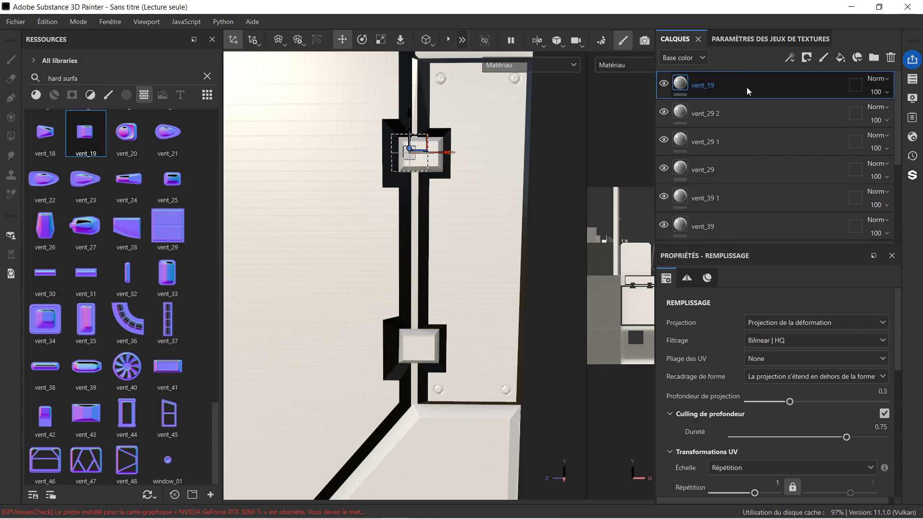
key("ctrl+d")
Add another vent_19 copy, then select the vent_19 2 layer.
scroll(442, 116, "up", 2)
scroll(405, 131, "up", 5)
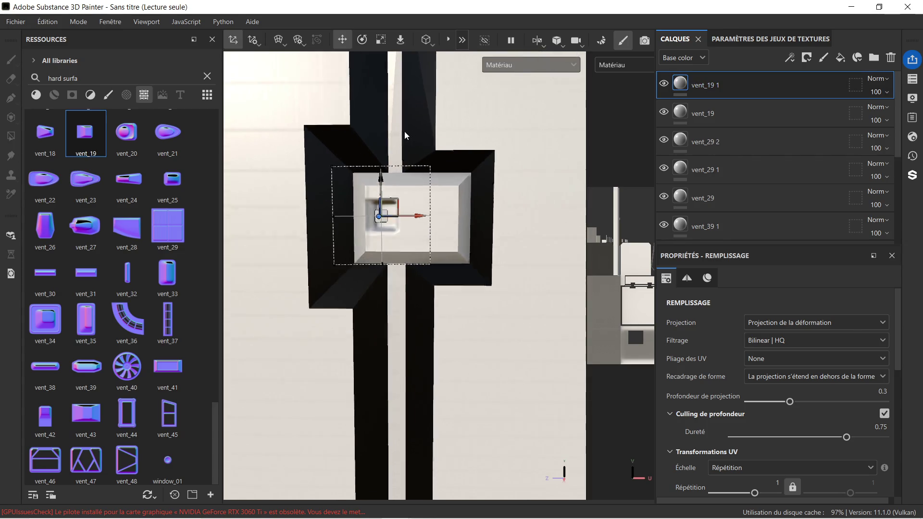
scroll(405, 142, "down", 3)
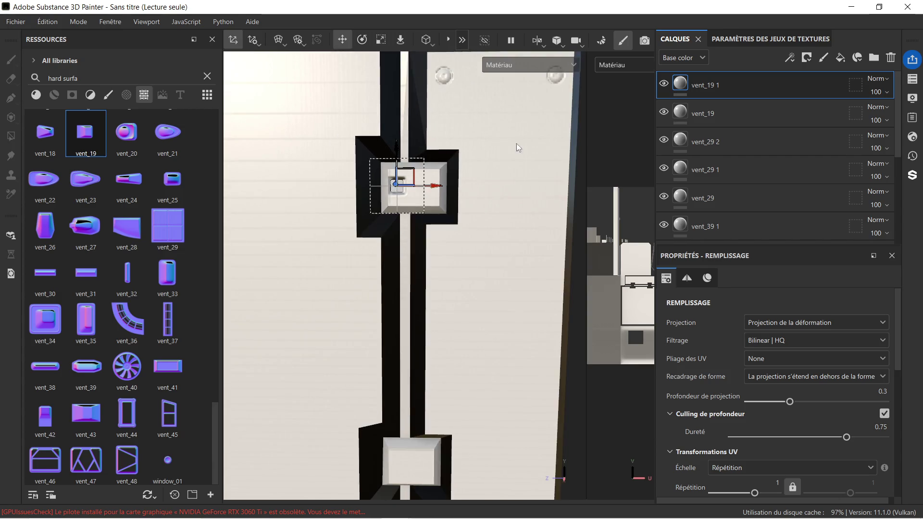
key("ctrl+d")
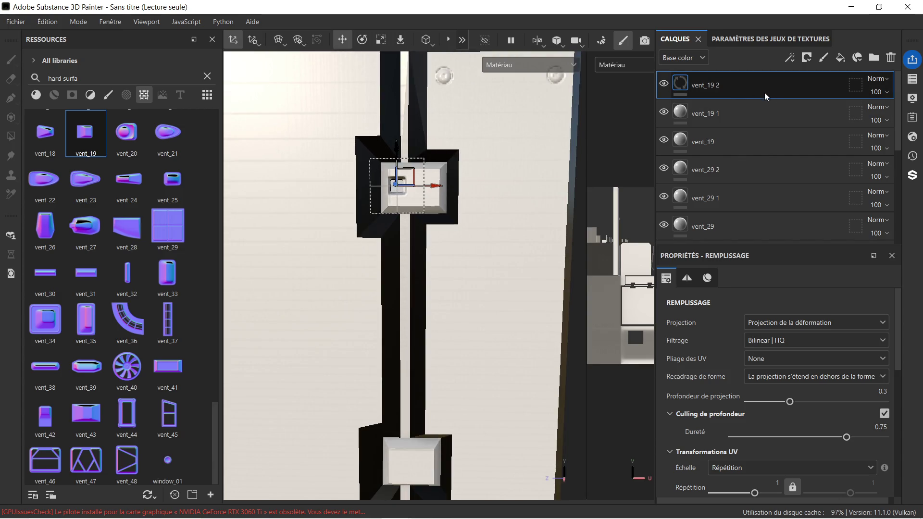
scroll(413, 144, "up", 3)
scroll(413, 143, "down", 5)
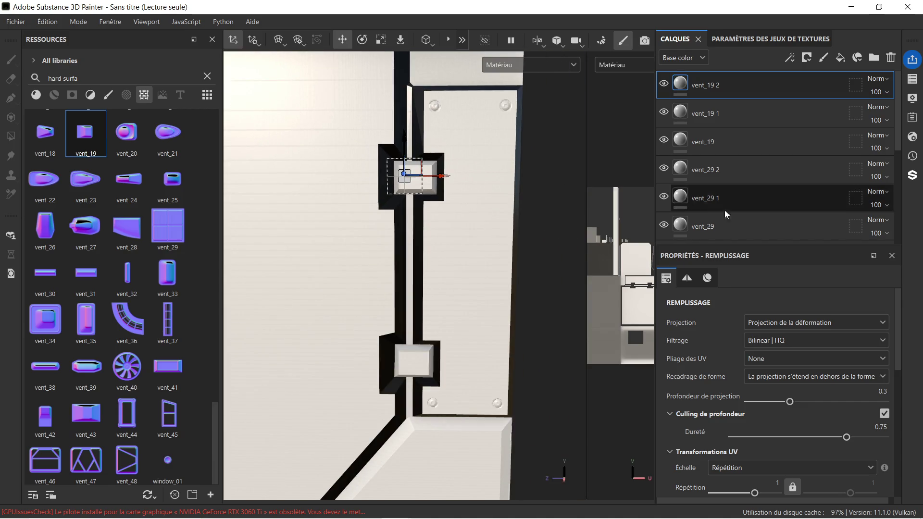
left_click(742, 217)
scroll(413, 164, "up", 5)
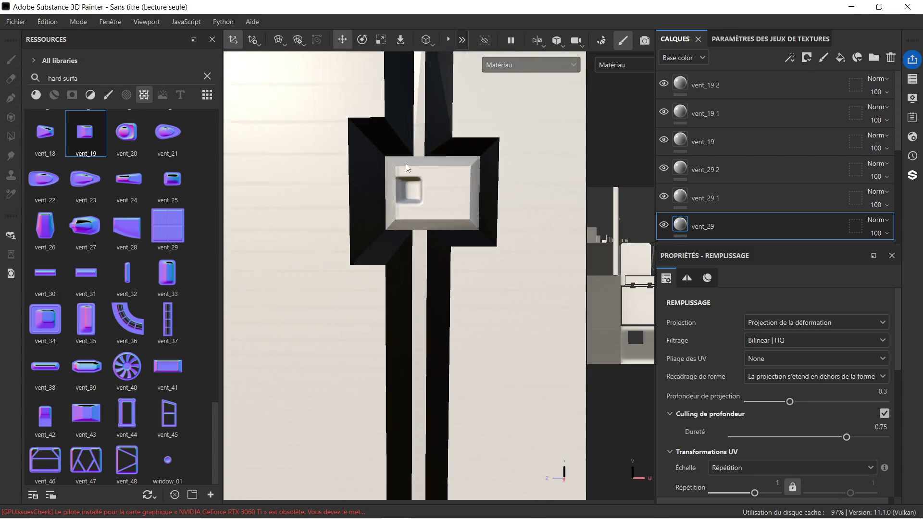
scroll(422, 157, "down", 5)
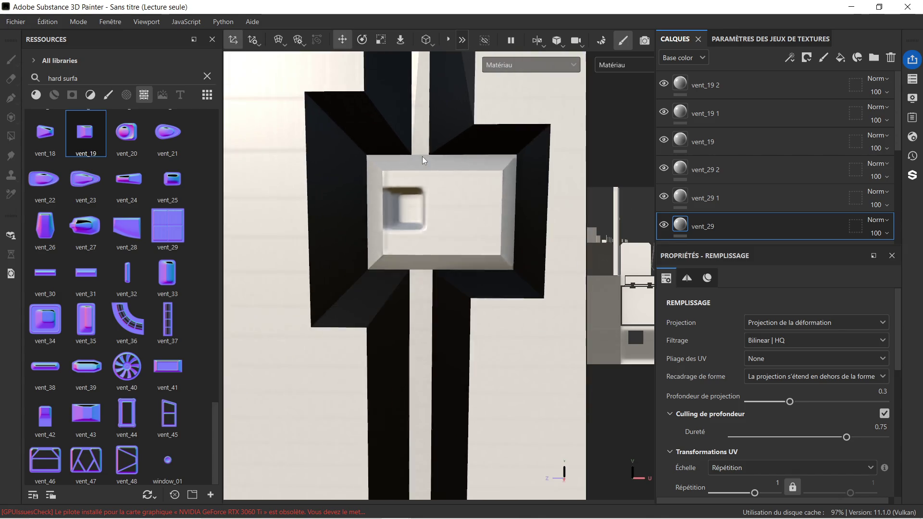
left_click(740, 96)
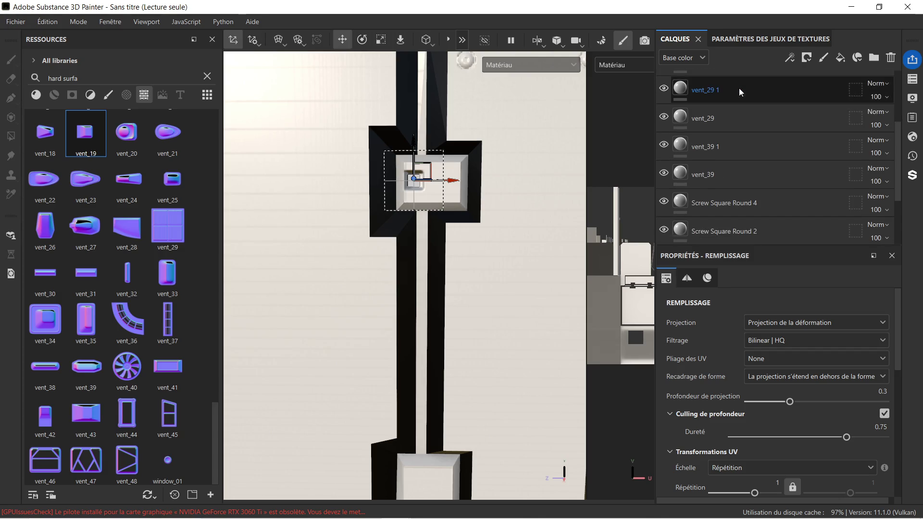
double_click(748, 88)
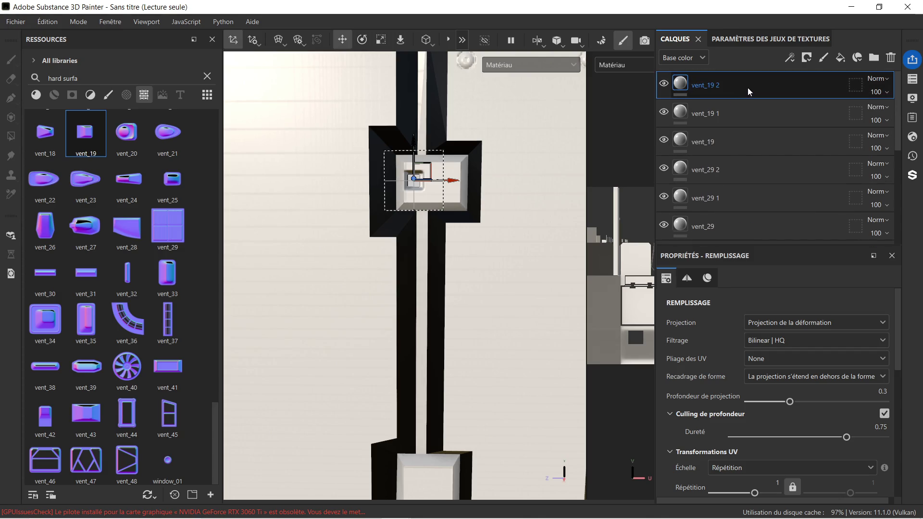
Duplicate vent_19 2 and move the copy's vent stamp down into the lower recessed box.
key("ctrl+d")
scroll(419, 146, "down", 1)
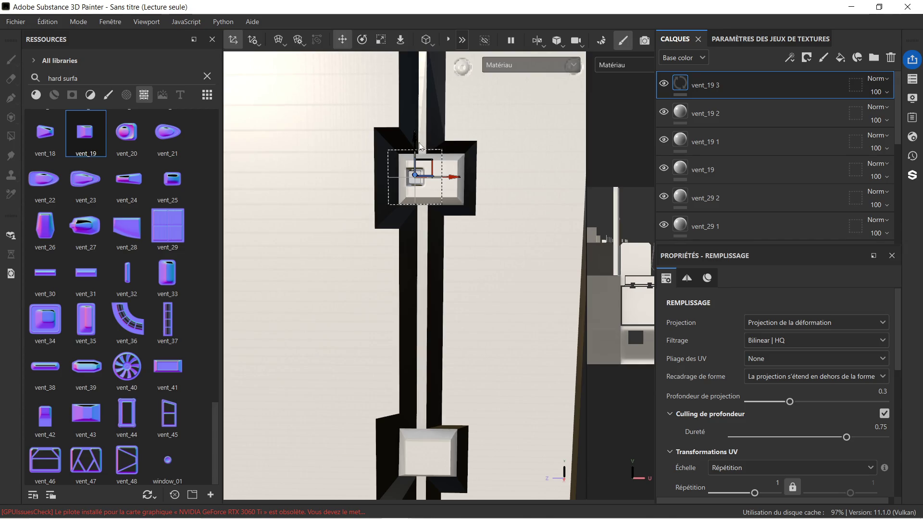
mouse_move(415, 140)
left_mouse_down()
mouse_move(416, 392)
mouse_move(439, 428)
left_mouse_up()
scroll(485, 419, "up", 2)
middle_click_drag(463, 426, 466, 200)
scroll(466, 201, "up", 3)
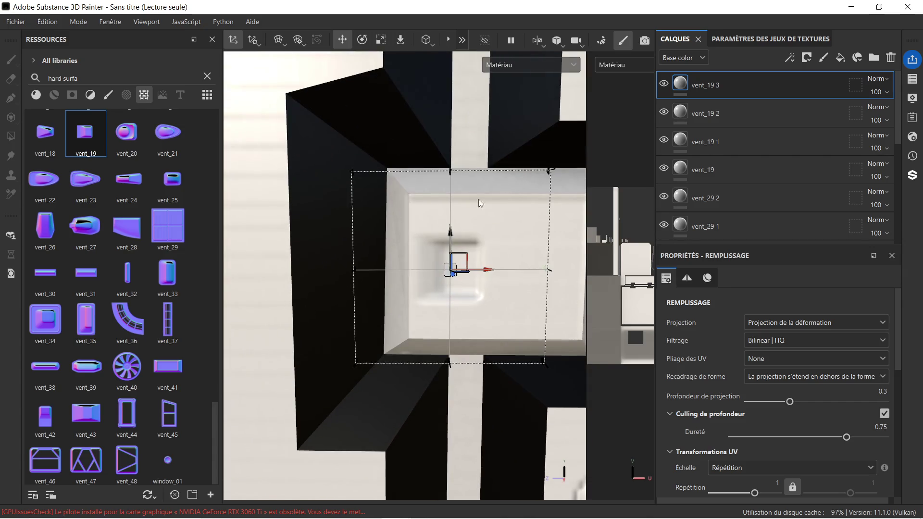
left_click_drag(449, 235, 450, 229)
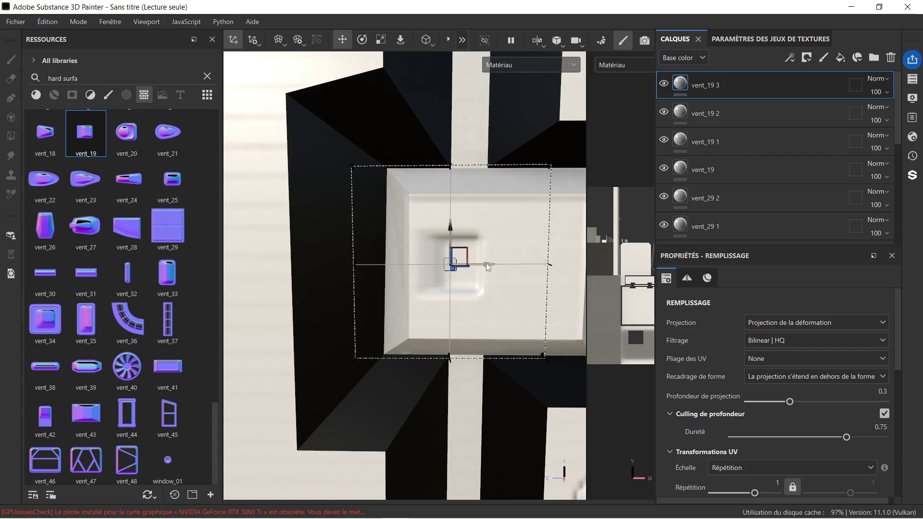
left_click_drag(486, 263, 480, 266)
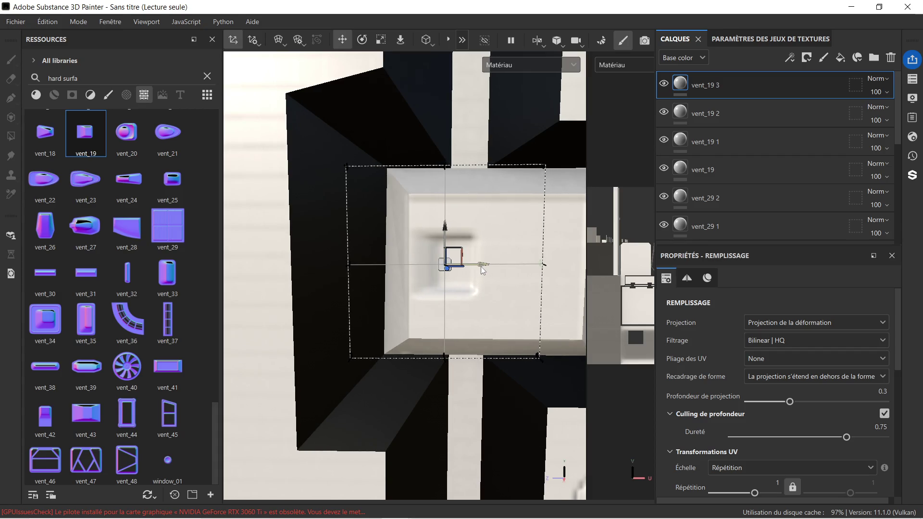
scroll(492, 244, "down", 1)
scroll(491, 243, "down", 5)
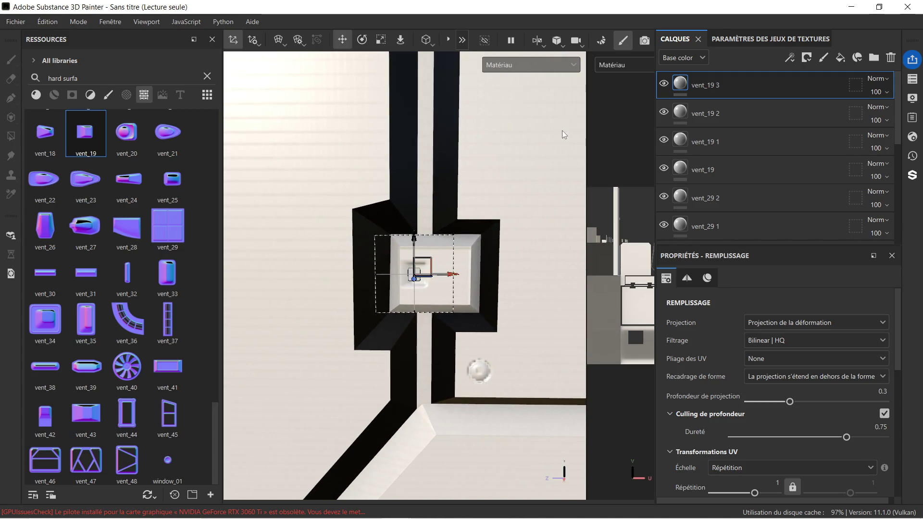
Duplicate the vent layer twice more, reaching vent_19 5.
key("ctrl+d")
key("ctrl+d")
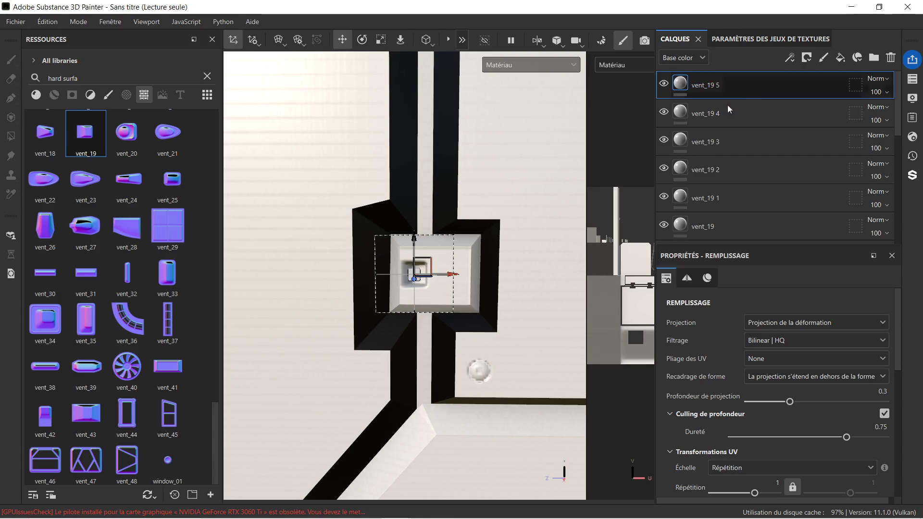
scroll(478, 203, "down", 5)
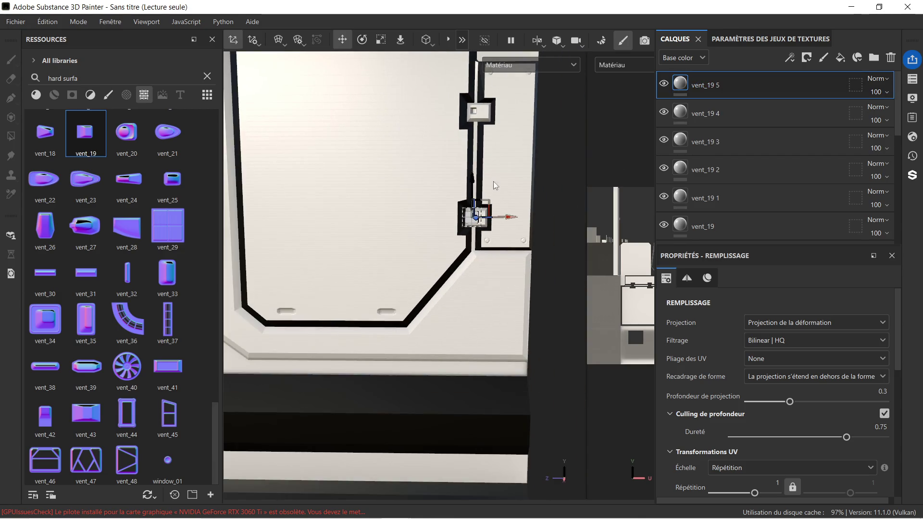
scroll(493, 181, "down", 5)
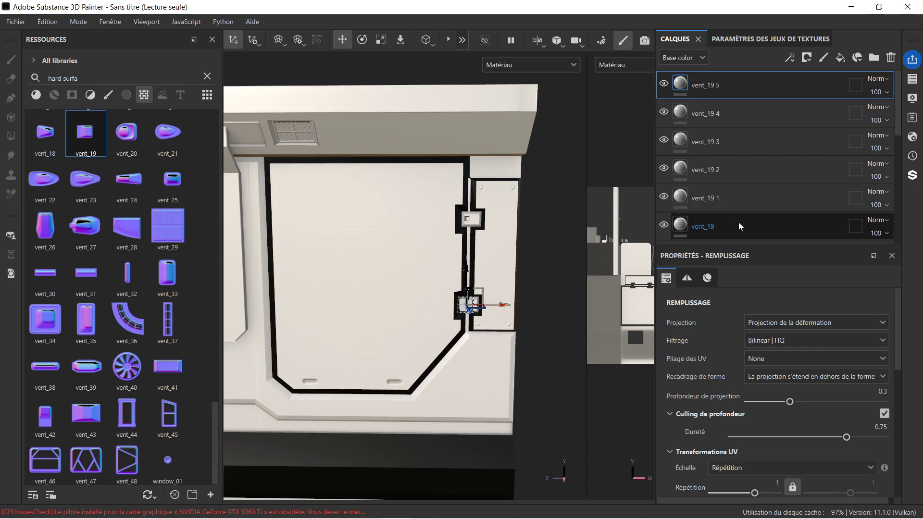
scroll(739, 219, "down", 5)
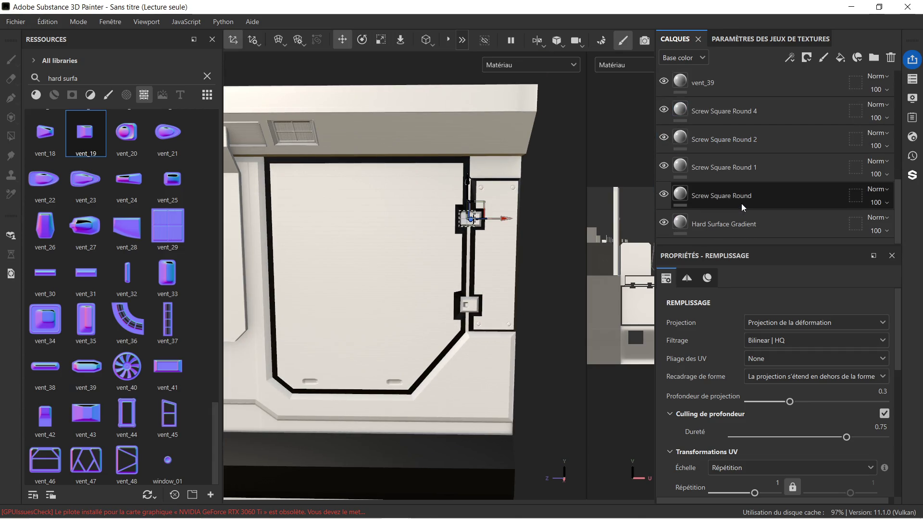
Stamp Niche Rectangle Corner Wide onto the wall's Normal channel above the Hard Surface Gradient layer.
left_click(730, 222)
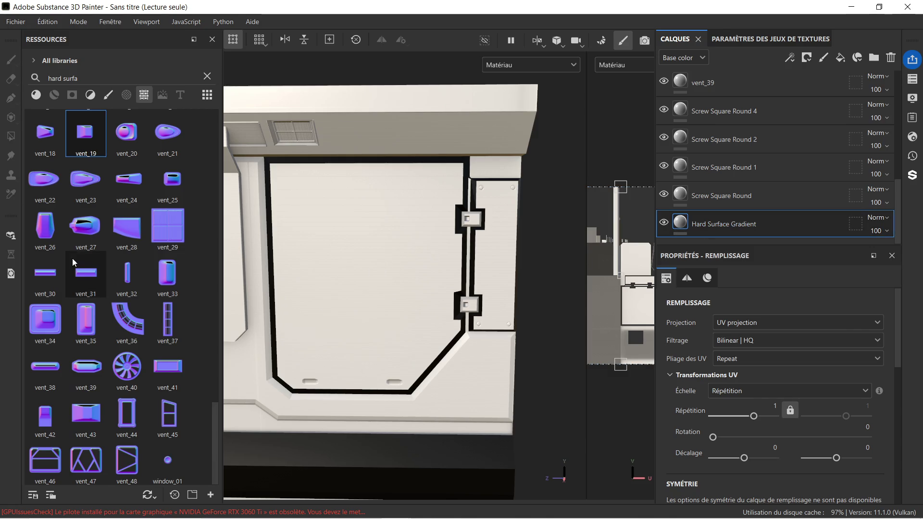
scroll(96, 305, "up", 5)
scroll(99, 272, "up", 5)
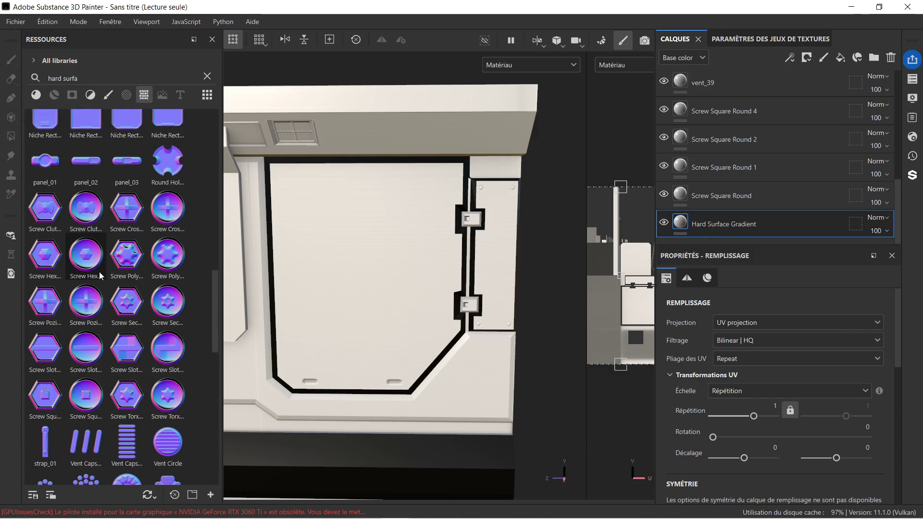
scroll(99, 267, "up", 3)
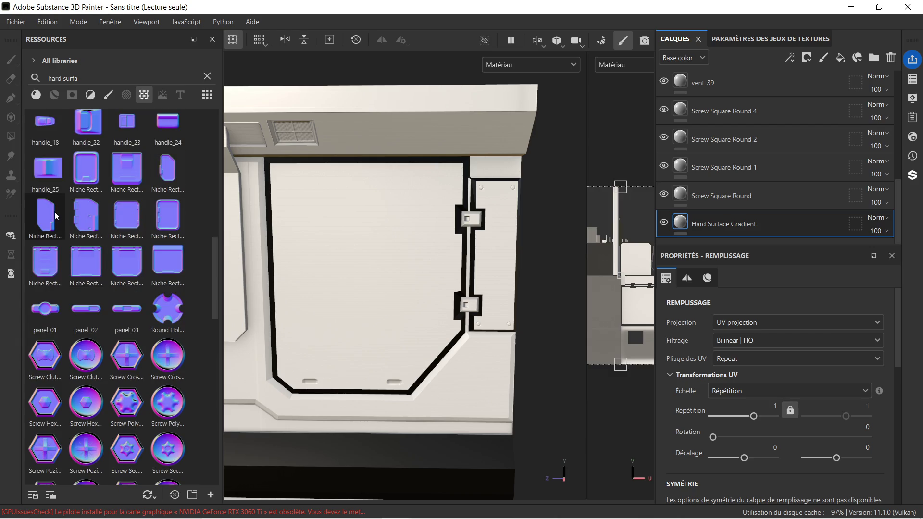
mouse_move(75, 224)
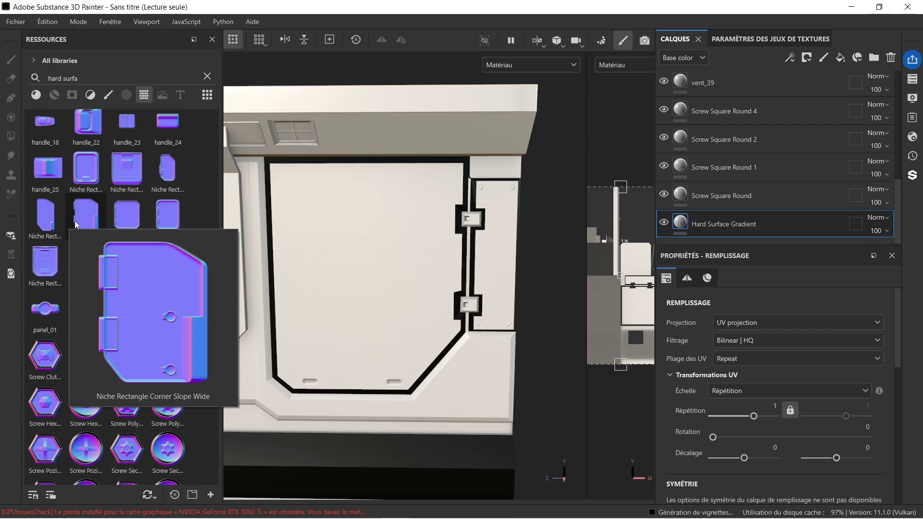
mouse_move(134, 225)
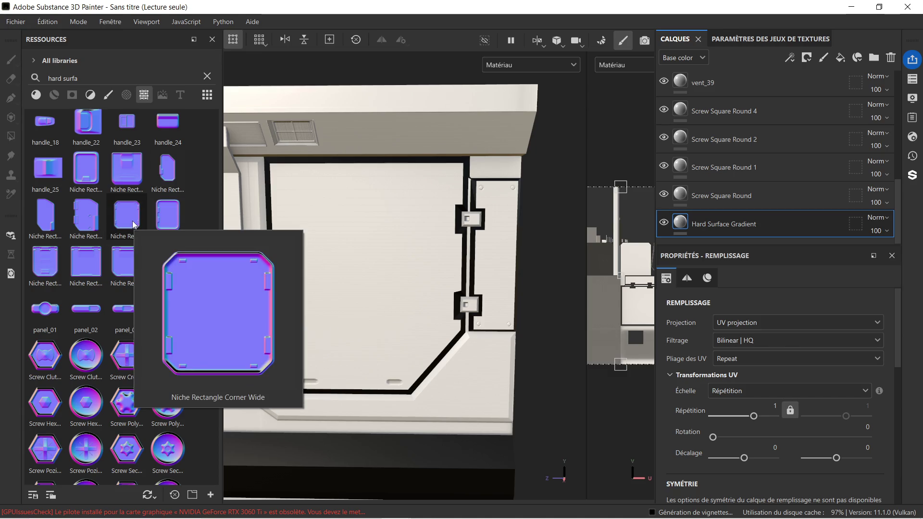
mouse_move(134, 226)
left_mouse_down()
mouse_move(174, 218)
mouse_move(351, 235)
left_mouse_up()
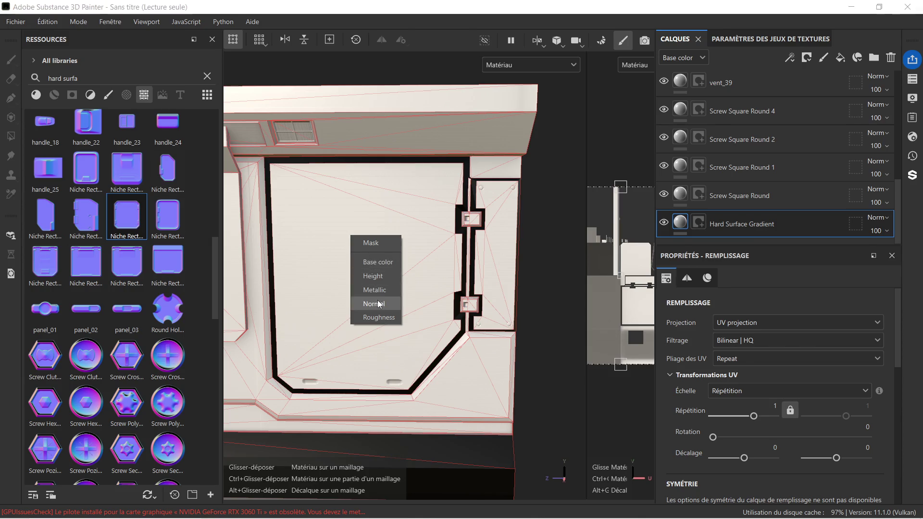
left_click(361, 302)
Move the niche onto the left panel, then delete that niche layer to start over.
scroll(363, 286, "down", 2)
mouse_move(354, 268)
middle_mouse_down("alt")
mouse_move(417, 273)
mouse_move(478, 258)
mouse_move(476, 248)
middle_mouse_up("alt")
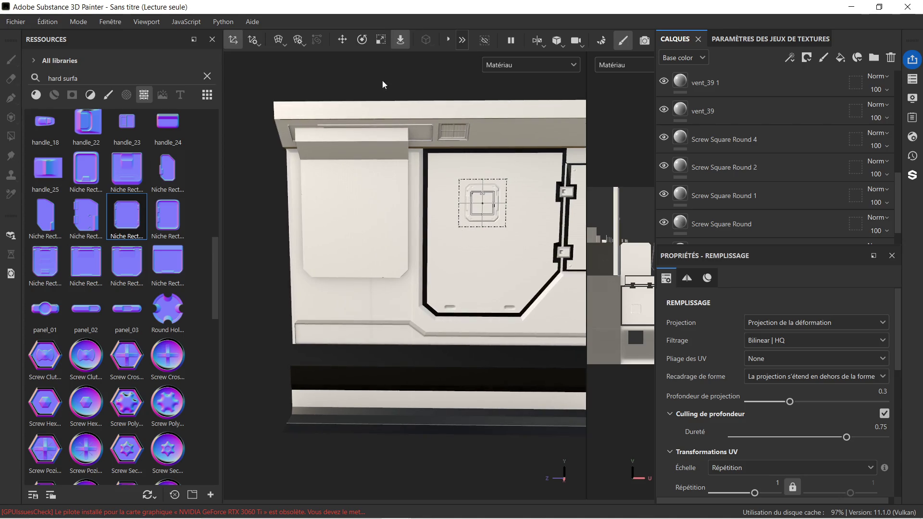
left_click(341, 43)
mouse_move(525, 207)
left_mouse_down()
mouse_move(423, 206)
mouse_move(399, 214)
left_mouse_up()
scroll(327, 219, "up", 3)
scroll(330, 215, "down", 2)
scroll(822, 89, "up", 5)
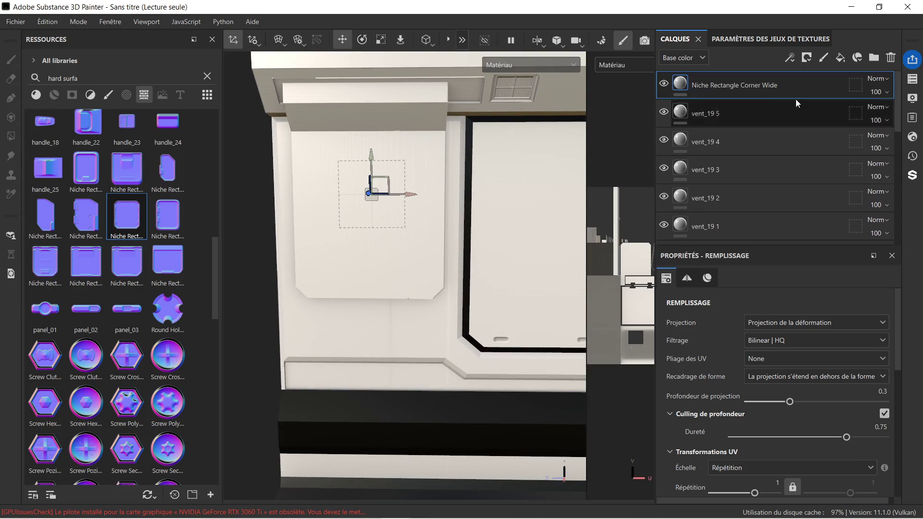
key("Delete")
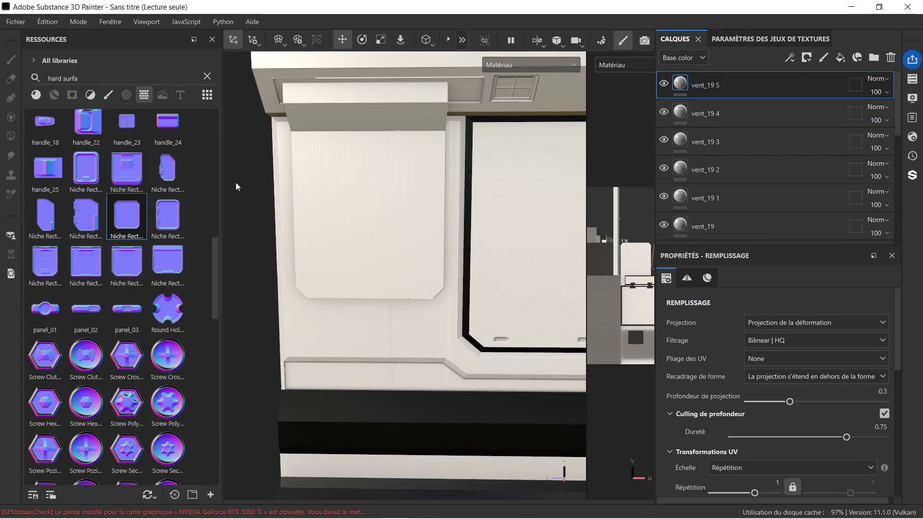
Restamp Niche Rectangle Corner Wide on the Normal channel and enlarge it to span the left panel.
left_click_drag(128, 219, 361, 213)
left_click(386, 280)
mouse_move(389, 267)
left_mouse_down("alt")
mouse_move(368, 232)
mouse_move(365, 244)
mouse_move(409, 252)
left_mouse_up("alt")
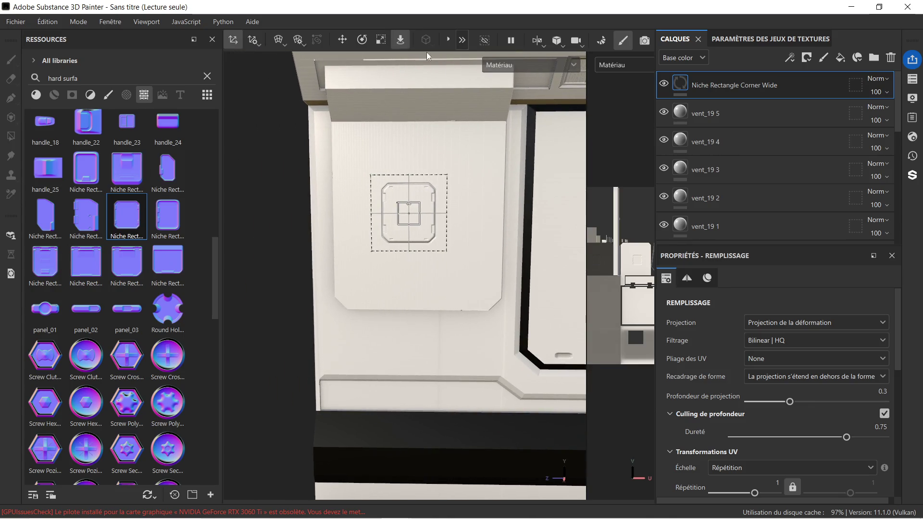
mouse_move(411, 213)
left_mouse_down()
mouse_move(576, 117)
mouse_move(665, 82)
left_mouse_up()
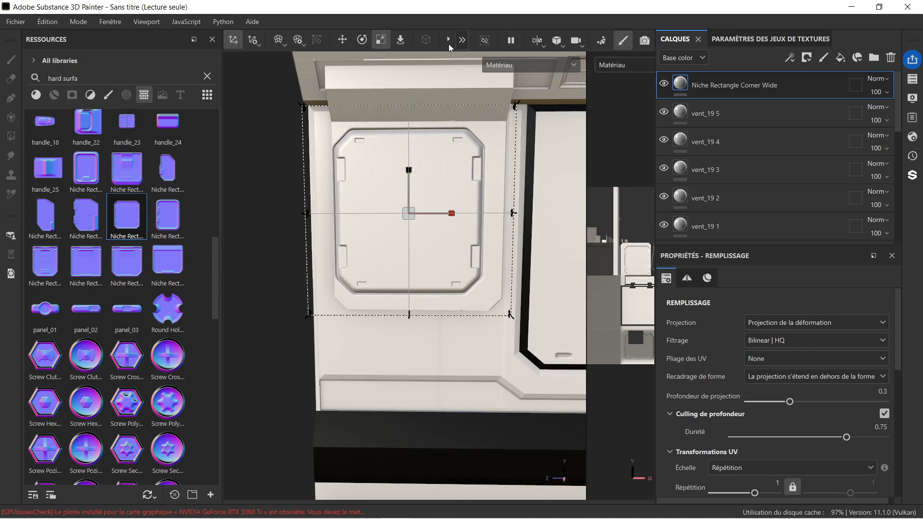
Centre the niche on the upper left panel, sliding it right and slightly lower.
left_click(342, 39)
left_click_drag(443, 214, 454, 217)
scroll(454, 217, "down", 3)
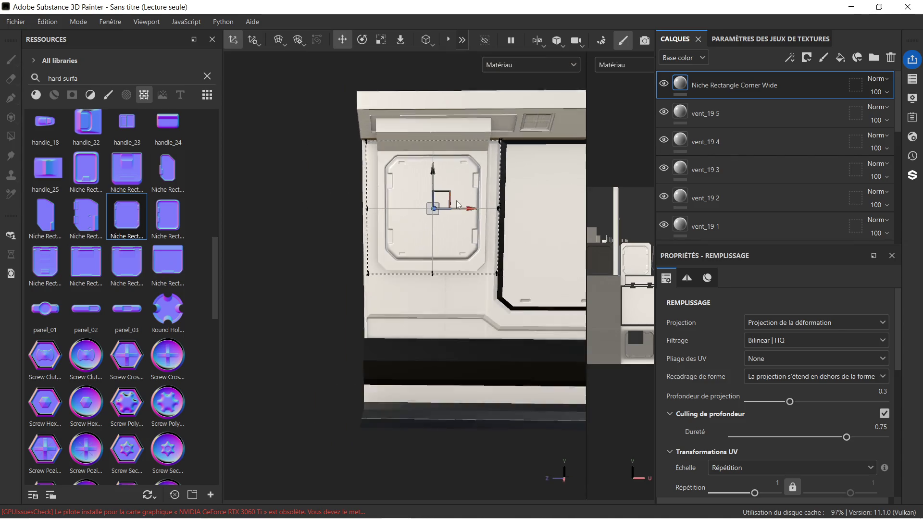
middle_click_drag(497, 220, 447, 186)
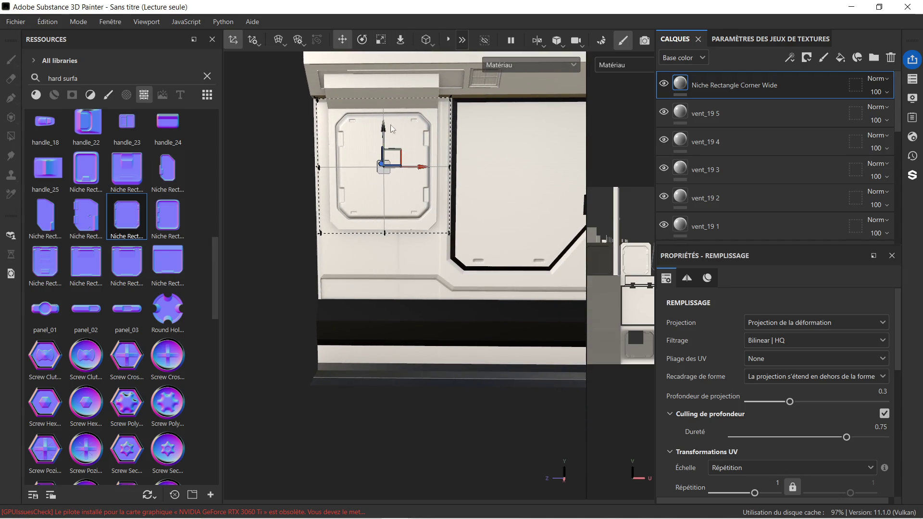
left_click_drag(383, 129, 385, 138)
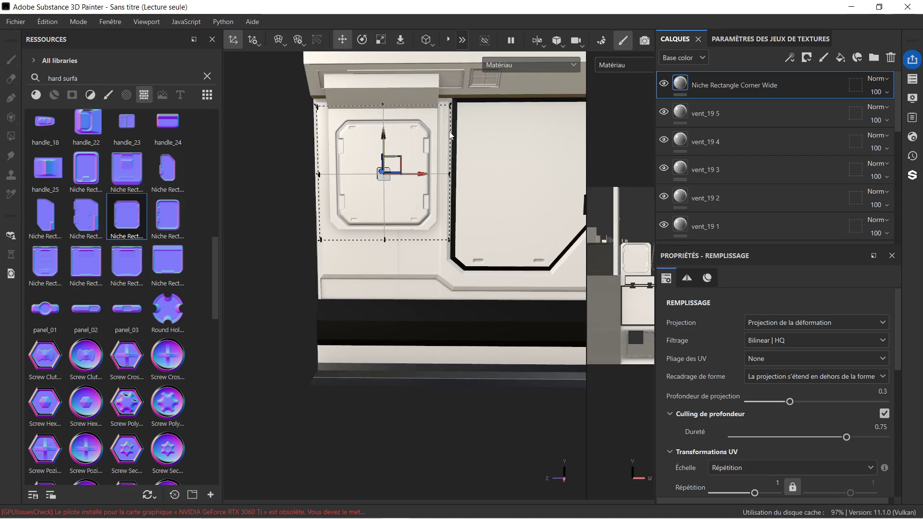
scroll(534, 166, "down", 3)
mouse_move(533, 165)
middle_mouse_down()
mouse_move(408, 184)
mouse_move(465, 200)
mouse_move(491, 179)
mouse_move(486, 171)
middle_mouse_up()
scroll(410, 180, "up", 2)
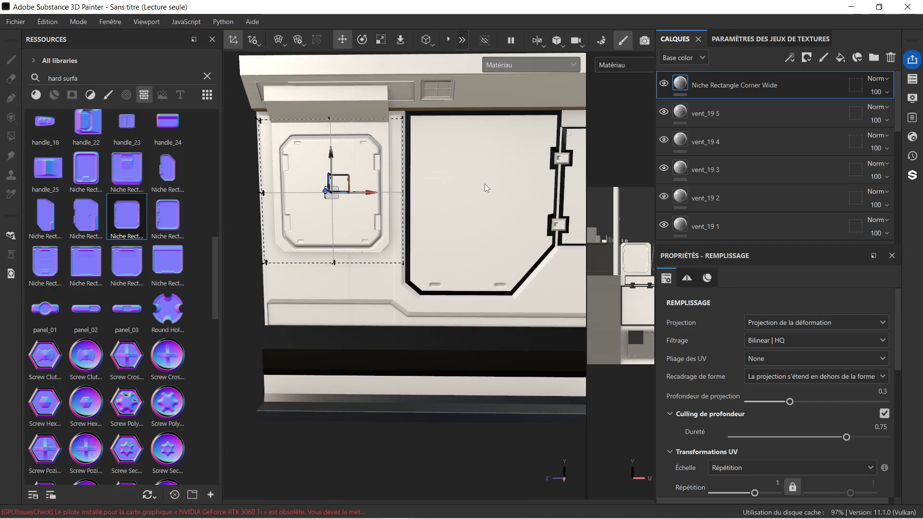
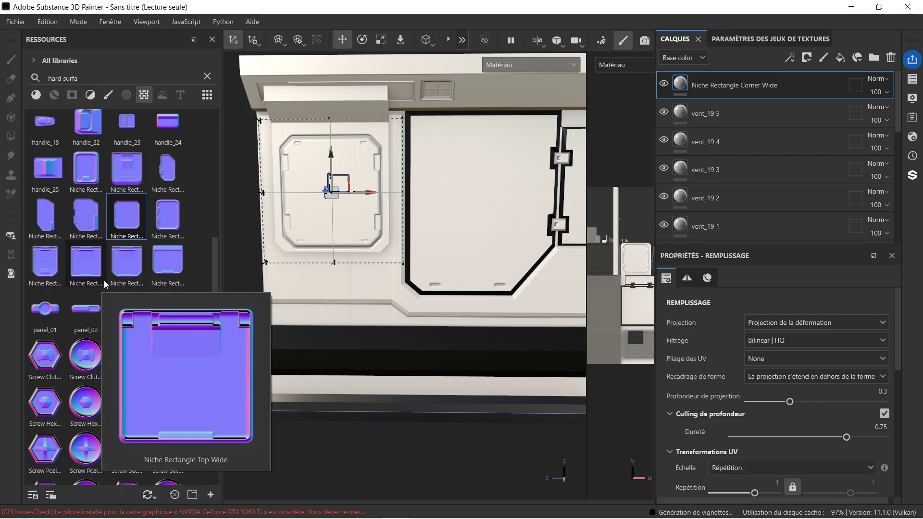
Stamp edge_06 as a Normal layer near the top of the door panel and frame it in view.
scroll(106, 277, "up", 6)
scroll(103, 202, "up", 3)
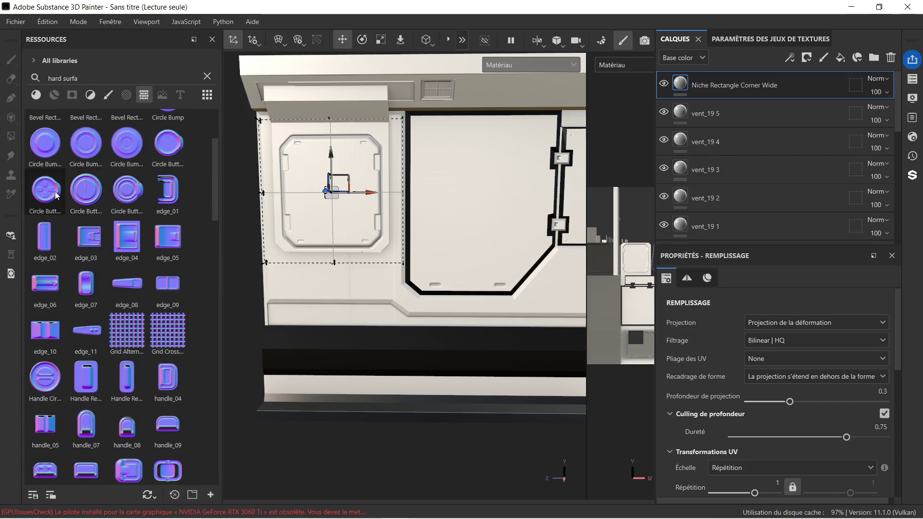
mouse_move(54, 286)
left_mouse_down()
mouse_move(492, 137)
mouse_move(448, 143)
left_mouse_up()
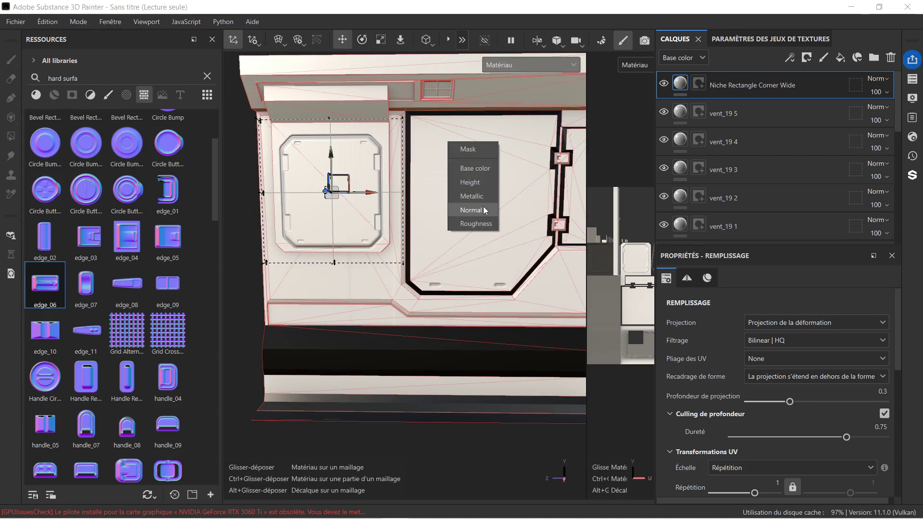
left_click(483, 207)
scroll(485, 139, "up", 5)
scroll(473, 150, "down", 2)
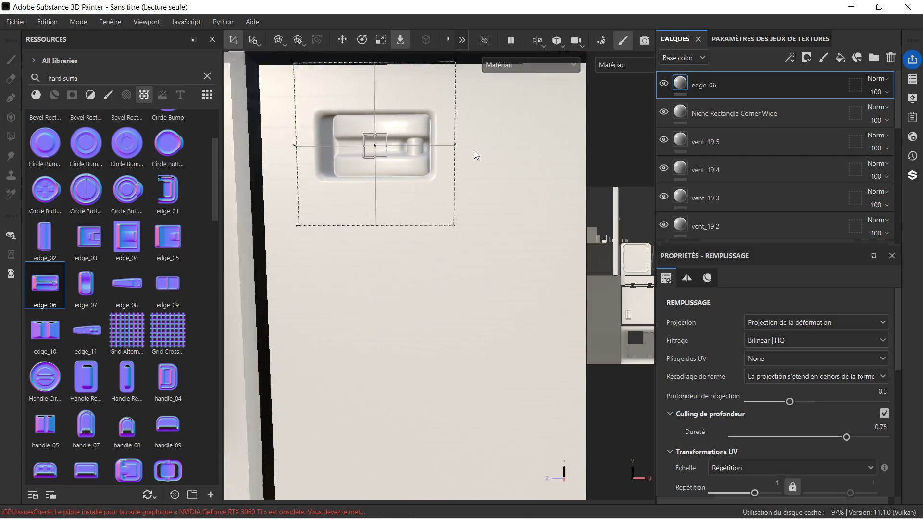
scroll(485, 172, "down", 2)
mouse_move(488, 209)
middle_mouse_down()
mouse_move(449, 187)
mouse_move(442, 206)
middle_mouse_up()
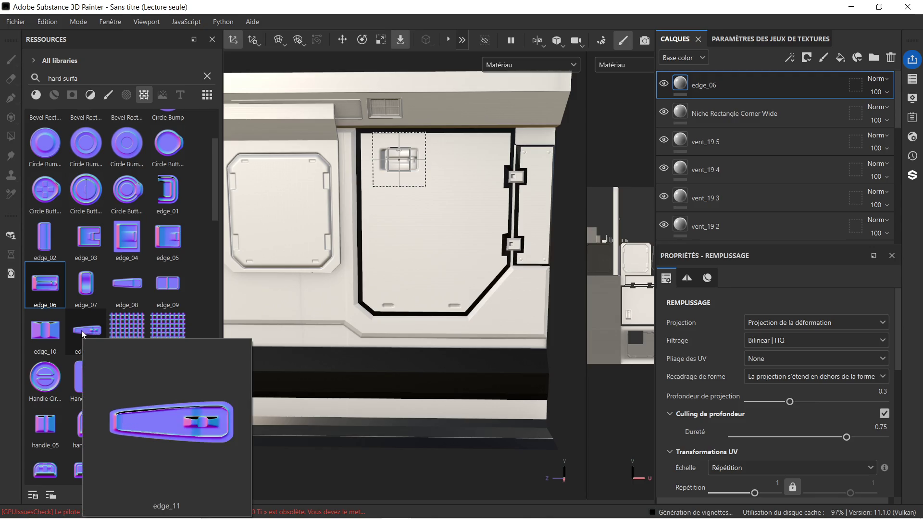
Drop the Vent Capsule Horizontal stamp onto the panel as a new layer.
scroll(134, 288, "down", 5)
scroll(130, 290, "down", 3)
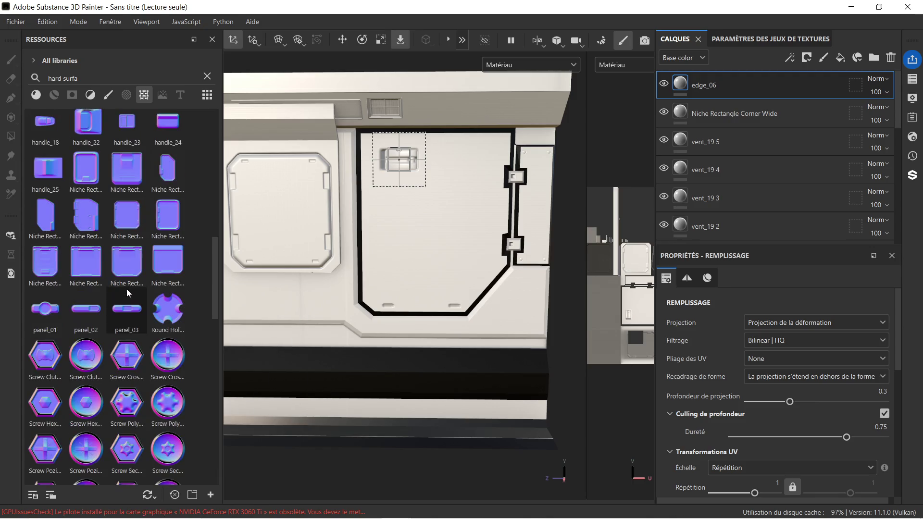
scroll(145, 302, "down", 5)
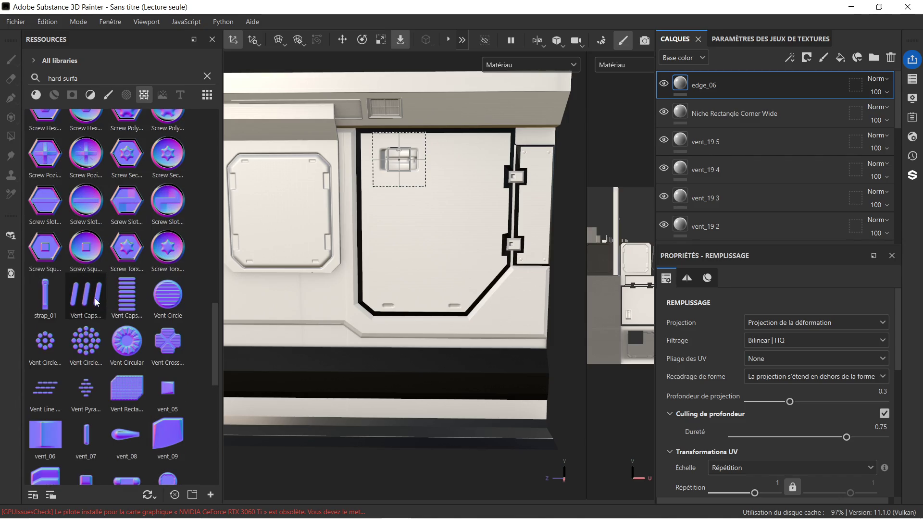
left_click_drag(127, 296, 518, 292)
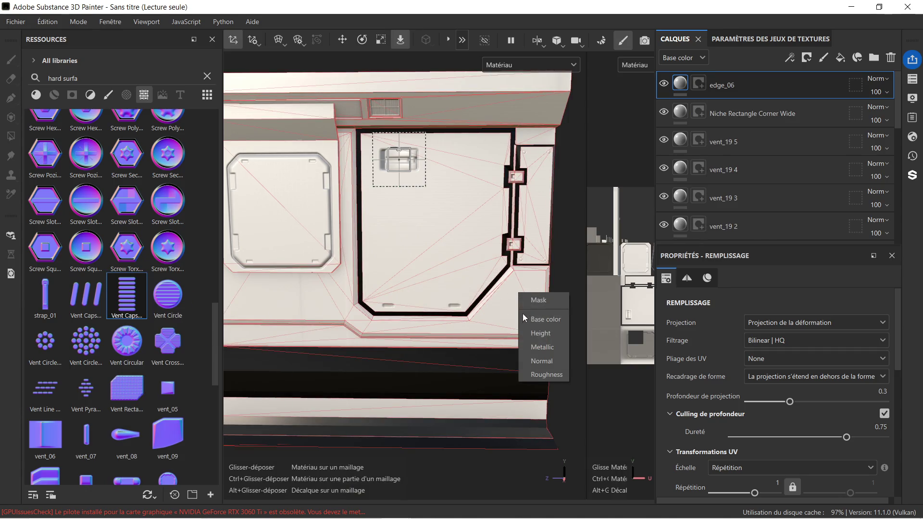
left_click(550, 359)
scroll(548, 346, "up", 3)
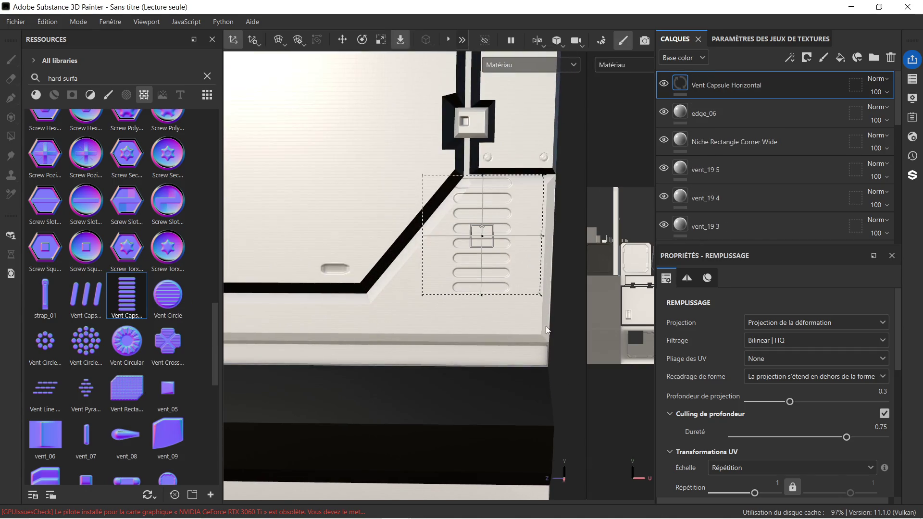
Rotate the vent to follow the diagonal corner and slide it toward that edge.
left_click(368, 39)
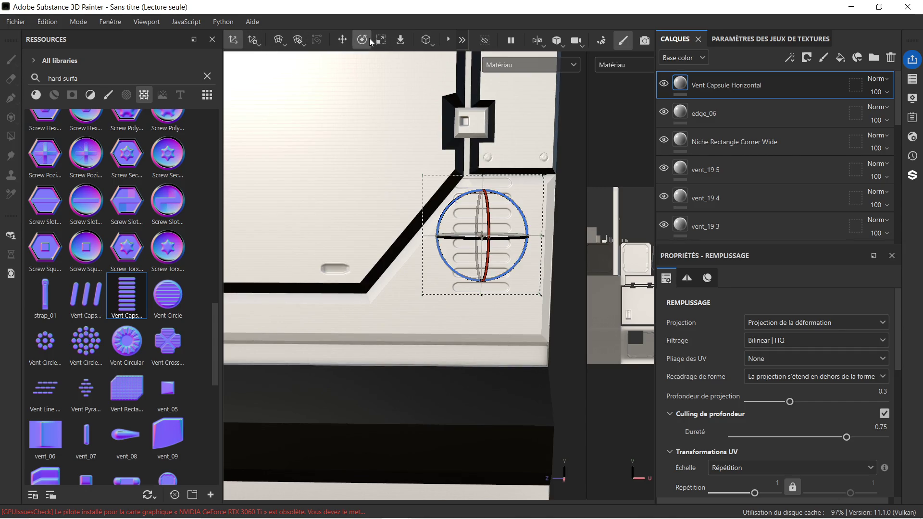
left_click_drag(512, 204, 536, 224)
left_click(343, 42)
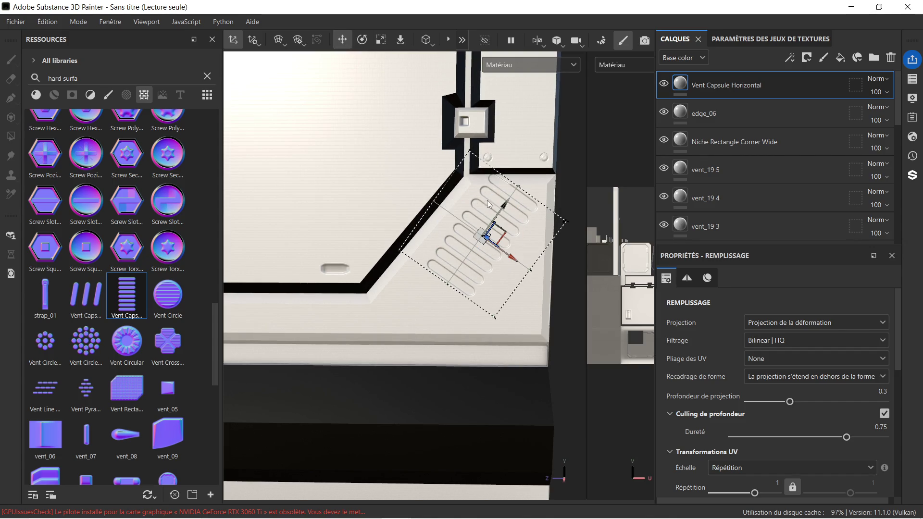
left_click_drag(505, 209, 485, 235)
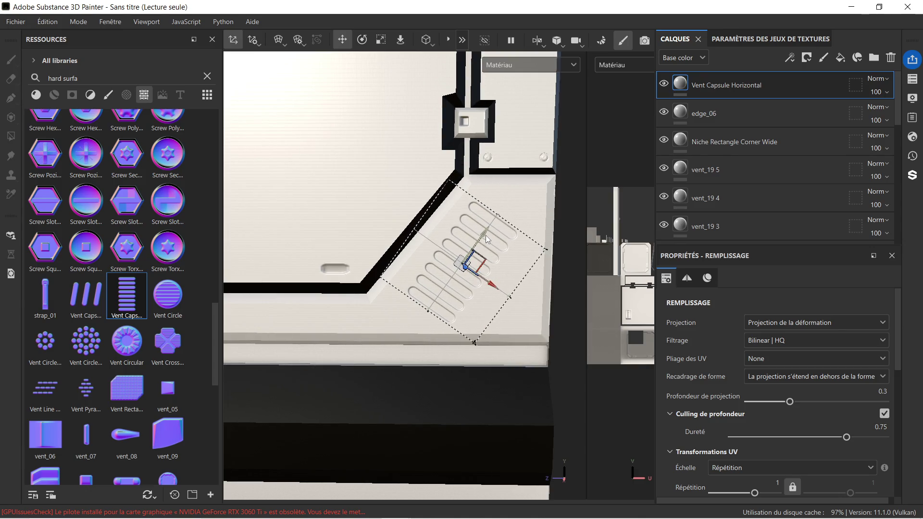
left_click_drag(492, 287, 488, 280)
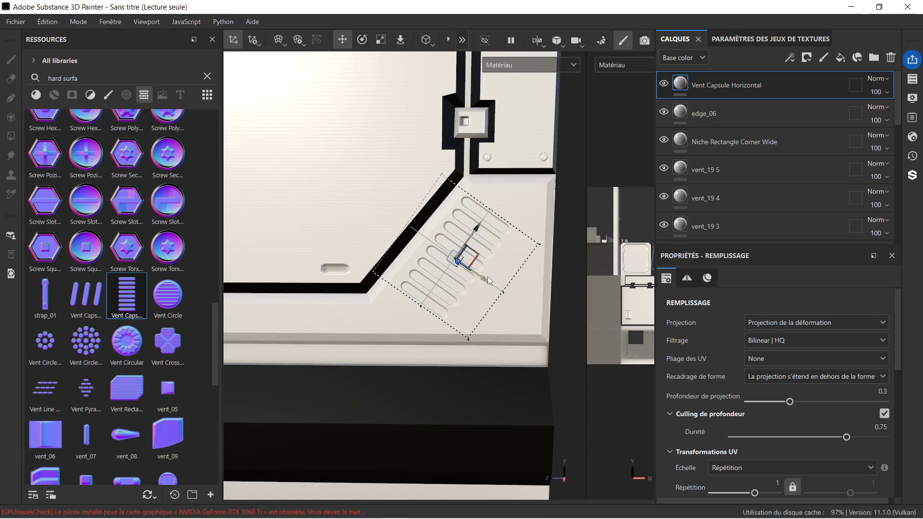
scroll(427, 174, "up", 2)
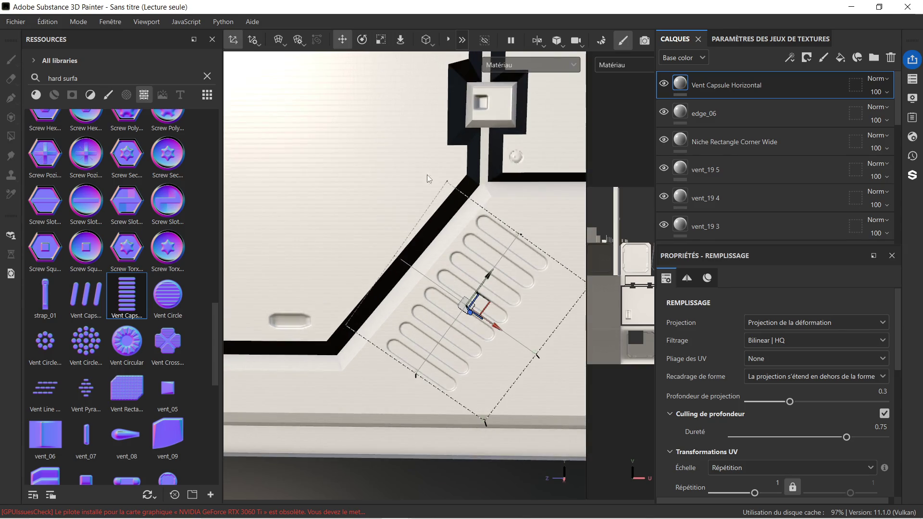
middle_click_drag(439, 223, 317, 90)
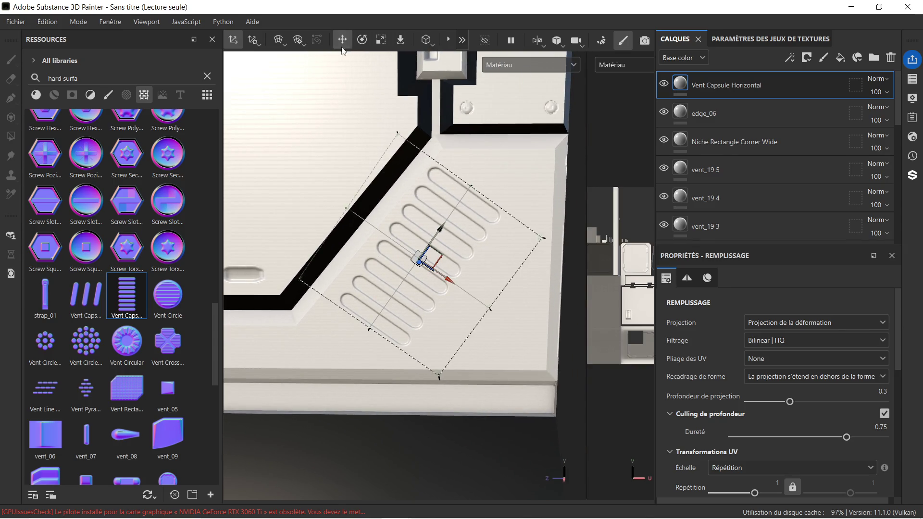
Shrink the vent uniformly and slide it up-left along the diagonal.
left_click(361, 40)
left_click_drag(466, 231, 459, 244)
key("ctrl+z")
key("ctrl+y")
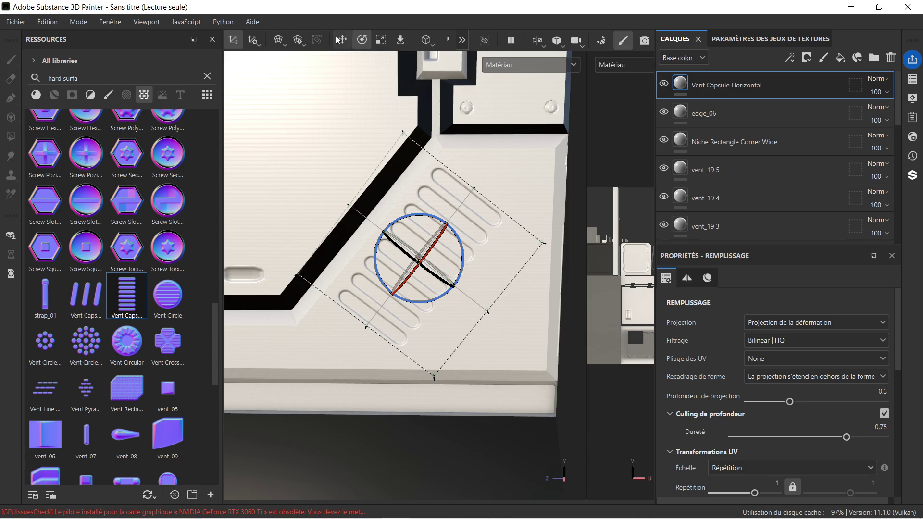
left_click(379, 41)
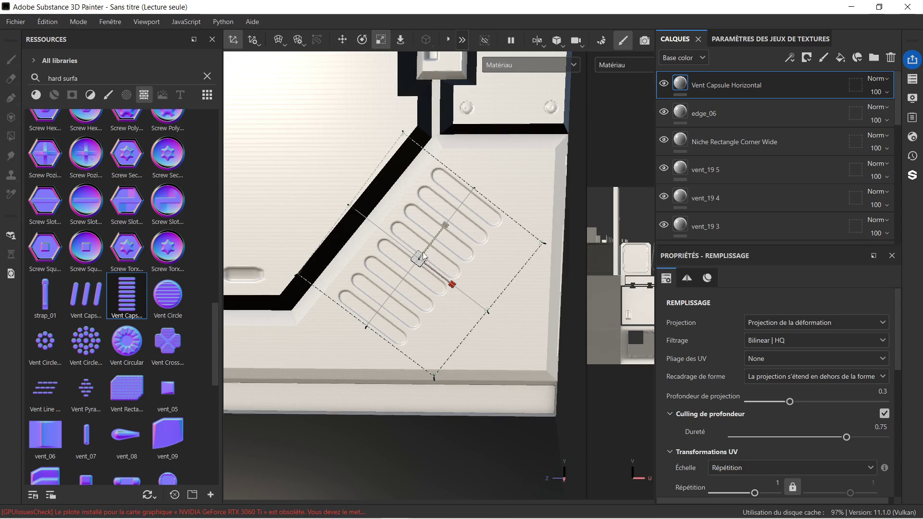
left_click_drag(420, 261, 362, 262)
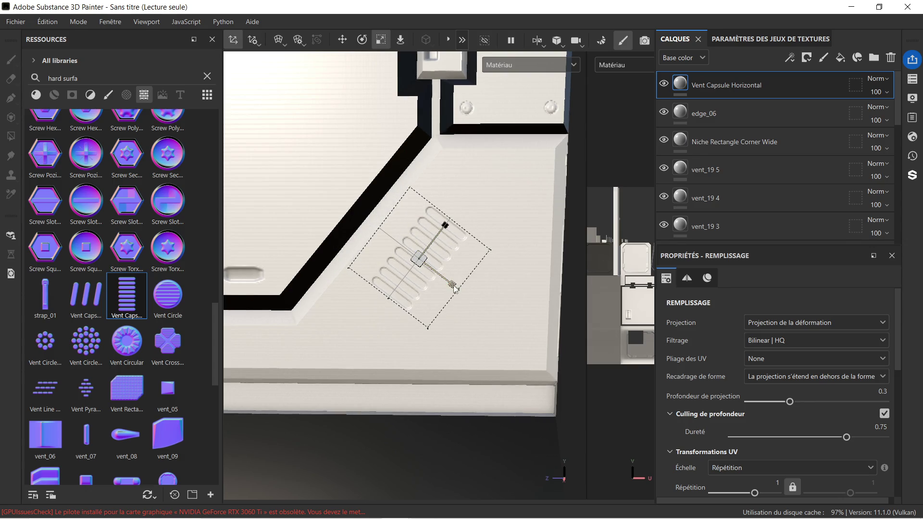
left_click(342, 39)
left_click_drag(449, 285, 431, 272)
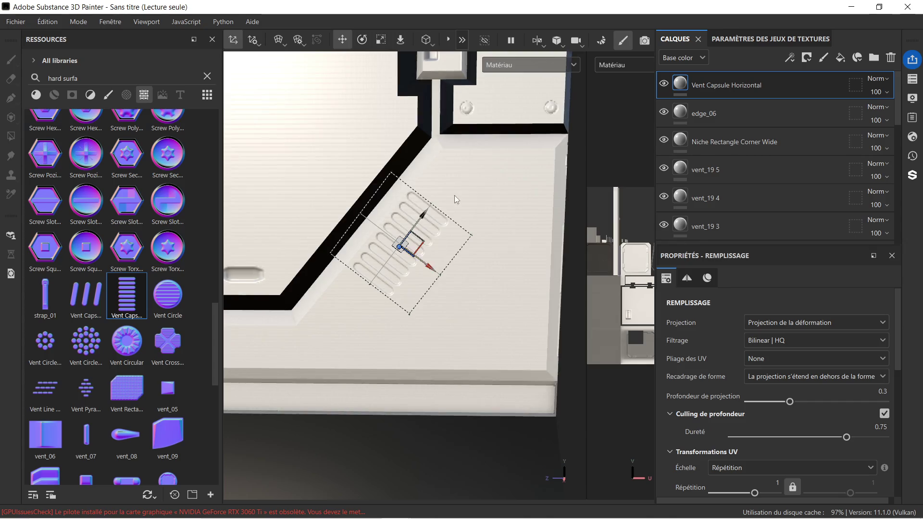
scroll(468, 176, "down", 5)
scroll(517, 173, "down", 2)
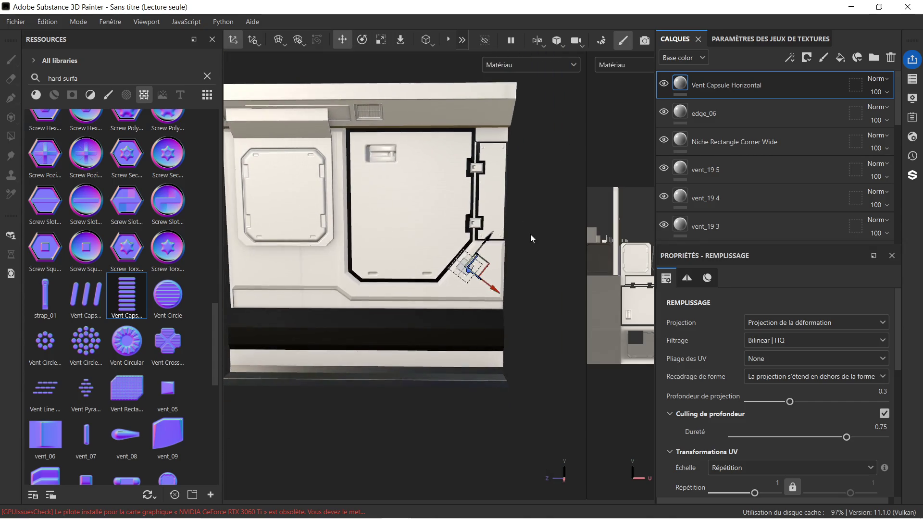
scroll(540, 199, "down", 2)
scroll(699, 186, "down", 5)
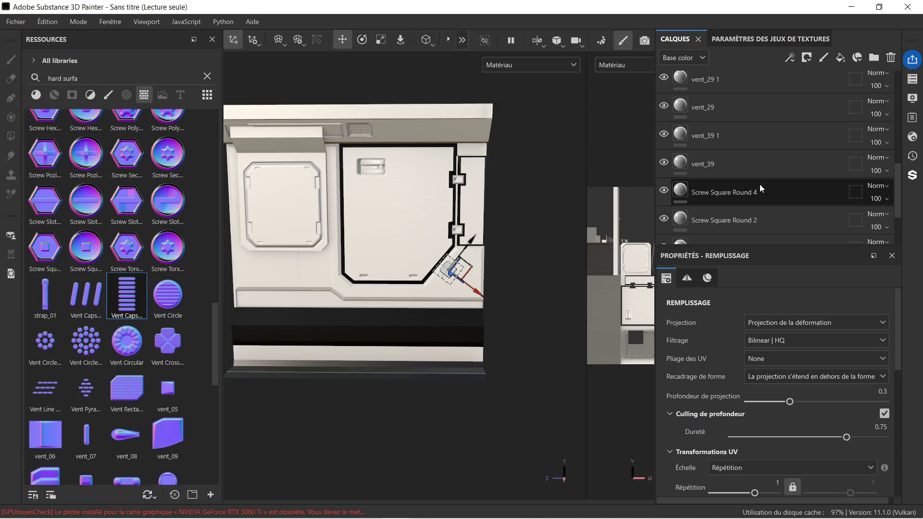
Tweak the vent's angle to match the diagonal and shorten it along its length.
left_click(713, 230)
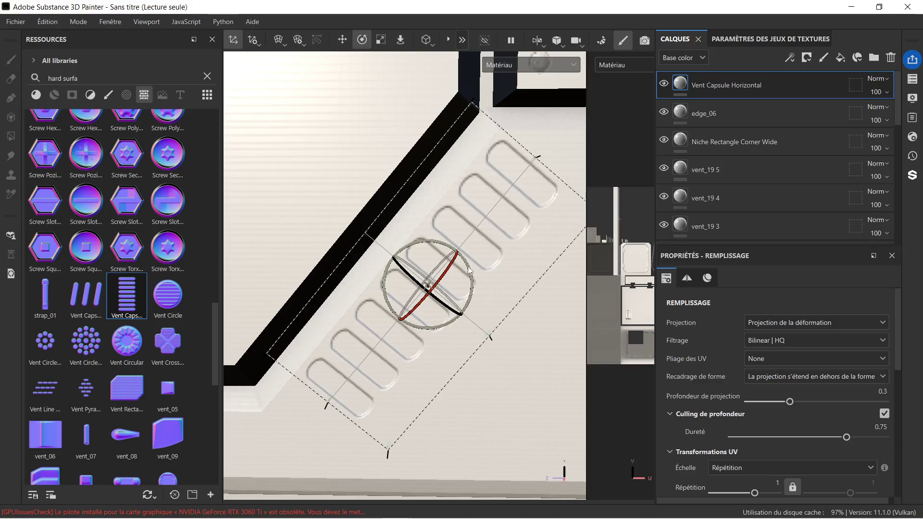
left_click_drag(470, 270, 468, 267)
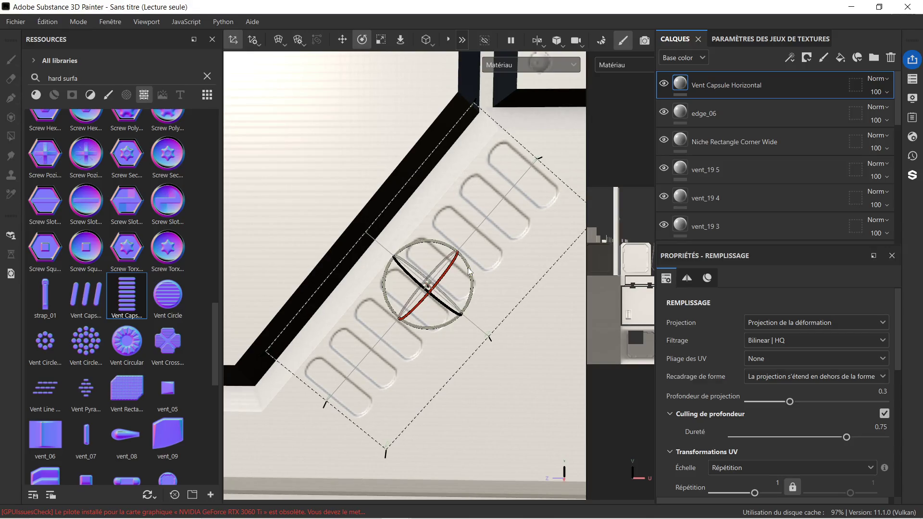
scroll(469, 270, "down", 3)
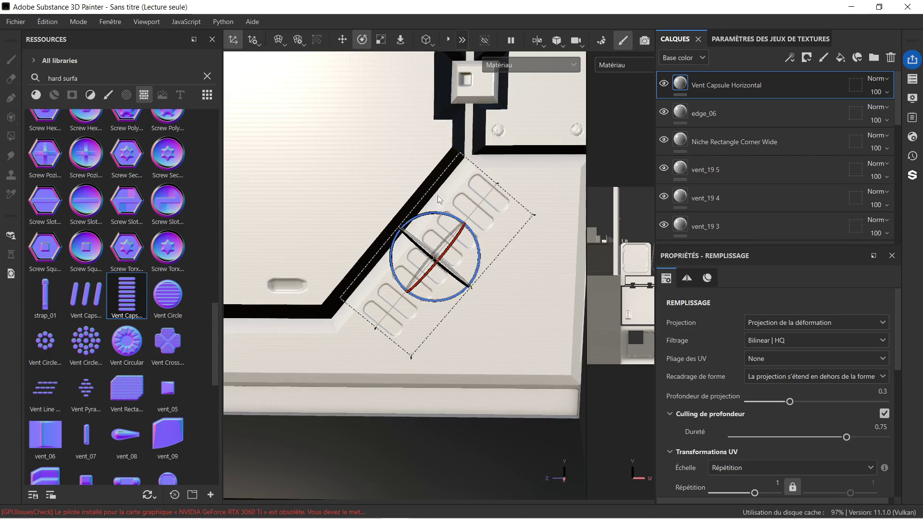
left_click(380, 41)
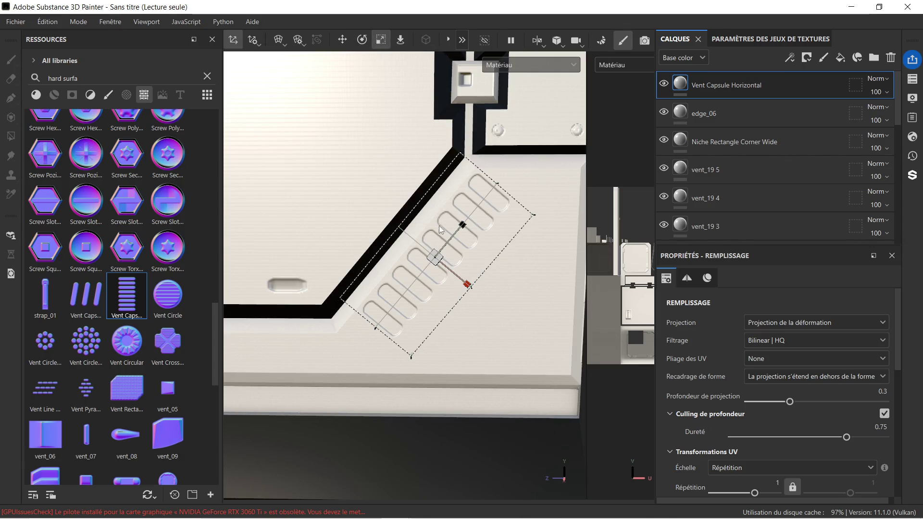
left_click_drag(435, 256, 359, 293)
key("ctrl+z")
left_click_drag(455, 237, 450, 243)
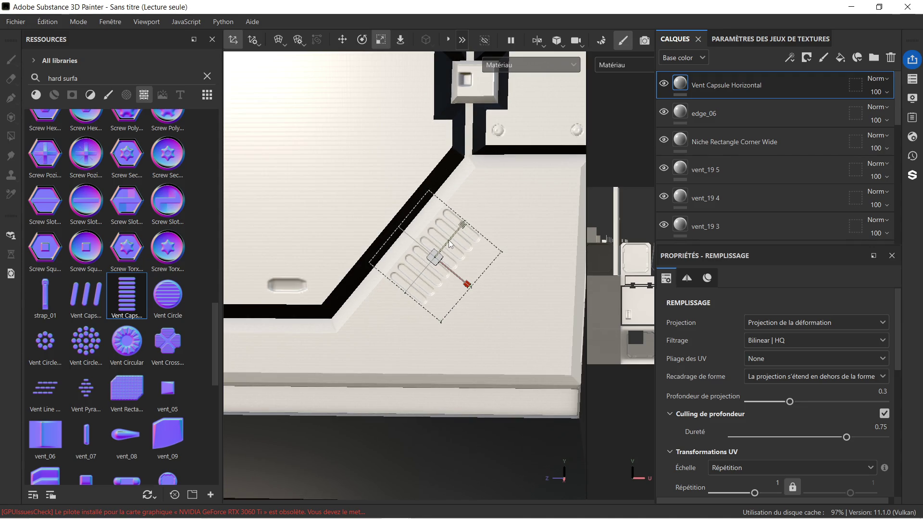
Slide the vent up the diagonal below the square bracket, then select Hard Surface Gradient.
left_click(342, 40)
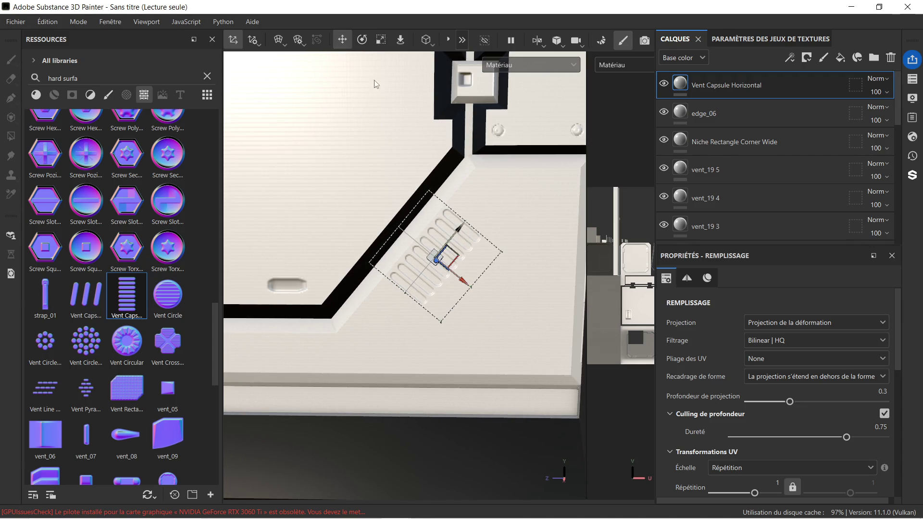
left_click_drag(453, 223, 489, 182)
scroll(464, 167, "down", 2)
scroll(464, 167, "down", 2)
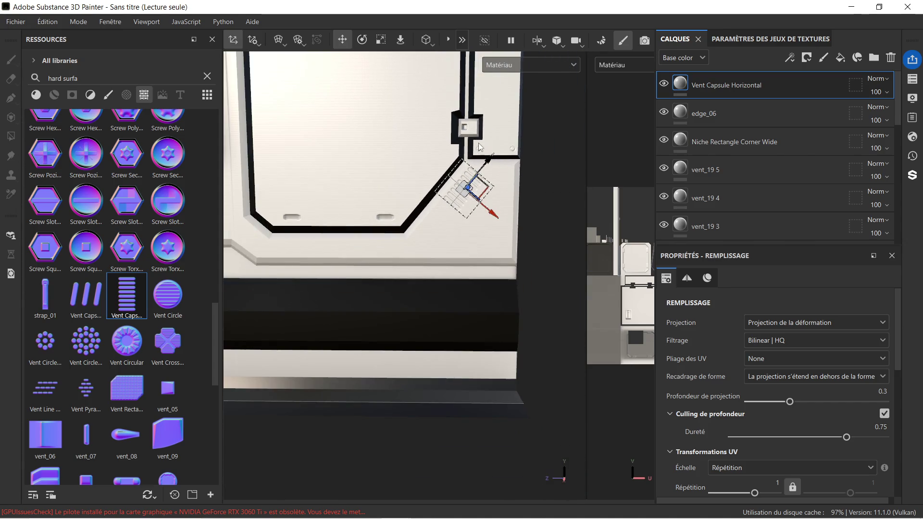
scroll(750, 158, "down", 5)
left_click(735, 222)
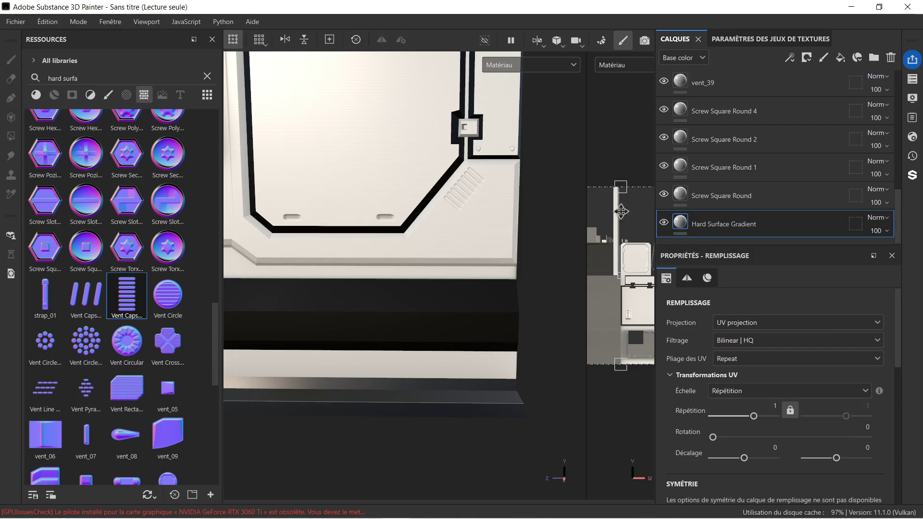
scroll(398, 137, "down", 5)
scroll(419, 196, "up", 5)
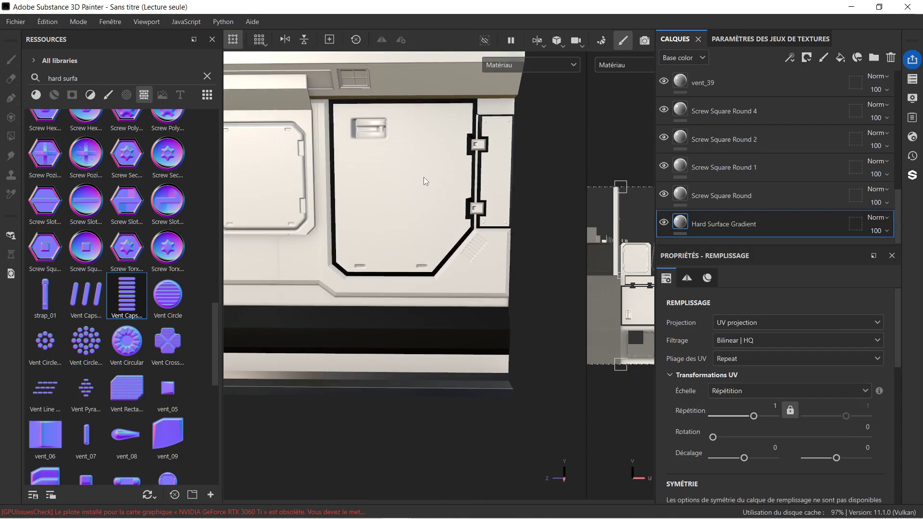
mouse_move(401, 197)
middle_mouse_down()
mouse_move(410, 171)
mouse_move(403, 189)
mouse_move(413, 185)
middle_mouse_up()
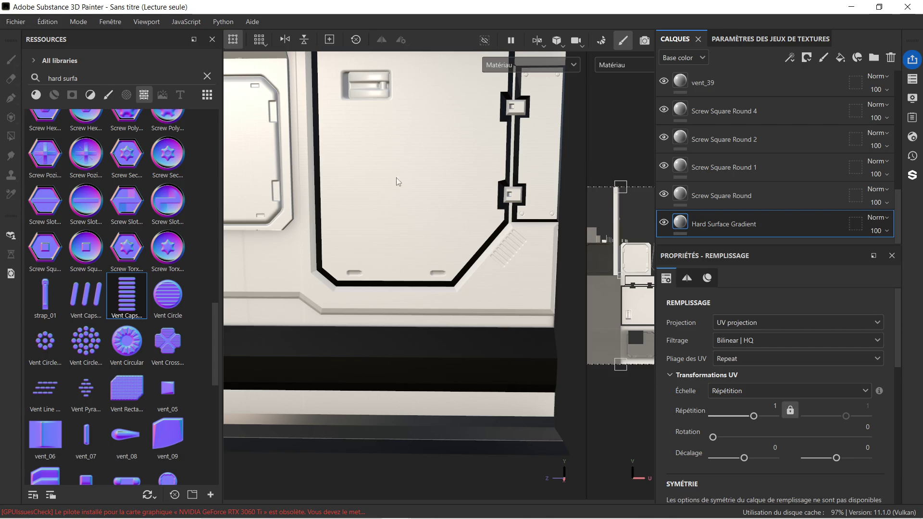
scroll(402, 158, "down", 3)
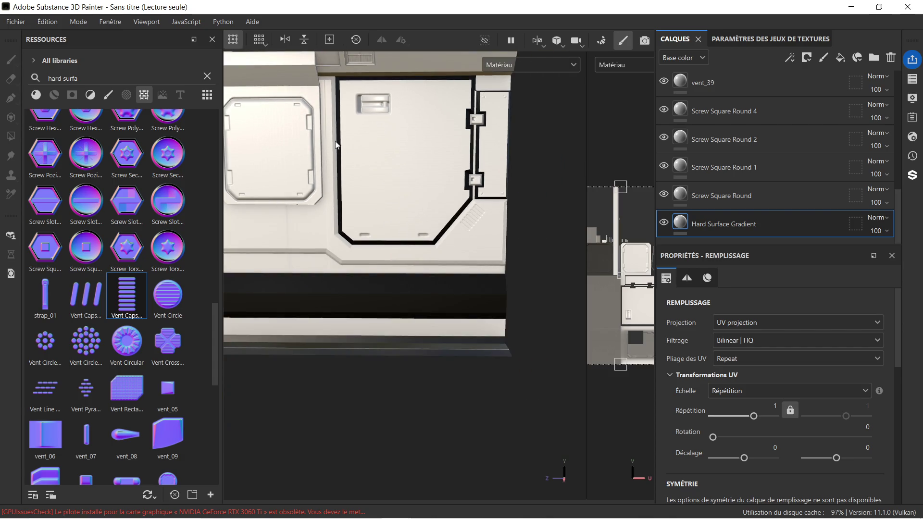
scroll(365, 142, "up", 2)
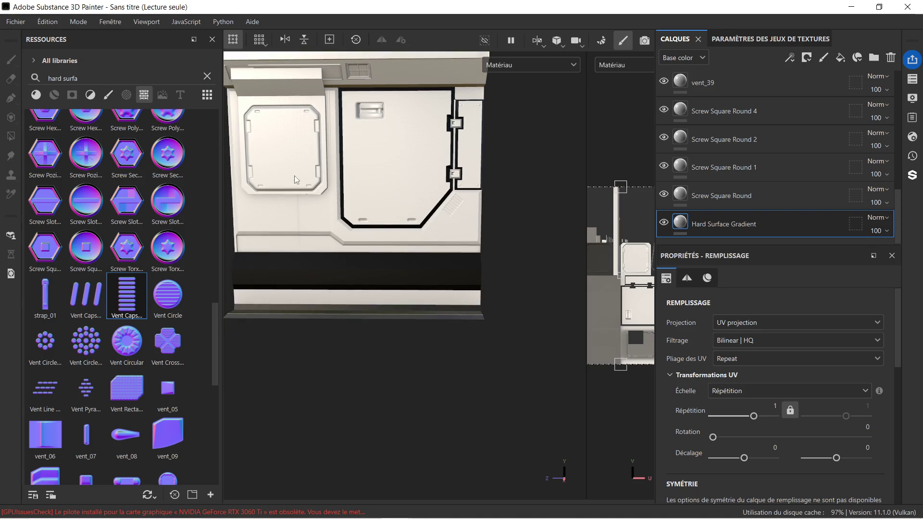
mouse_move(297, 202)
left_mouse_down("alt")
mouse_move(371, 186)
mouse_move(373, 195)
mouse_move(397, 177)
mouse_move(397, 194)
mouse_move(443, 210)
mouse_move(438, 203)
mouse_move(511, 181)
mouse_move(500, 166)
mouse_move(412, 202)
mouse_move(270, 198)
mouse_move(369, 185)
mouse_move(435, 145)
mouse_move(472, 158)
mouse_move(488, 62)
mouse_move(340, 208)
mouse_move(391, 237)
mouse_move(422, 202)
mouse_move(396, 246)
mouse_move(362, 259)
mouse_move(326, 214)
mouse_move(368, 249)
mouse_move(427, 255)
mouse_move(416, 259)
left_mouse_up("alt")
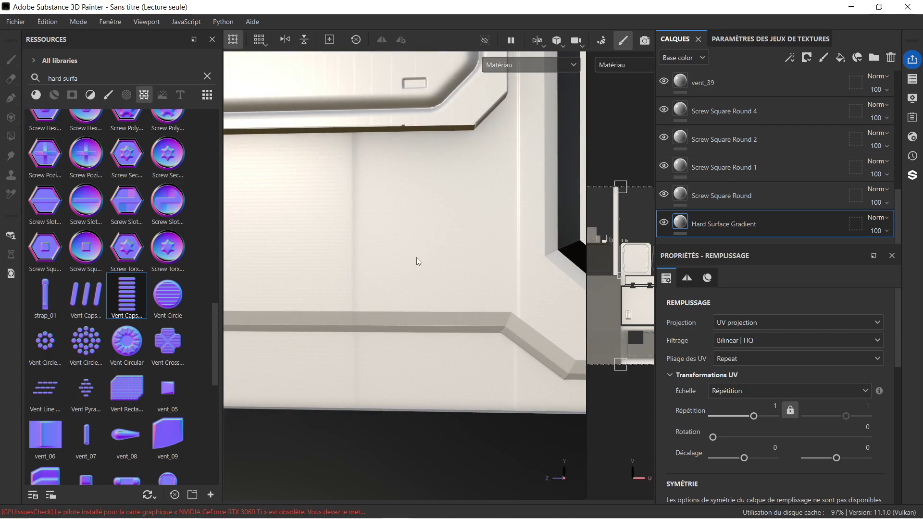
scroll(433, 221, "down", 2)
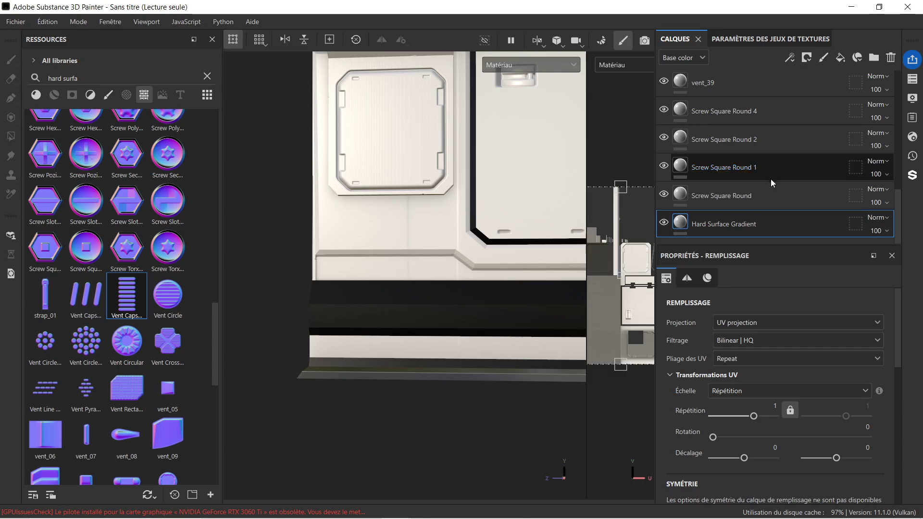
left_click(765, 197)
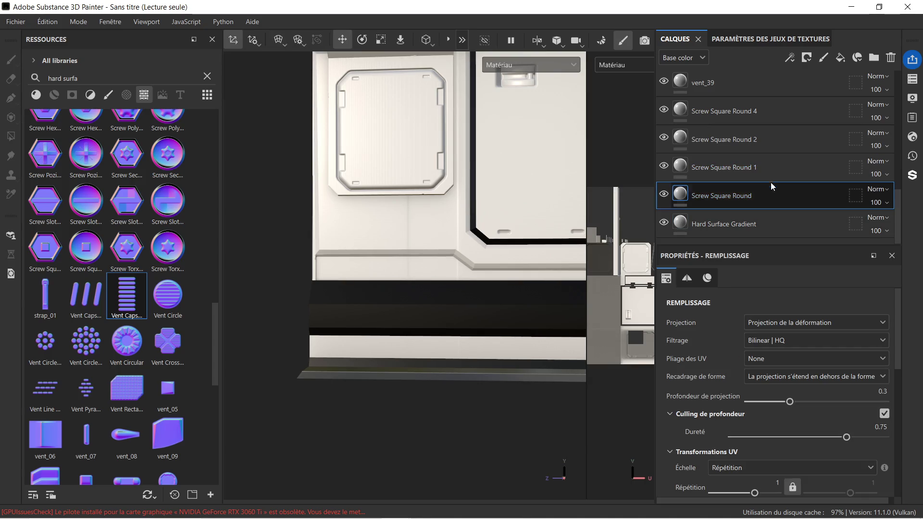
left_click(774, 142)
left_click(772, 117)
scroll(772, 117, "up", 2)
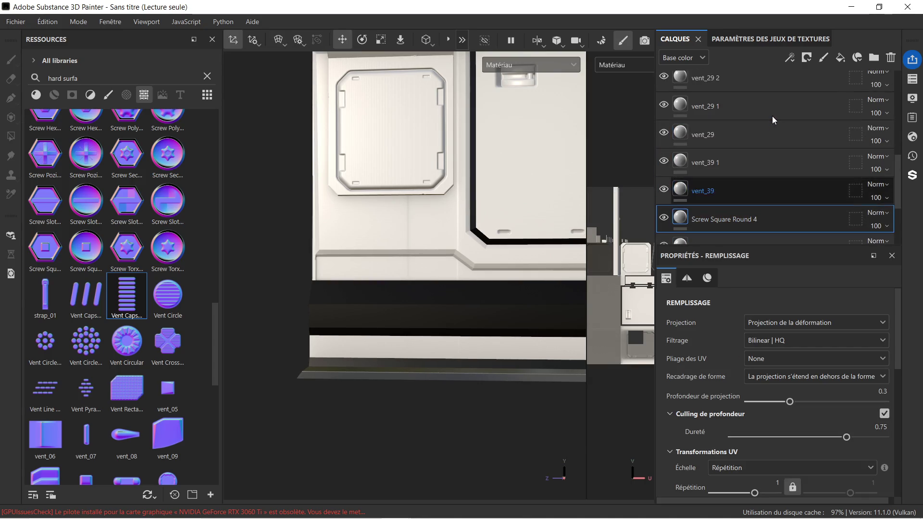
left_click(751, 183)
left_click(751, 166)
left_click(752, 136)
left_click(758, 111)
scroll(757, 111, "up", 3)
left_click(745, 150)
left_click(753, 123)
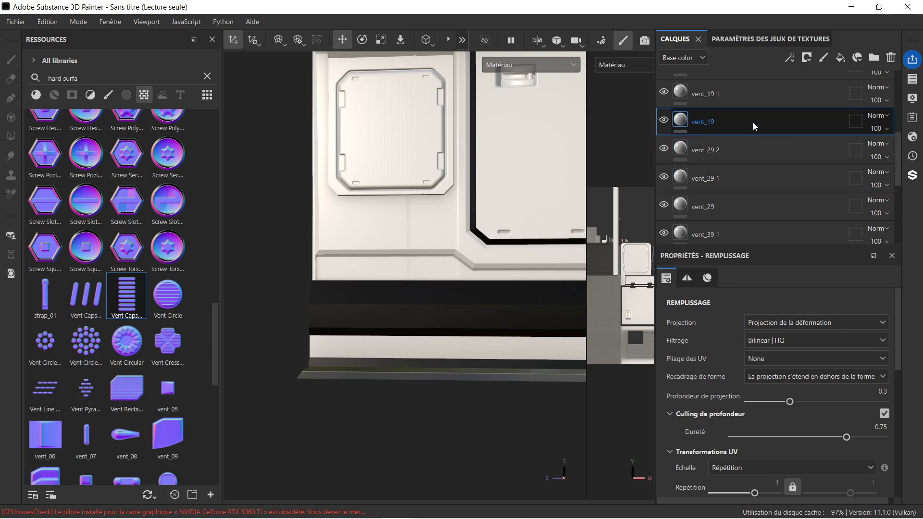
left_click(750, 97)
scroll(746, 99, "up", 3)
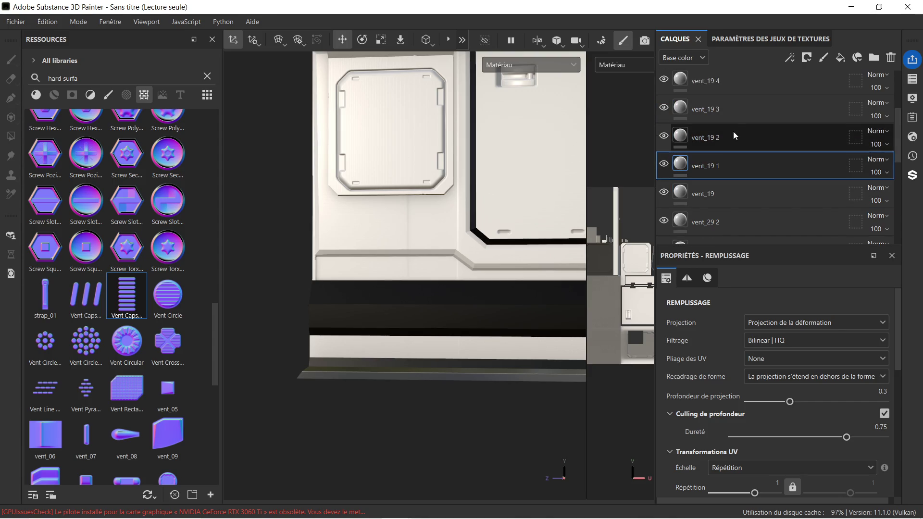
left_click(733, 132)
left_click(737, 121)
scroll(736, 116, "up", 3)
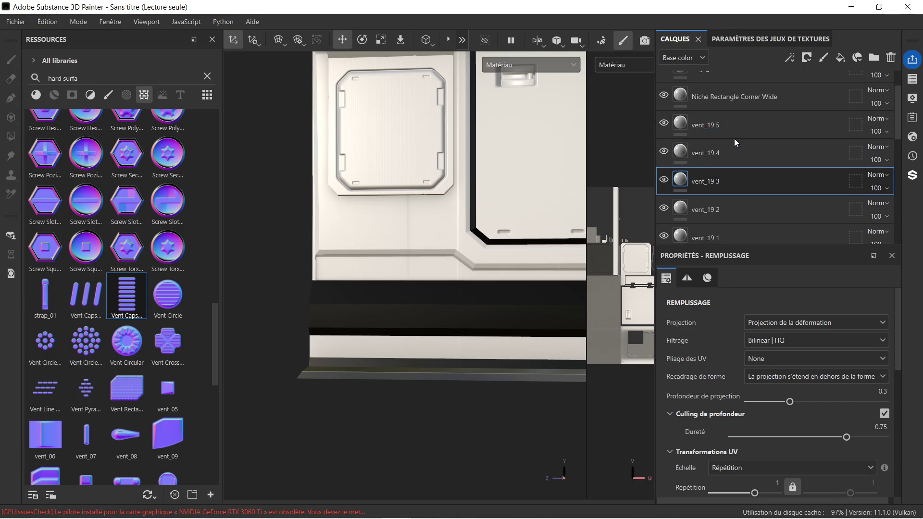
left_click(733, 150)
left_click(742, 123)
left_click(748, 102)
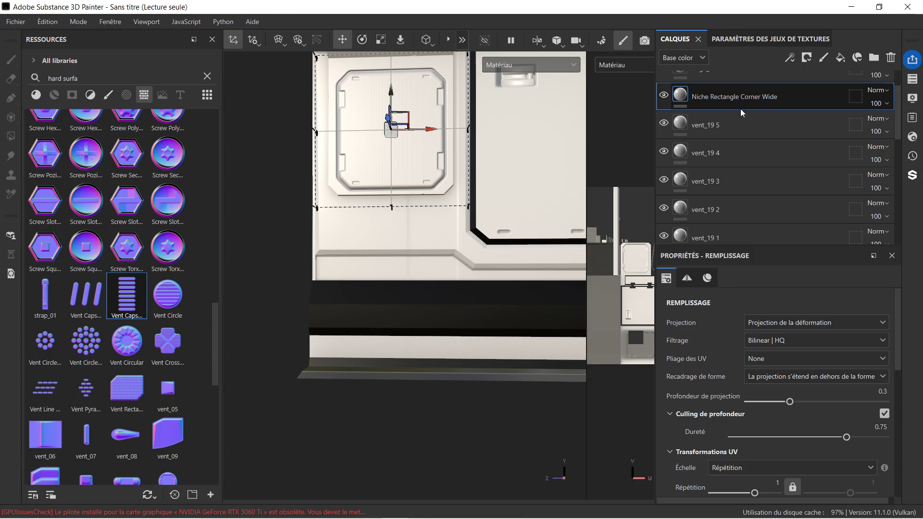
scroll(740, 109, "up", 2)
left_click(664, 139)
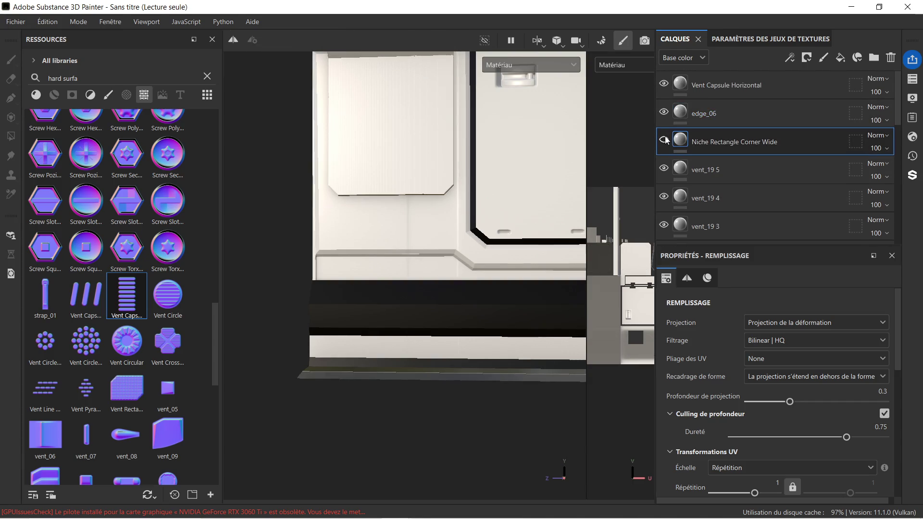
left_click(664, 140)
left_click(739, 112)
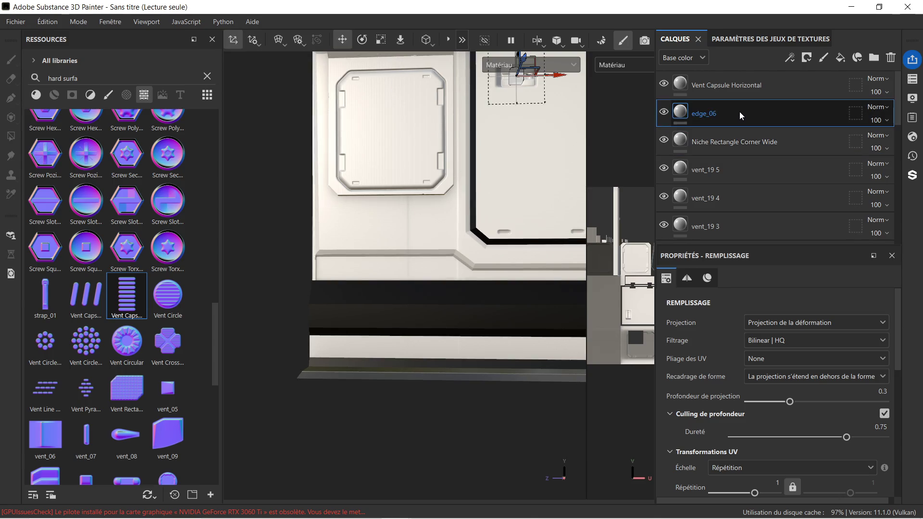
left_click(745, 93)
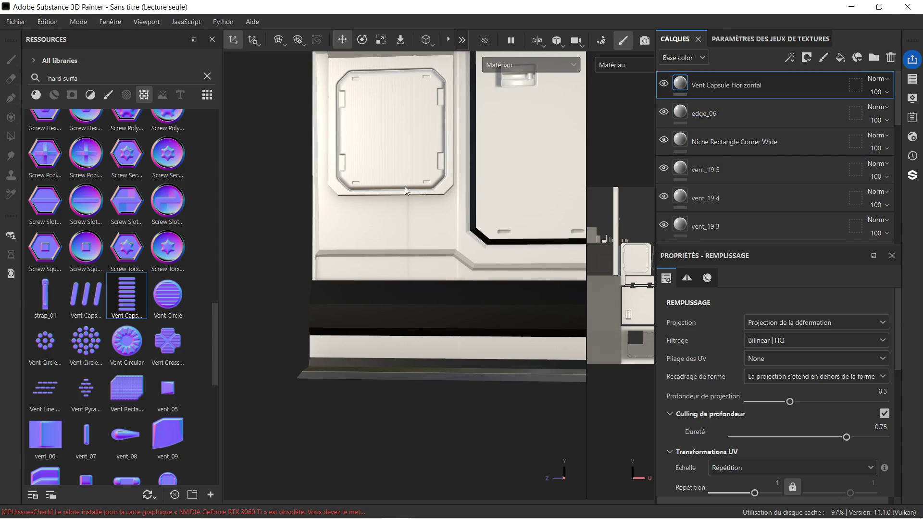
scroll(406, 189, "up", 3)
mouse_move(410, 205)
left_mouse_down("alt")
mouse_move(451, 219)
mouse_move(429, 231)
mouse_move(406, 221)
mouse_move(489, 253)
mouse_move(532, 206)
mouse_move(311, 240)
mouse_move(280, 221)
left_mouse_up("alt")
mouse_move(274, 226)
left_mouse_down("alt")
mouse_move(285, 254)
mouse_move(270, 267)
mouse_move(270, 309)
mouse_move(301, 308)
mouse_move(373, 249)
left_mouse_up("alt")
Select the Niche Rectangle Corner Wide layer and scale the niche wider and taller.
left_click_drag(373, 212, 403, 203, "alt")
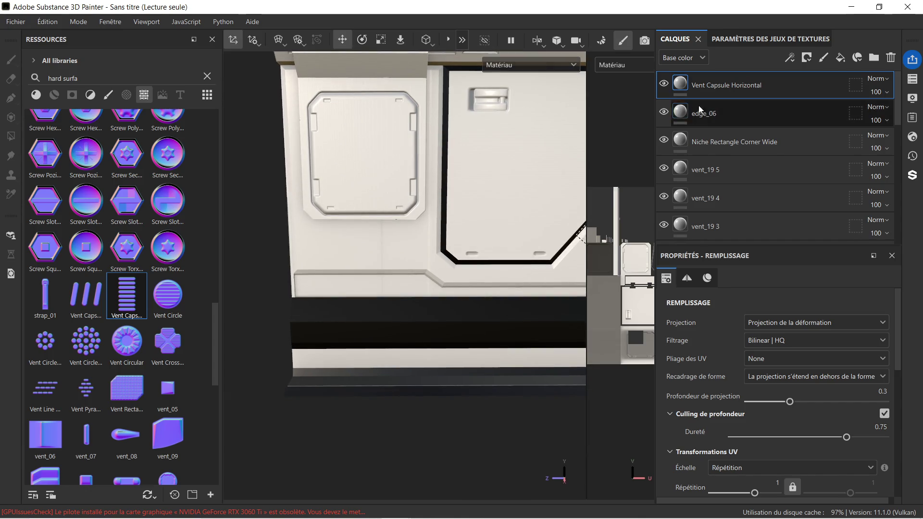
left_click(744, 112)
left_click(734, 140)
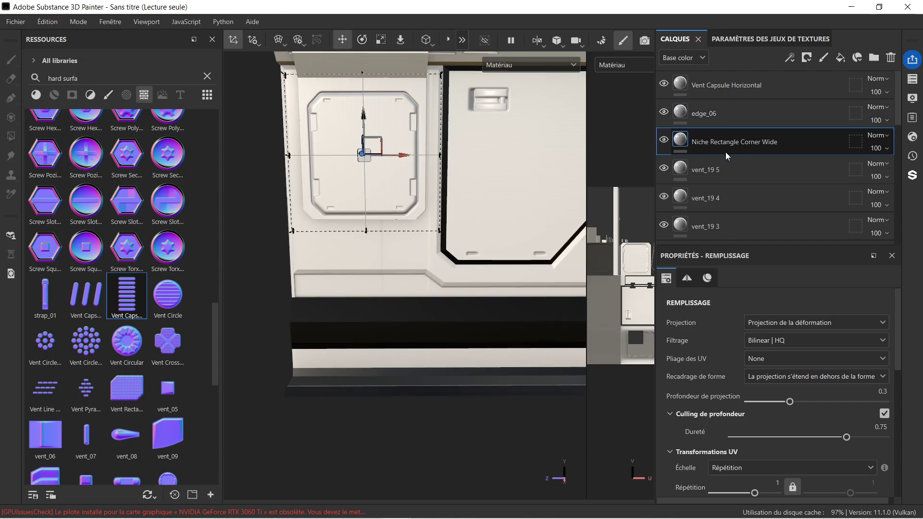
right_click_drag(262, 150, 262, 110, "alt")
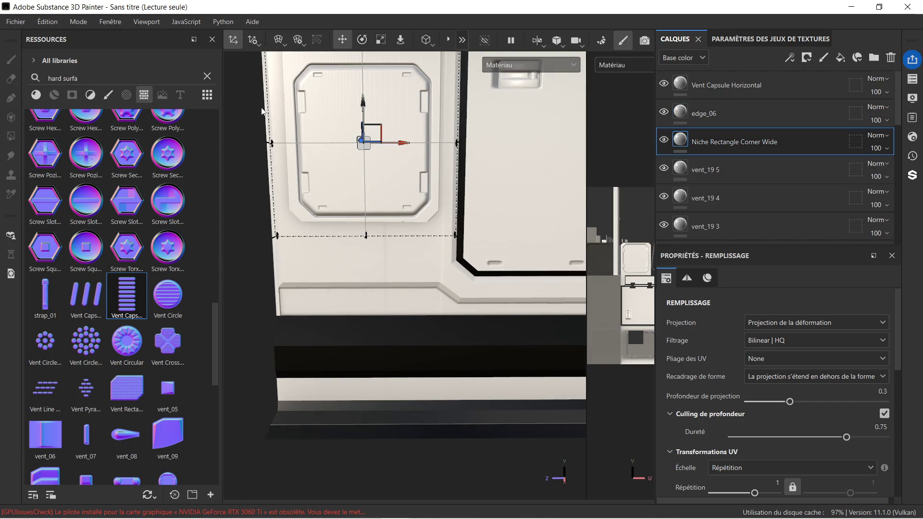
left_click(378, 40)
left_click_drag(406, 145, 412, 147)
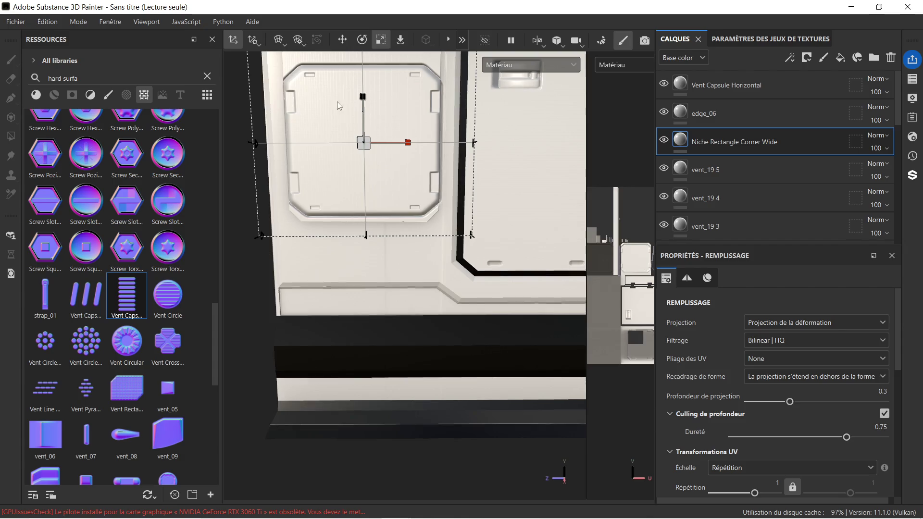
left_click_drag(363, 100, 365, 95)
Orbit around the panel to check the niche, then delete its layer.
scroll(366, 95, "down", 4)
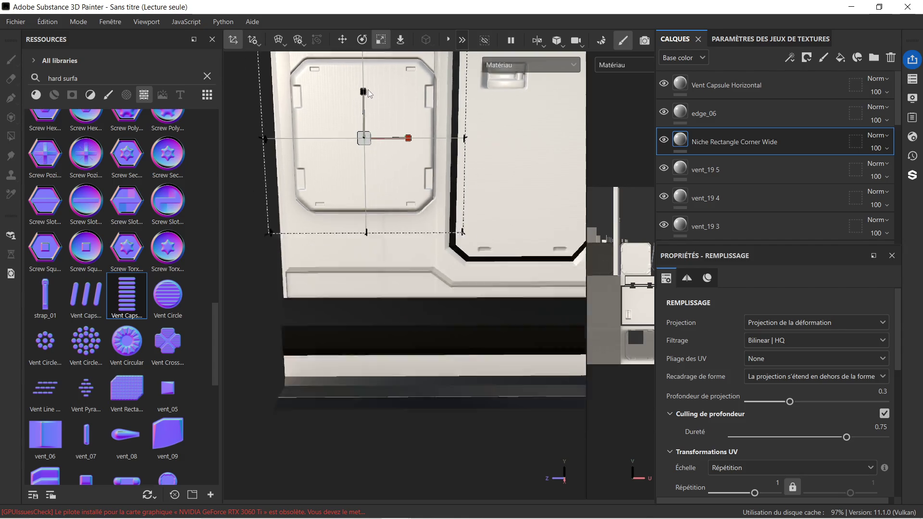
scroll(320, 131, "up", 4)
mouse_move(320, 131)
left_mouse_down("alt")
mouse_move(368, 137)
mouse_move(335, 137)
mouse_move(392, 195)
mouse_move(321, 212)
mouse_move(282, 117)
mouse_move(343, 225)
mouse_move(389, 202)
mouse_move(417, 209)
left_mouse_up("alt")
middle_click_drag(440, 212, 343, 209, "alt")
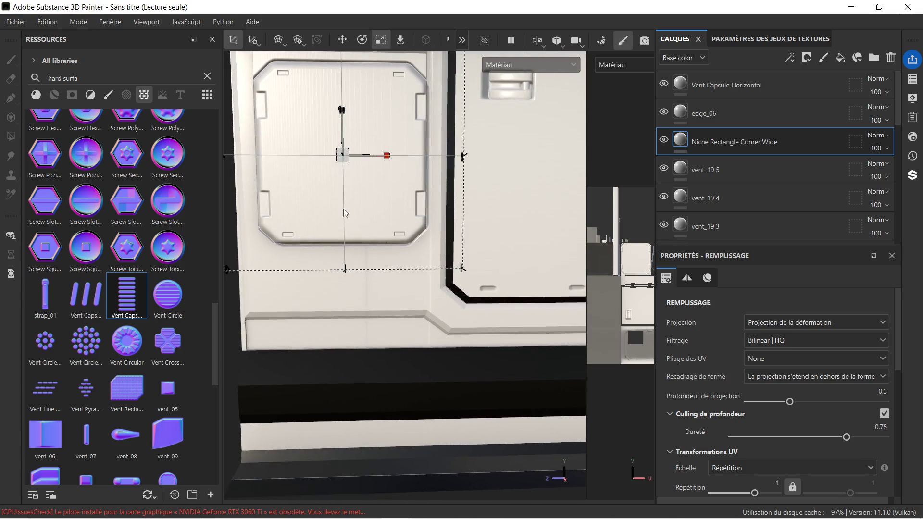
scroll(343, 209, "down", 5)
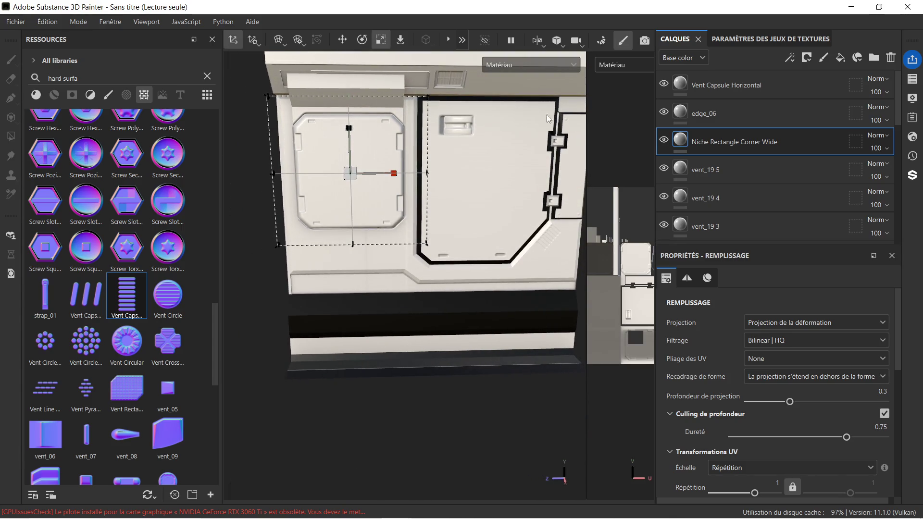
key("Delete")
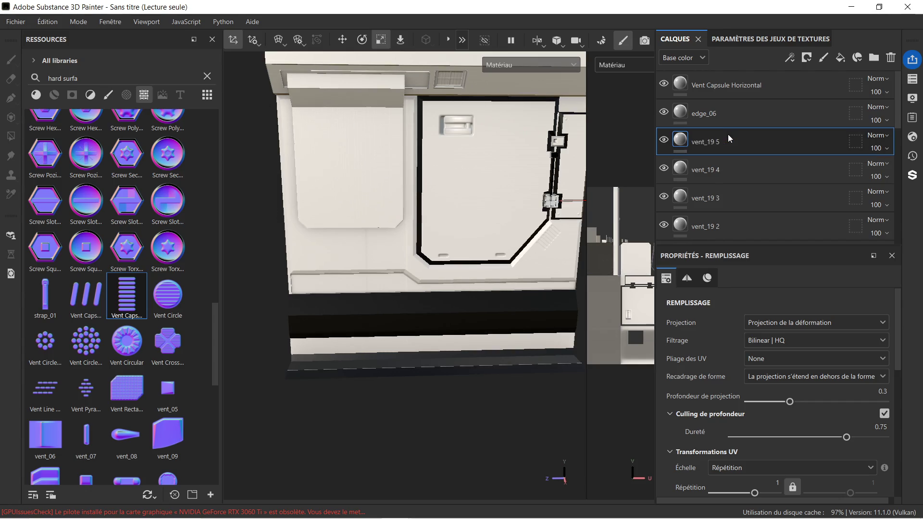
Drop vent_10 onto the left inset panel as a Normal stamp.
scroll(49, 253, "down", 3)
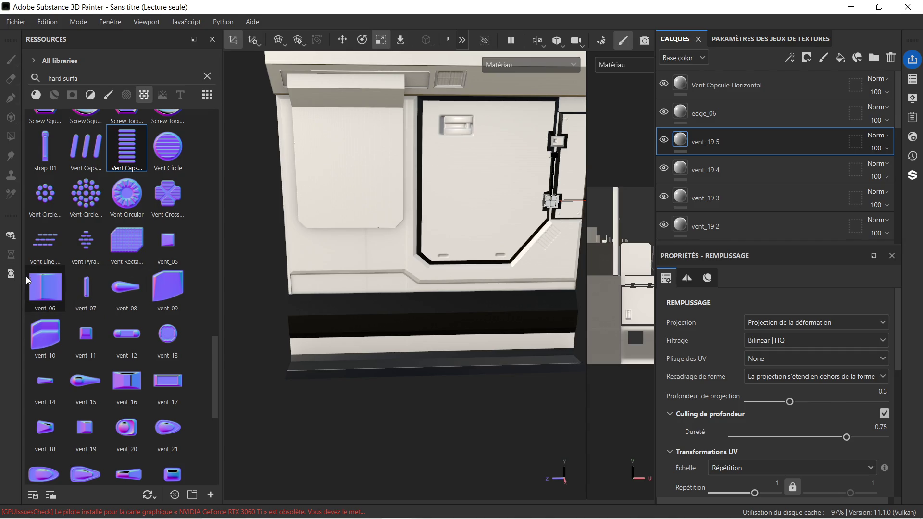
mouse_move(48, 332)
left_mouse_down()
mouse_move(301, 264)
mouse_move(346, 191)
mouse_move(344, 135)
left_mouse_up()
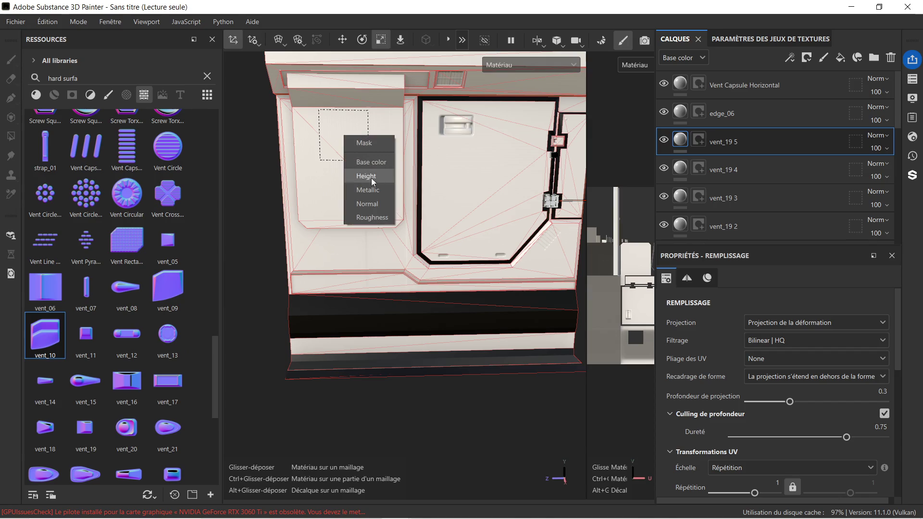
left_click(373, 204)
scroll(356, 162, "up", 3)
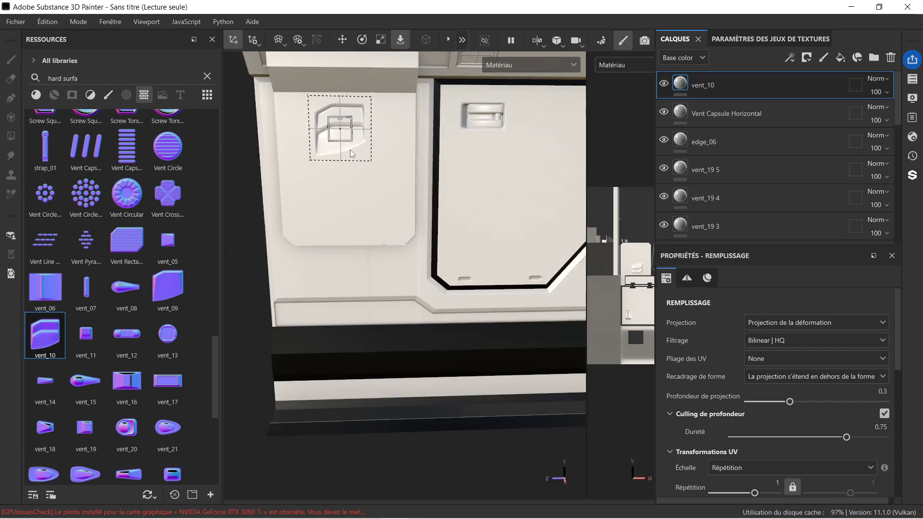
scroll(350, 149, "down", 2)
Move vent_10 right and down, tilting it about 15° counter-clockwise.
left_click(346, 40)
left_click_drag(371, 135, 418, 137)
mouse_move(379, 91)
left_mouse_down()
mouse_move(382, 153)
mouse_move(409, 173)
mouse_move(418, 212)
mouse_move(402, 248)
mouse_move(389, 246)
mouse_move(506, 234)
left_mouse_up()
left_click(362, 39)
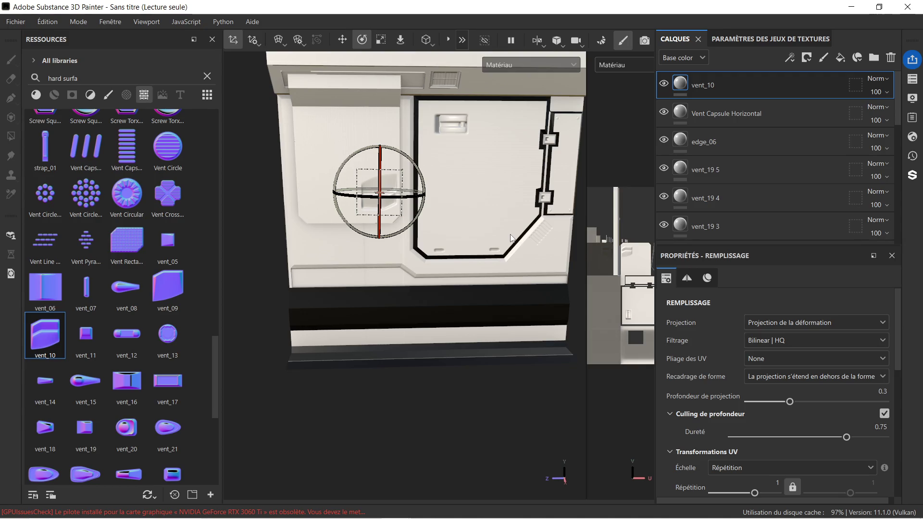
scroll(446, 189, "up", 5)
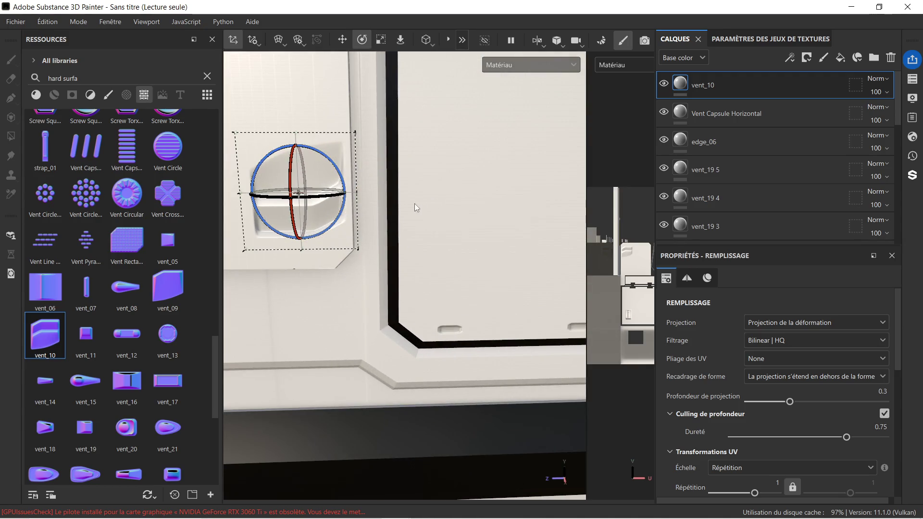
mouse_move(421, 196)
left_mouse_down()
mouse_move(443, 181)
mouse_move(423, 199)
left_mouse_up()
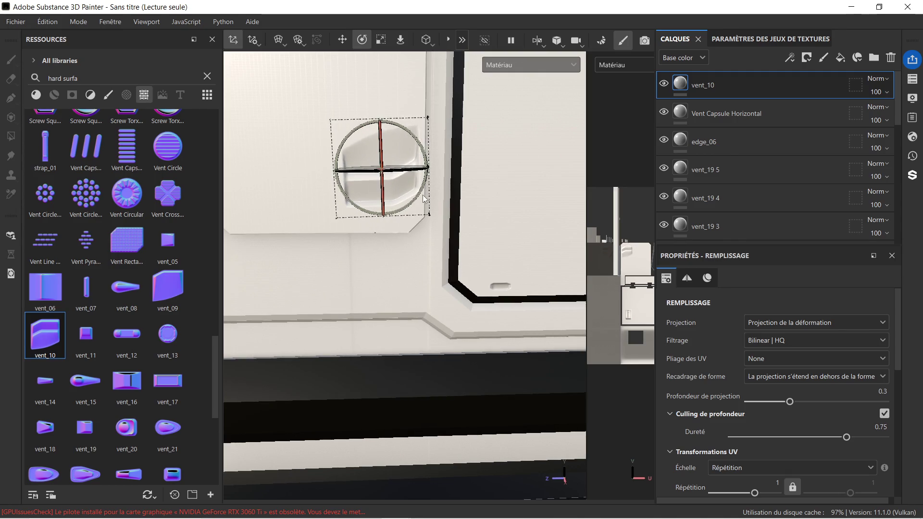
key("w")
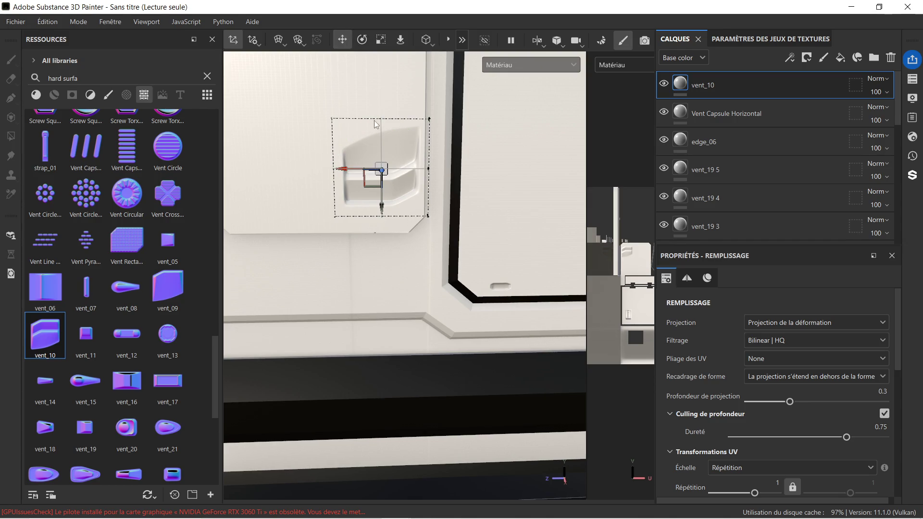
left_click(380, 205)
left_click_drag(384, 210, 383, 227)
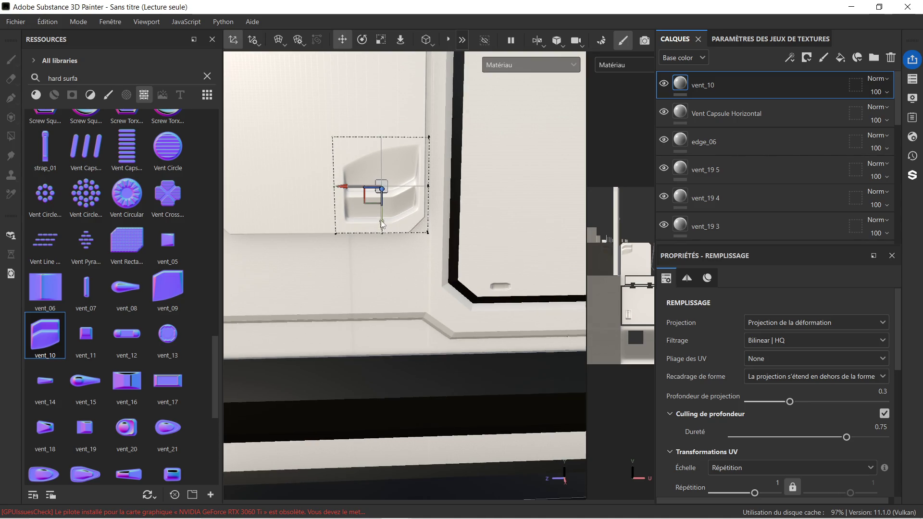
scroll(416, 209, "up", 5)
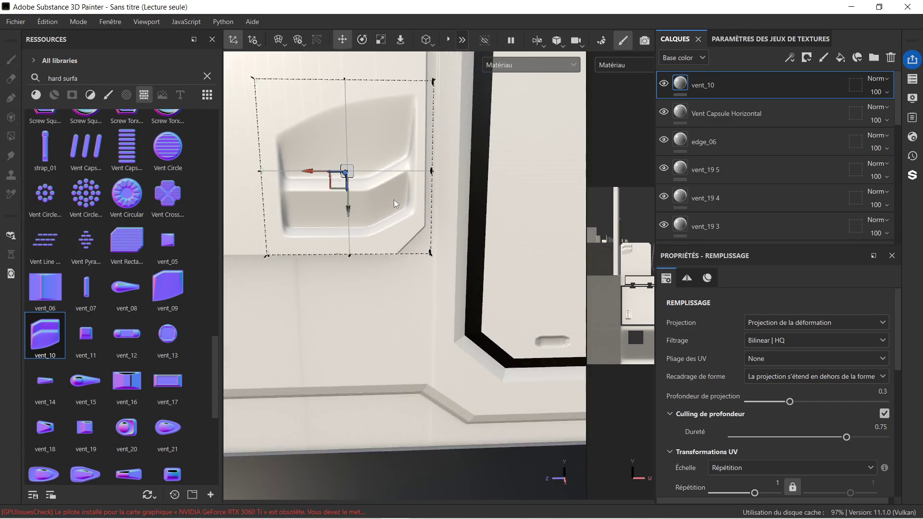
scroll(393, 203, "down", 5)
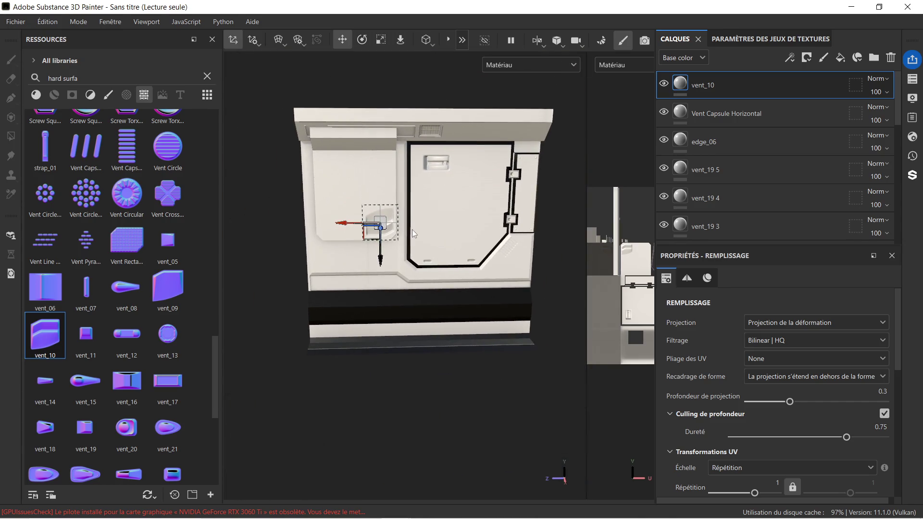
Lower vent_10 further on the wall, then delete the vent_10 layer.
left_click(719, 121)
scroll(418, 244, "up", 2)
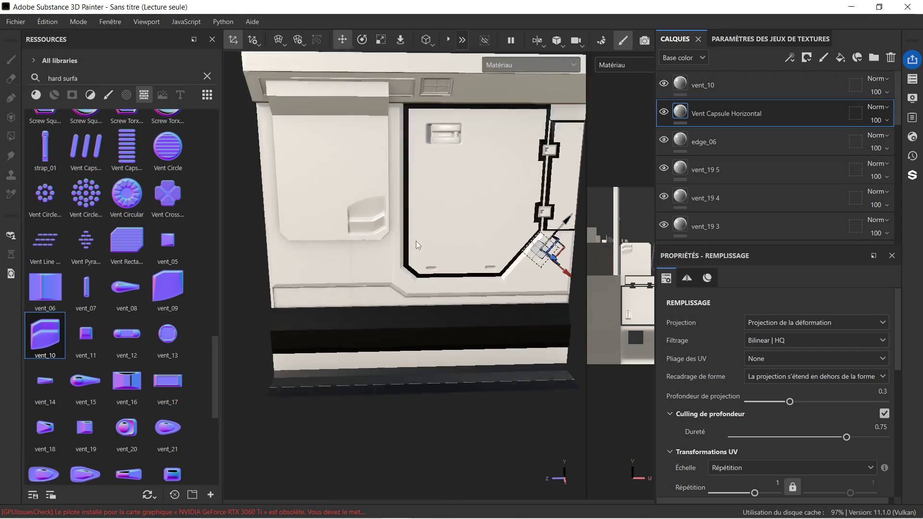
scroll(404, 236, "up", 2)
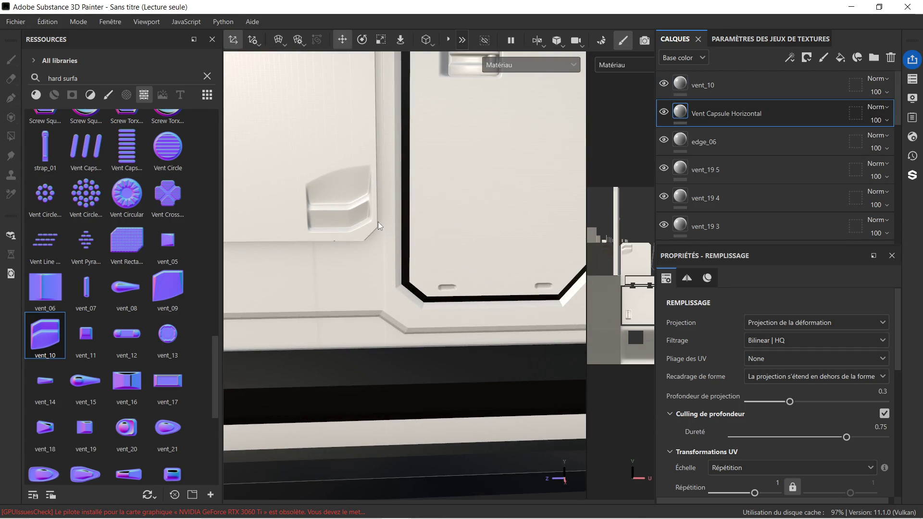
scroll(377, 221, "down", 5)
mouse_move(371, 224)
left_mouse_down("alt")
mouse_move(367, 181)
mouse_move(351, 172)
mouse_move(368, 207)
left_mouse_up("alt")
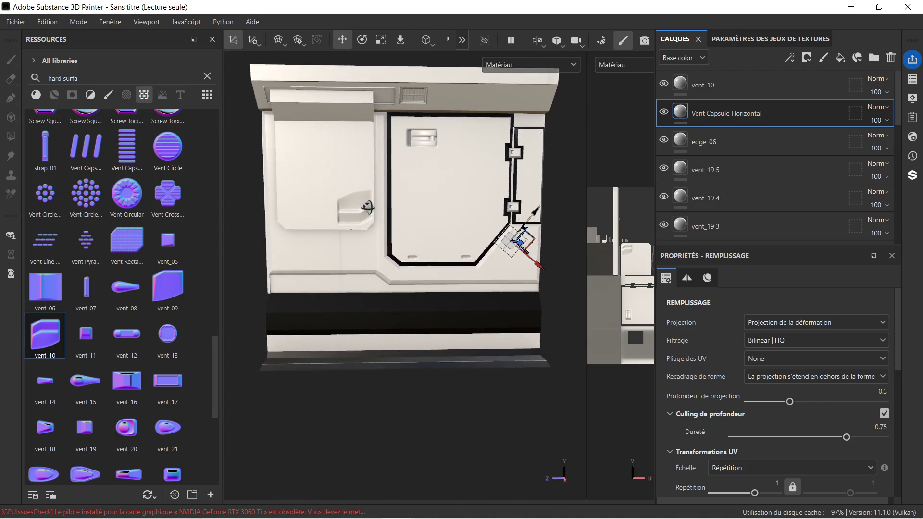
left_click(753, 89)
left_click_drag(355, 246, 359, 289)
scroll(360, 272, "up", 5)
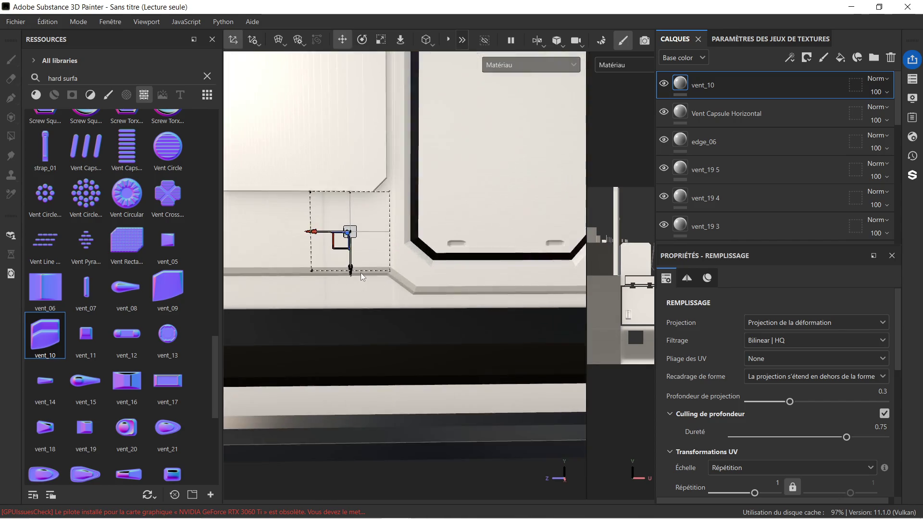
scroll(338, 251, "down", 1)
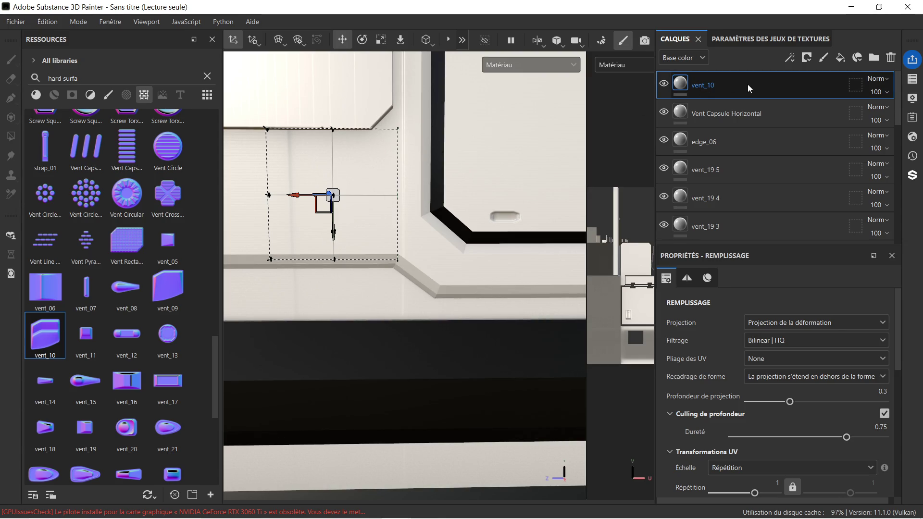
key("Delete")
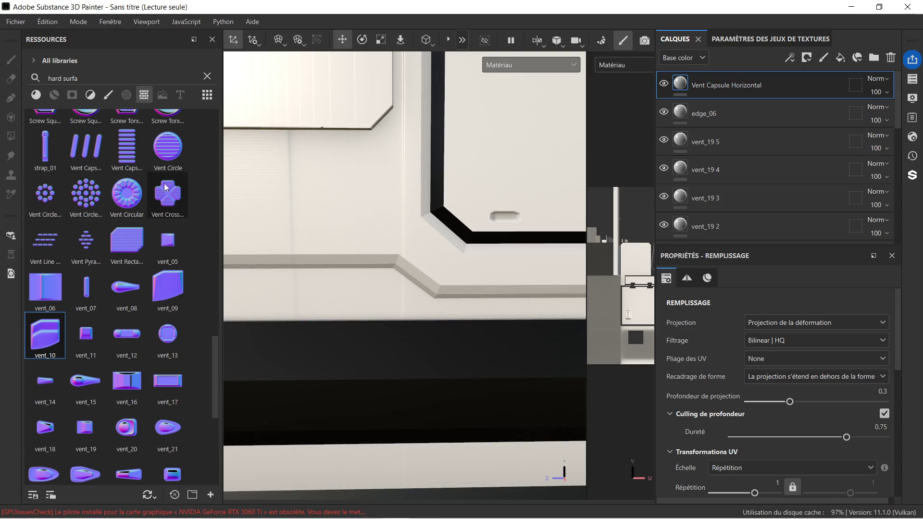
scroll(108, 222, "down", 5)
scroll(266, 228, "down", 5)
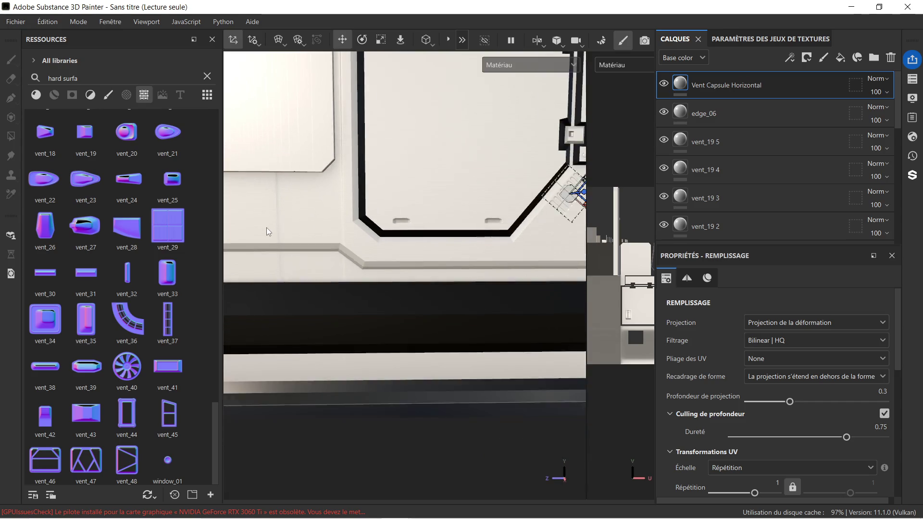
middle_click_drag(318, 187, 362, 252)
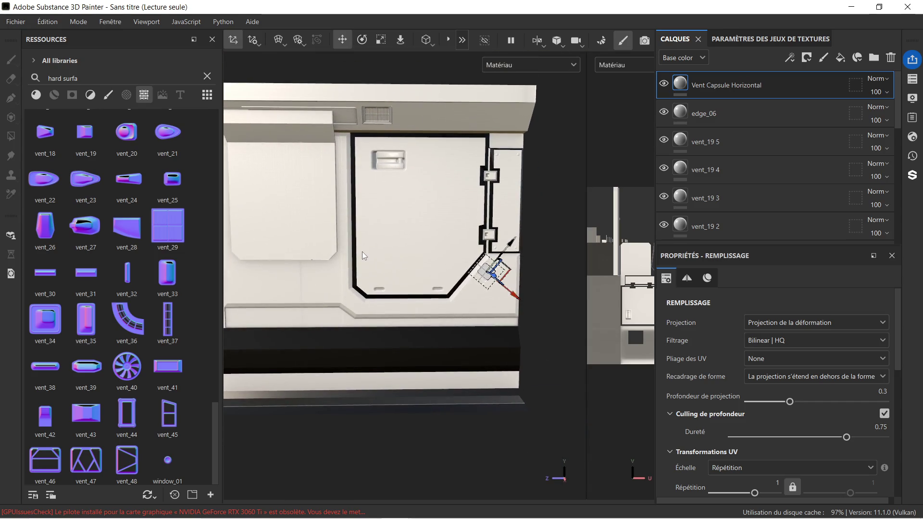
scroll(331, 238, "down", 1)
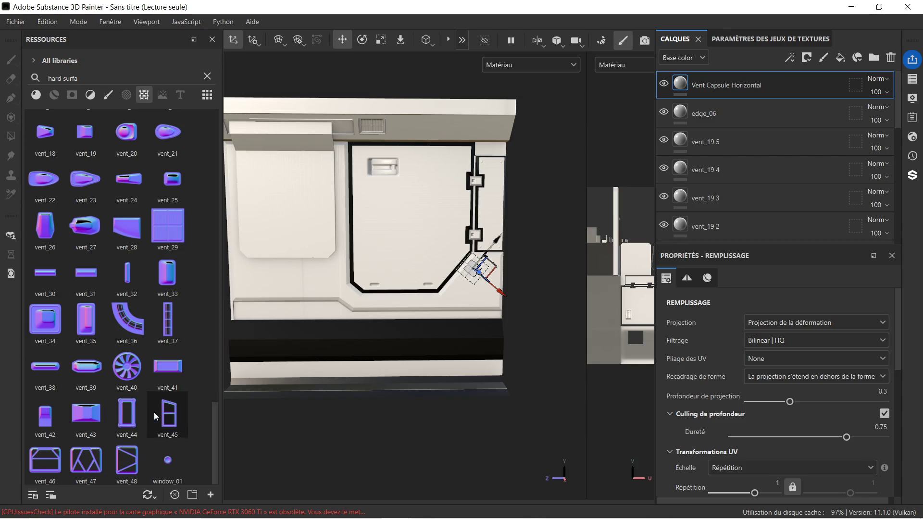
scroll(110, 432, "up", 5)
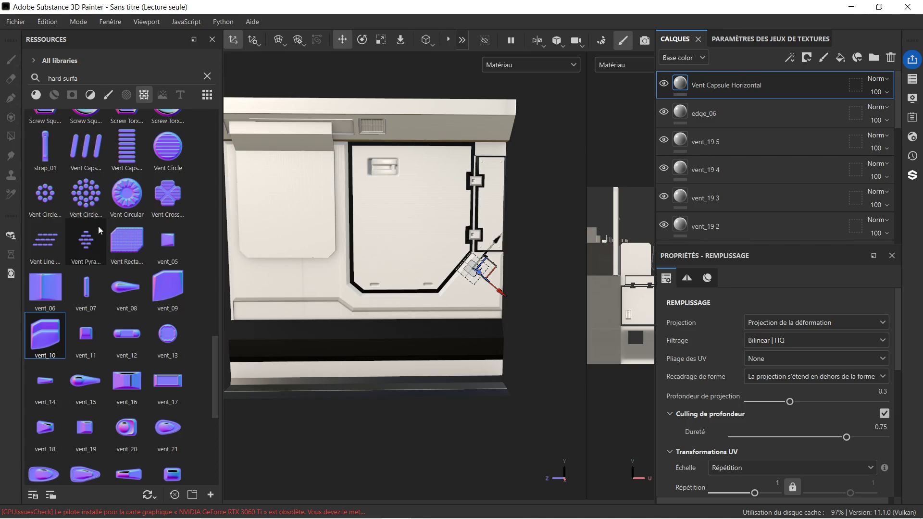
scroll(99, 250, "up", 3)
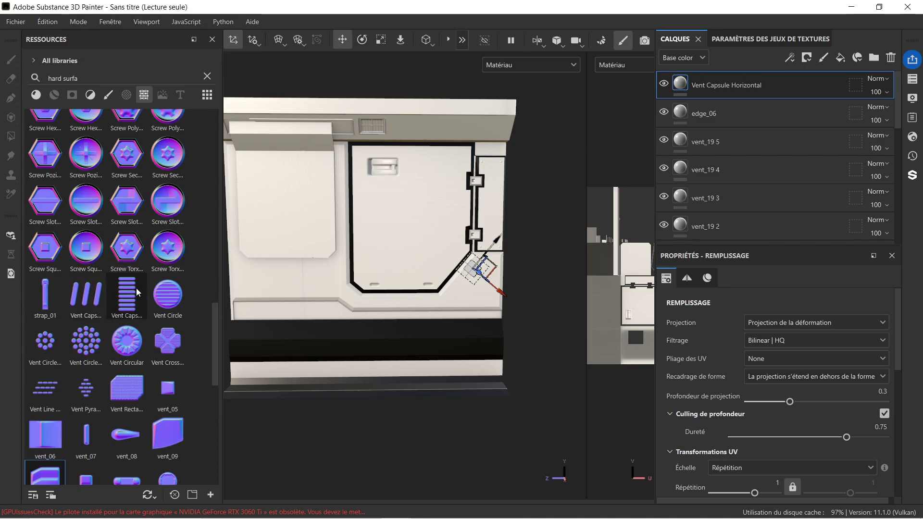
scroll(125, 217, "up", 3)
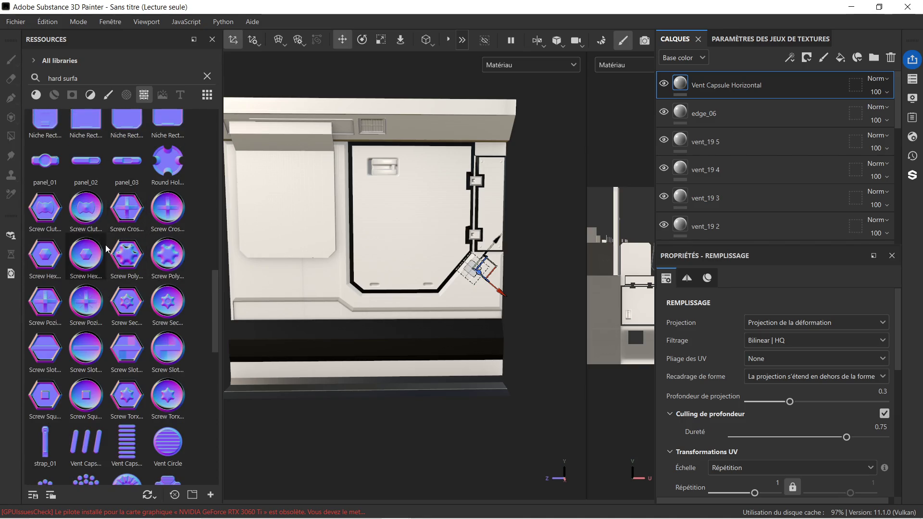
scroll(90, 233, "up", 6)
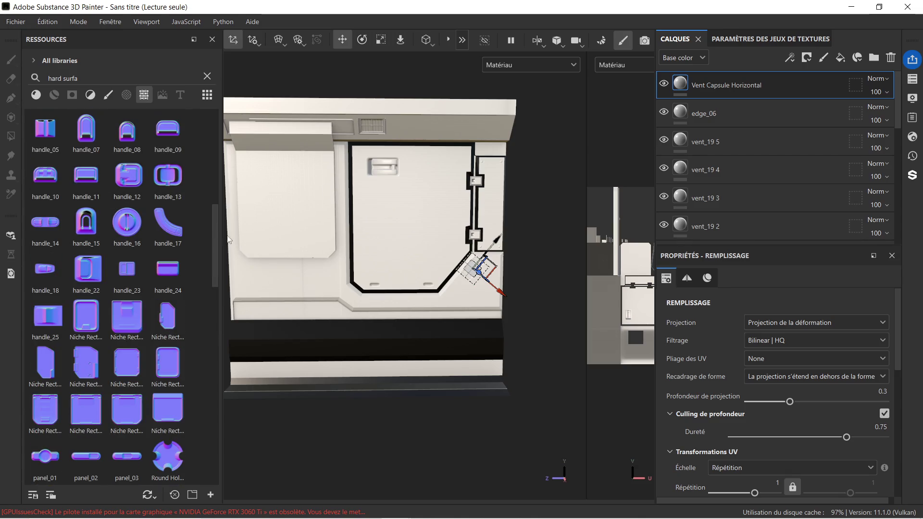
scroll(85, 244, "up", 3)
scroll(105, 215, "up", 3)
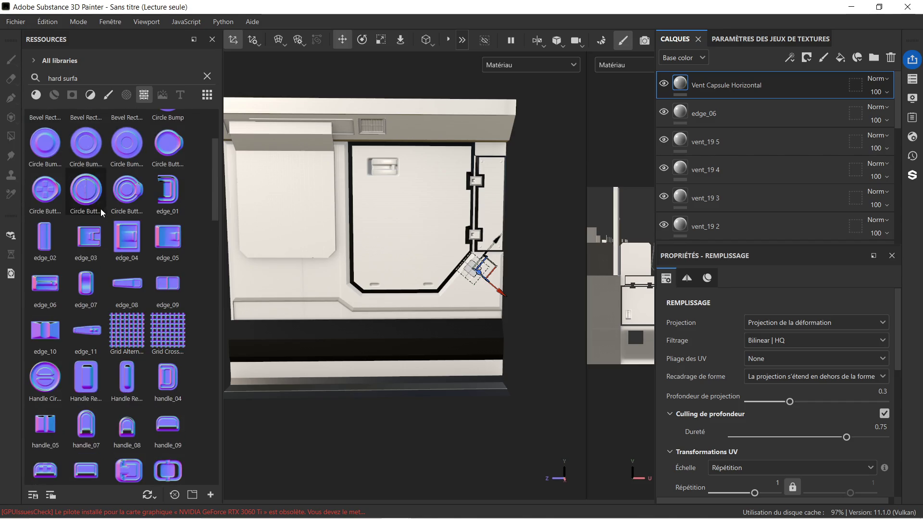
Drop the edge_02 stamp onto the wall panel and choose its channel.
mouse_move(59, 236)
left_mouse_down()
mouse_move(278, 226)
mouse_move(281, 201)
left_mouse_up()
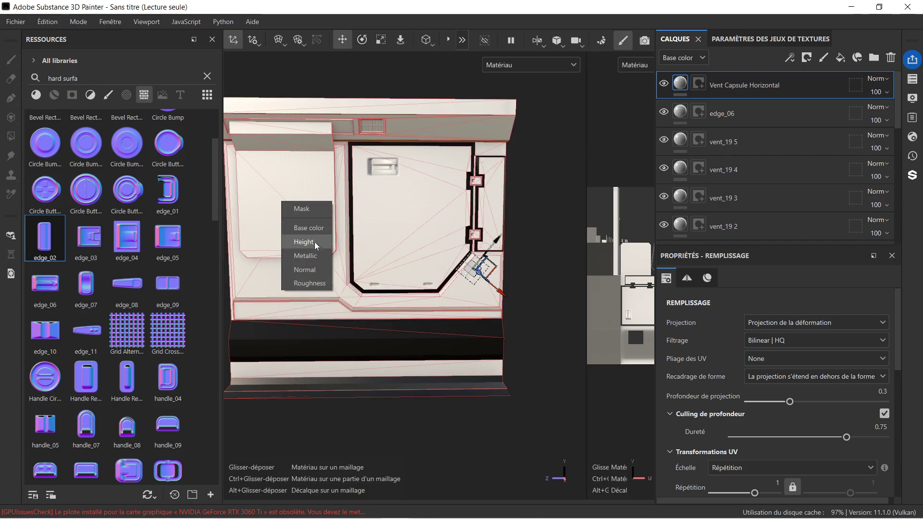
left_click(314, 266)
scroll(280, 206, "up", 4)
scroll(283, 214, "down", 5)
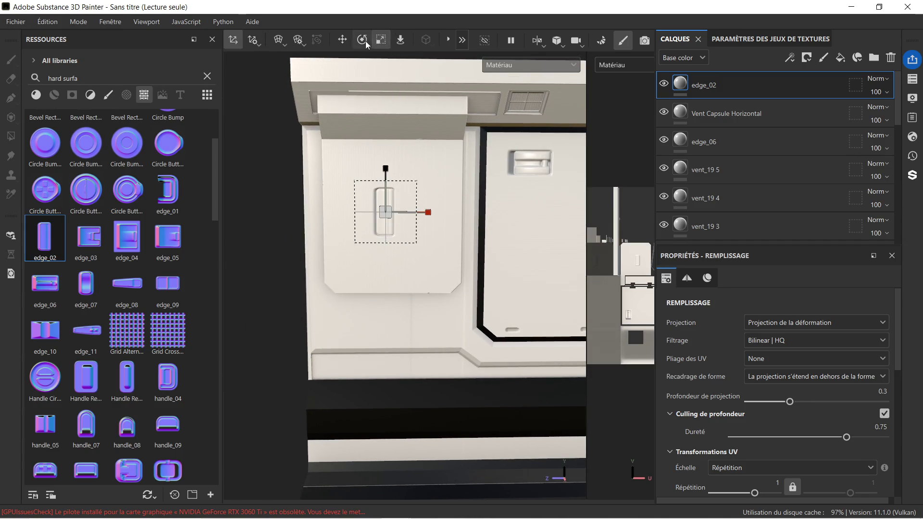
Slide edge_02 left onto the light panel and rotate it slightly.
mouse_move(424, 216)
left_mouse_down()
mouse_move(368, 219)
mouse_move(377, 218)
left_mouse_up()
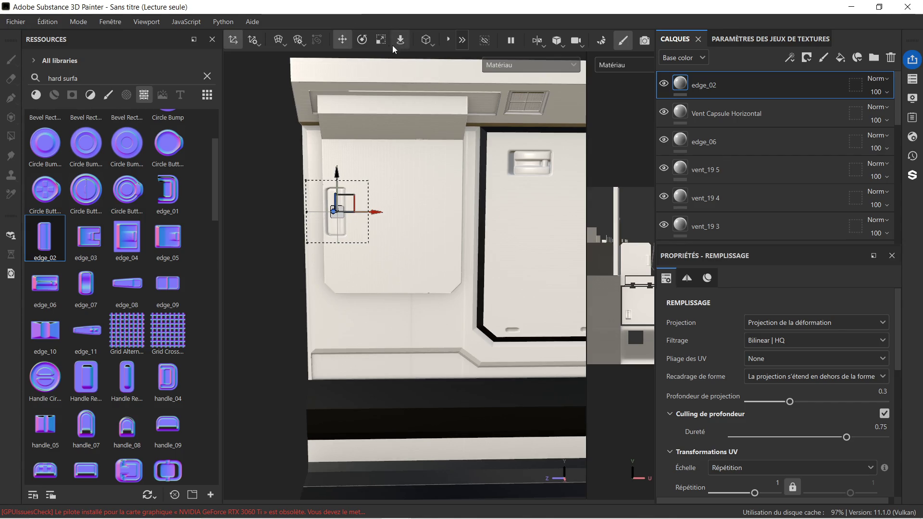
left_click(363, 40)
mouse_move(370, 181)
left_mouse_down()
mouse_move(362, 277)
mouse_move(370, 266)
mouse_move(478, 273)
left_mouse_up()
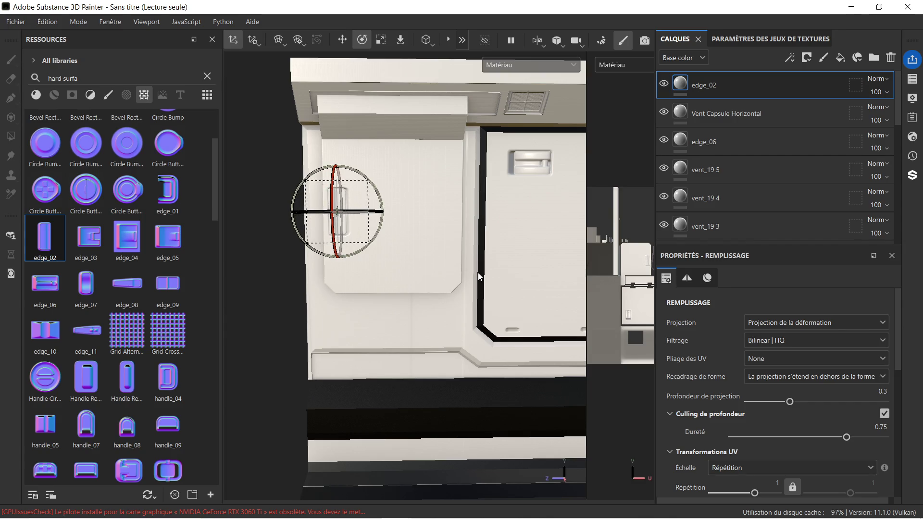
left_click(342, 40)
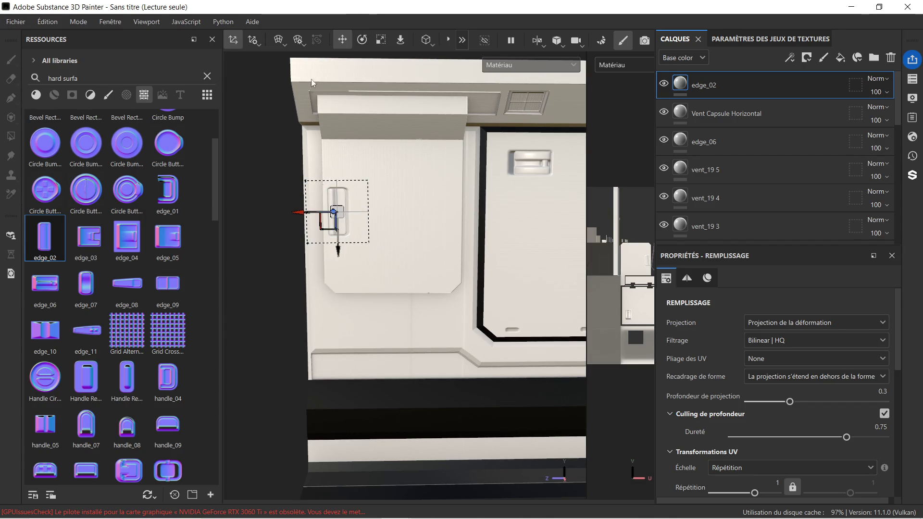
scroll(317, 111, "up", 5)
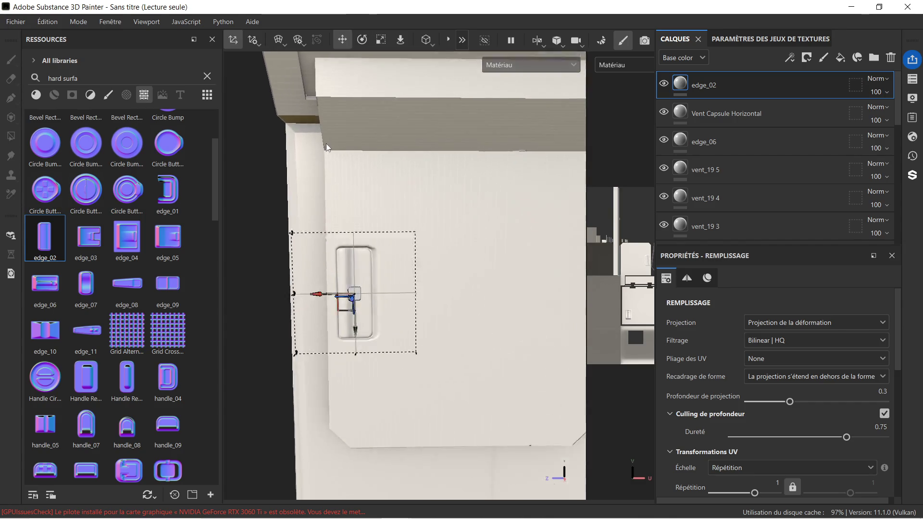
left_click(362, 39)
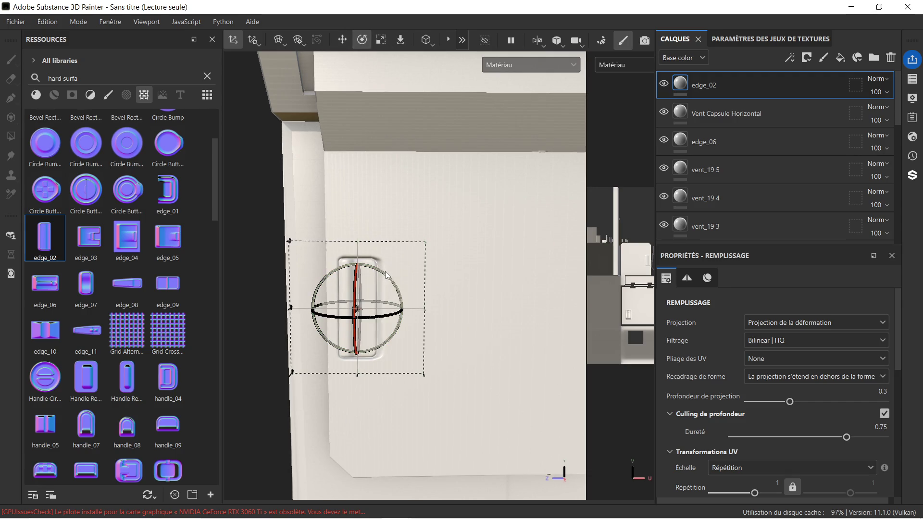
left_click(346, 38)
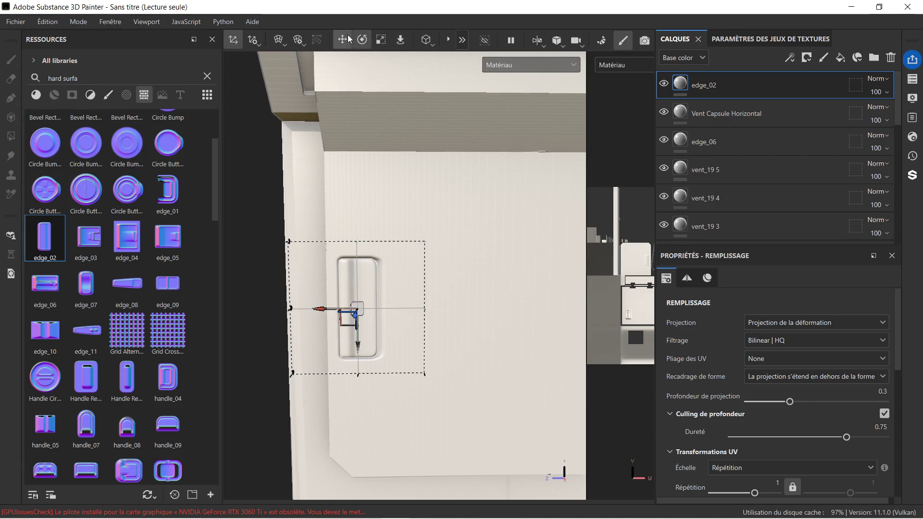
left_click_drag(330, 310, 316, 314)
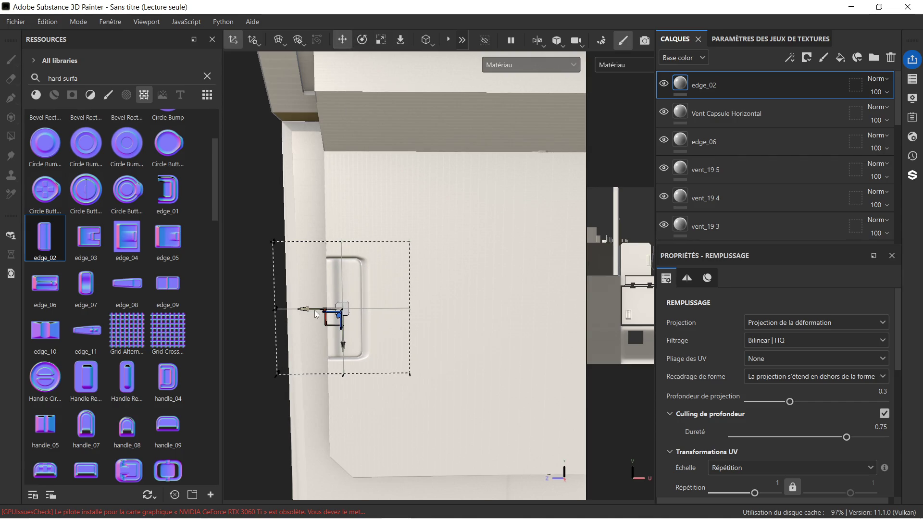
scroll(402, 286, "down", 3)
Check the recess depth from the side and shift the handle stamp right into place.
middle_click_drag(427, 302, 399, 210, "alt")
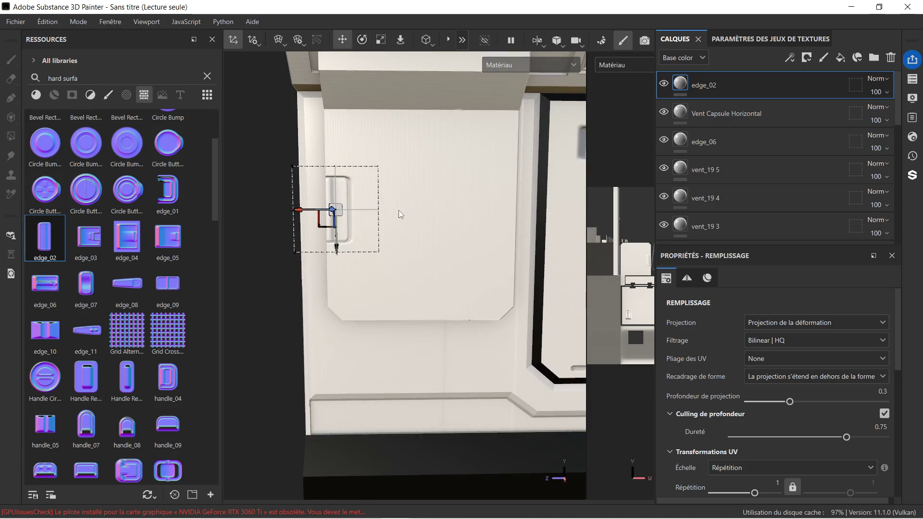
scroll(399, 210, "up", 3)
mouse_move(373, 303)
left_mouse_down("alt")
mouse_move(354, 291)
mouse_move(457, 291)
left_mouse_up("alt")
mouse_move(318, 201)
left_mouse_down("alt")
mouse_move(393, 234)
mouse_move(272, 232)
mouse_move(421, 235)
left_mouse_up("alt")
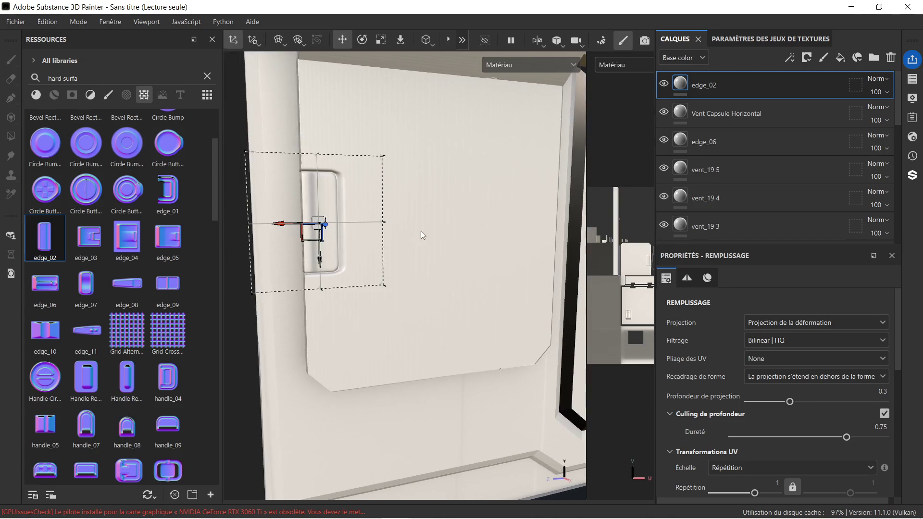
scroll(270, 231, "up", 3)
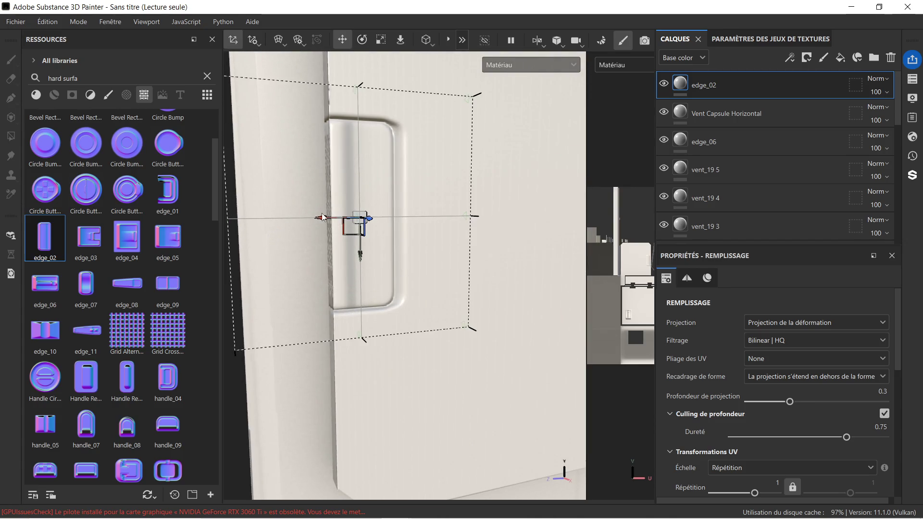
scroll(322, 217, "up", 2)
mouse_move(335, 221)
left_mouse_down()
mouse_move(468, 214)
mouse_move(437, 202)
left_mouse_up()
scroll(439, 200, "down", 2)
mouse_move(486, 206)
middle_mouse_down("alt")
mouse_move(406, 219)
mouse_move(420, 222)
middle_mouse_up("alt")
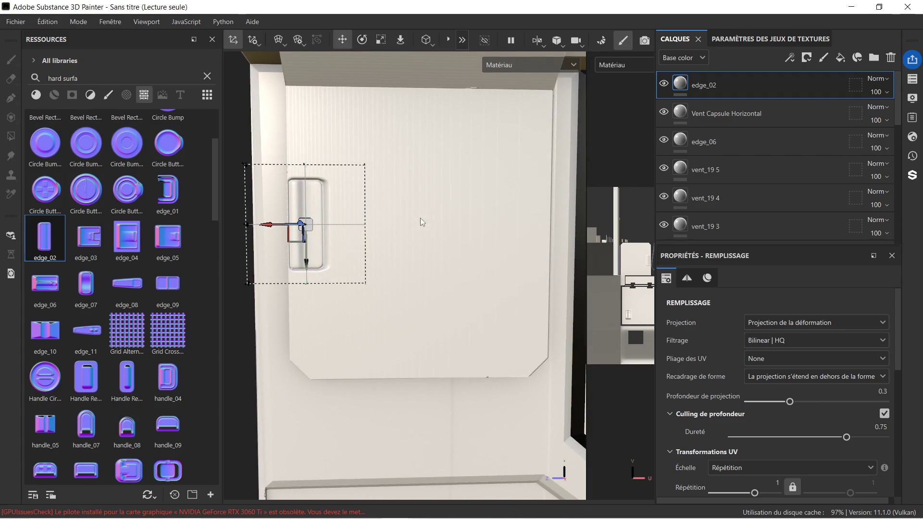
left_click_drag(274, 231, 280, 225)
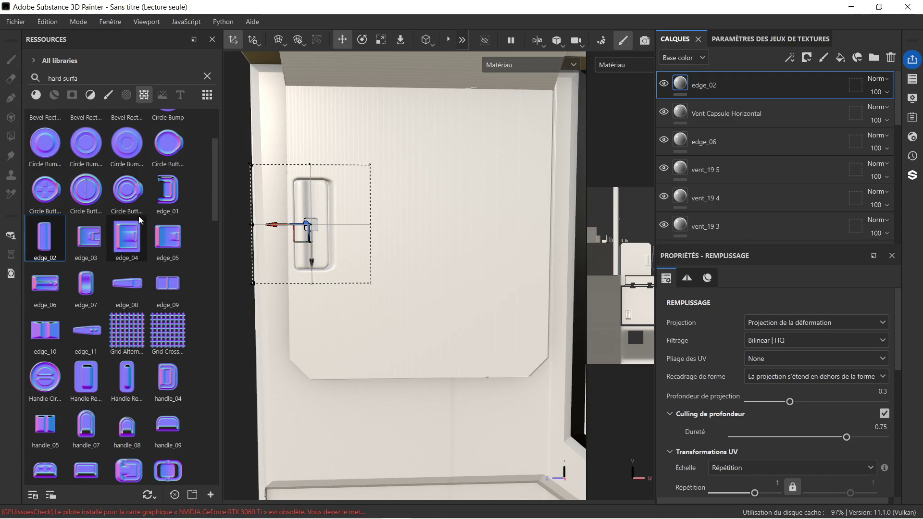
scroll(108, 303, "up", 3)
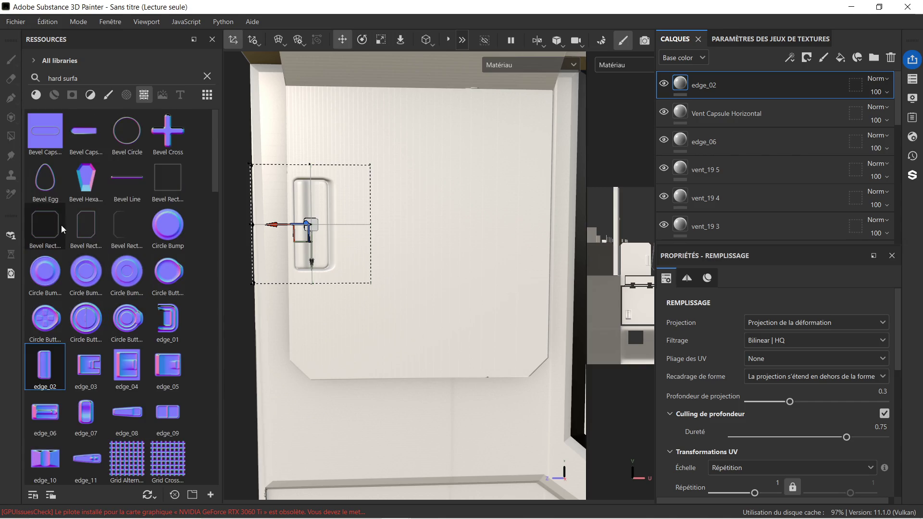
Place Bevel Rectangle Corner Thin and scale it up around the handle niche.
mouse_move(85, 221)
left_mouse_down()
mouse_move(238, 230)
mouse_move(347, 220)
left_mouse_up()
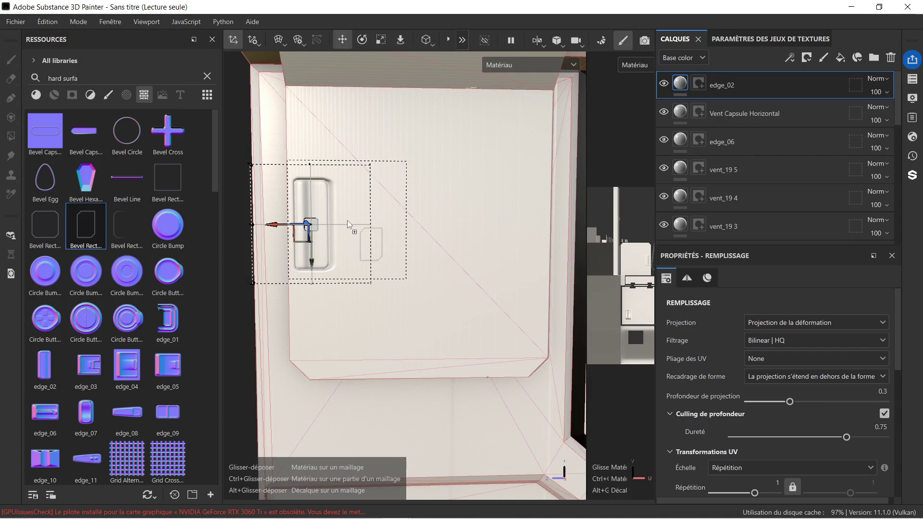
left_click(380, 286)
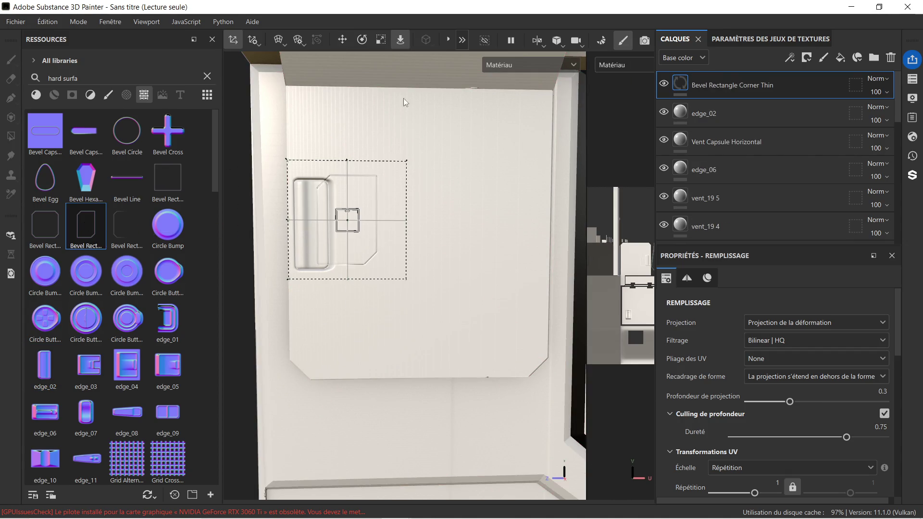
left_click(381, 39)
left_click_drag(349, 219, 469, 133)
scroll(453, 177, "down", 3)
mouse_move(503, 178)
left_mouse_down("alt")
mouse_move(420, 181)
mouse_move(503, 185)
left_mouse_up("alt")
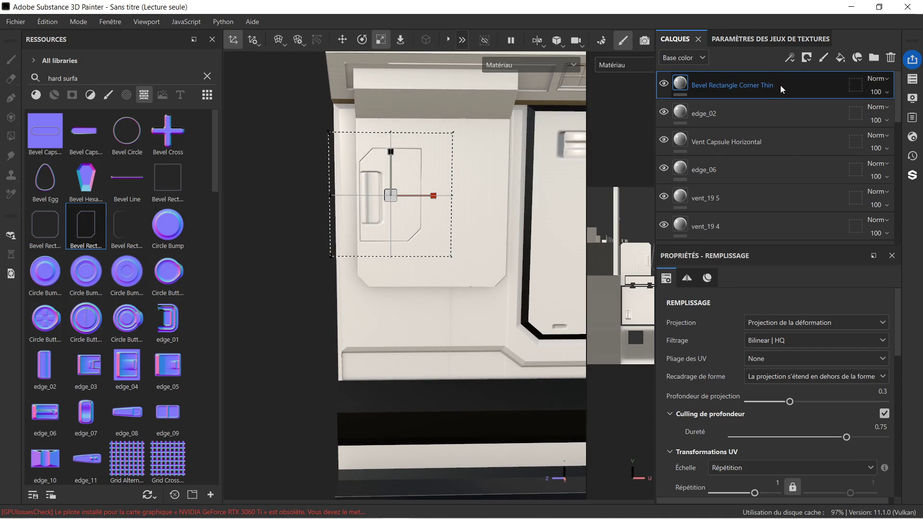
Duplicate the bevel rectangle layer and inspect the doubled frame.
key("ctrl+d")
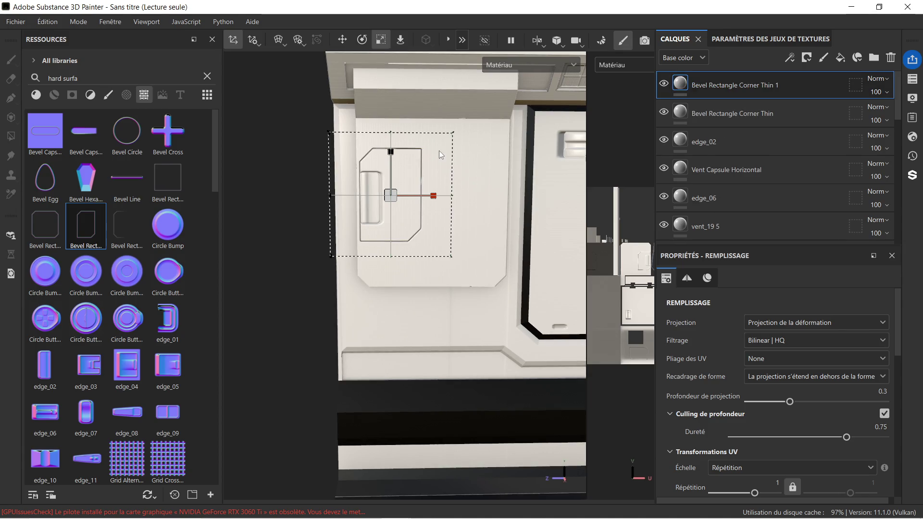
scroll(435, 154, "up", 3)
scroll(421, 165, "down", 2)
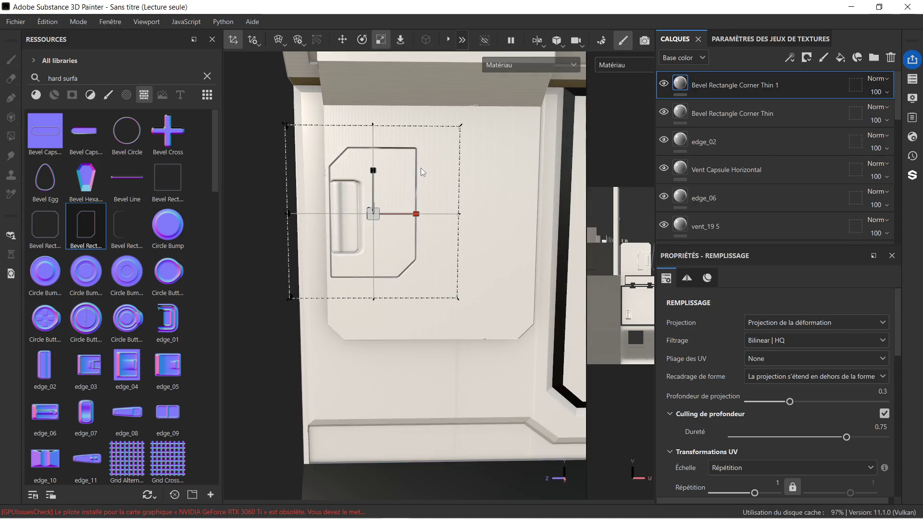
mouse_move(394, 190)
left_mouse_down("alt")
mouse_move(431, 186)
mouse_move(388, 183)
mouse_move(443, 190)
mouse_move(502, 217)
mouse_move(484, 206)
left_mouse_up("alt")
scroll(397, 180, "down", 3)
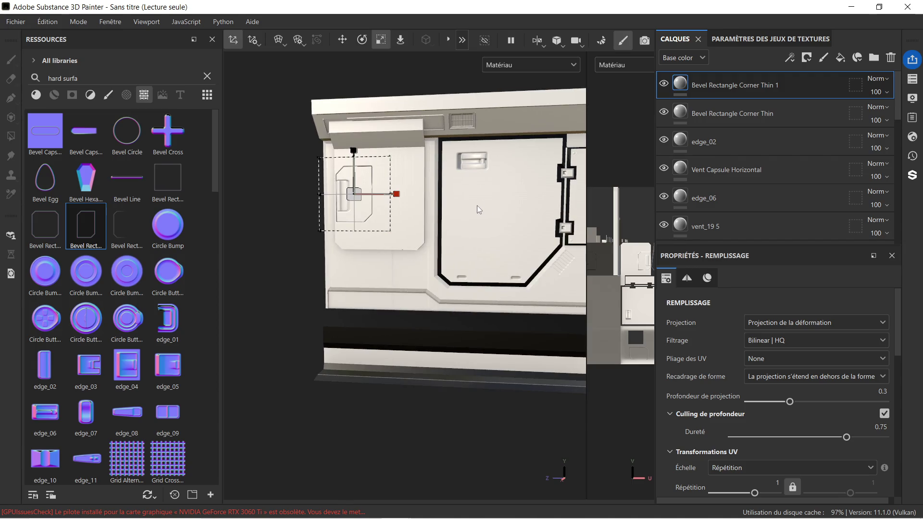
middle_click_drag(486, 208, 414, 198, "alt")
mouse_move(414, 201)
left_mouse_down("alt")
mouse_move(490, 200)
mouse_move(431, 195)
left_mouse_up("alt")
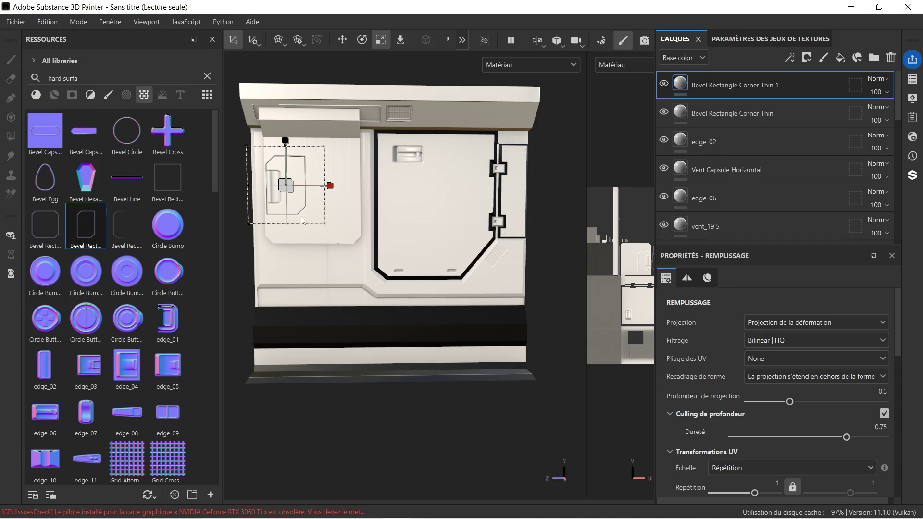
scroll(303, 183, "up", 1)
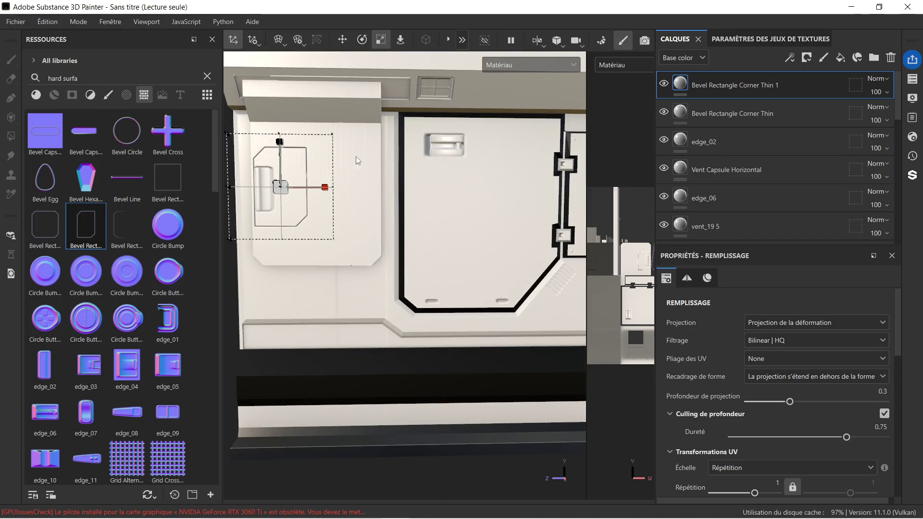
scroll(388, 201, "down", 2)
scroll(457, 206, "up", 3)
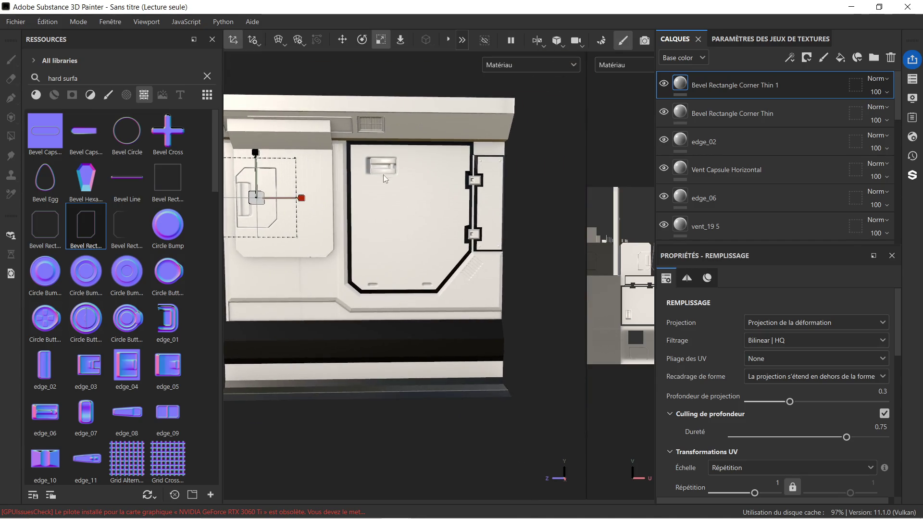
Select the edge_06 stamp layer and delete it.
left_click(383, 167)
left_click(785, 119)
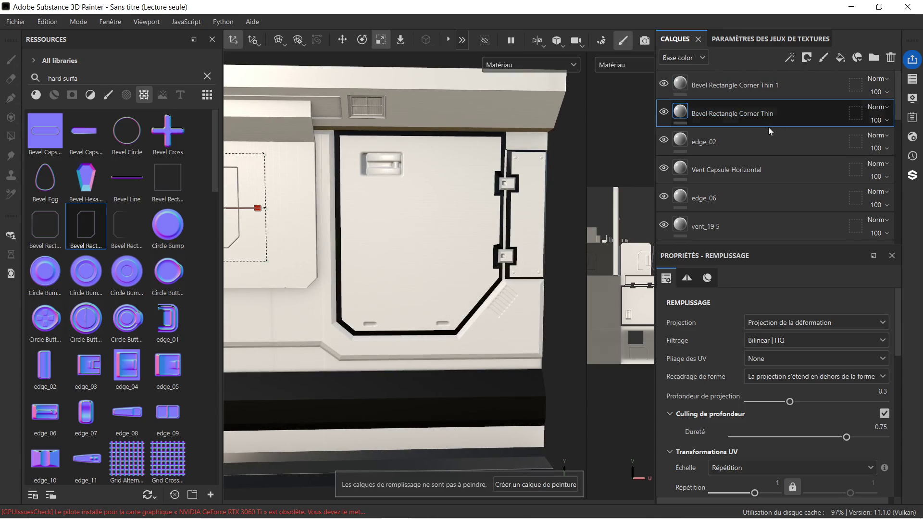
left_click(754, 151)
left_click(749, 164)
left_click(749, 195)
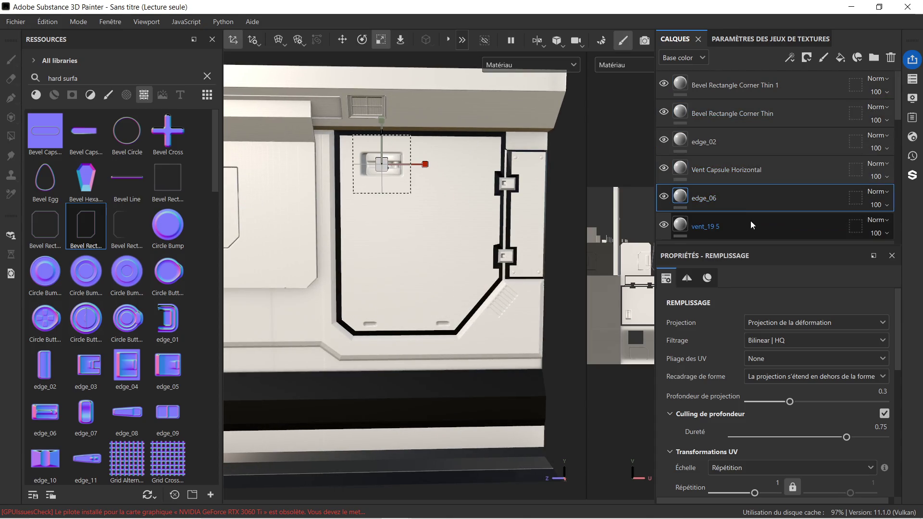
key("Delete")
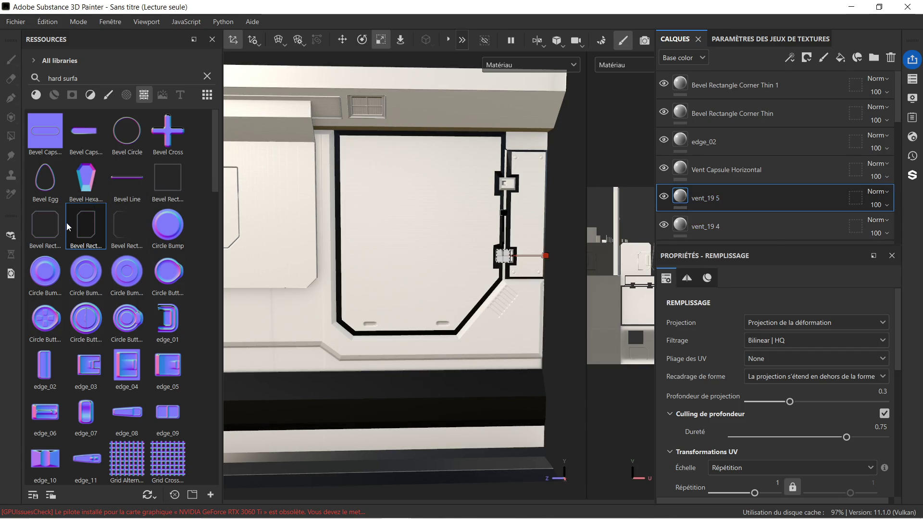
Try a Bevel Rectangle Corner stamp on the panel, then delete it.
mouse_move(58, 224)
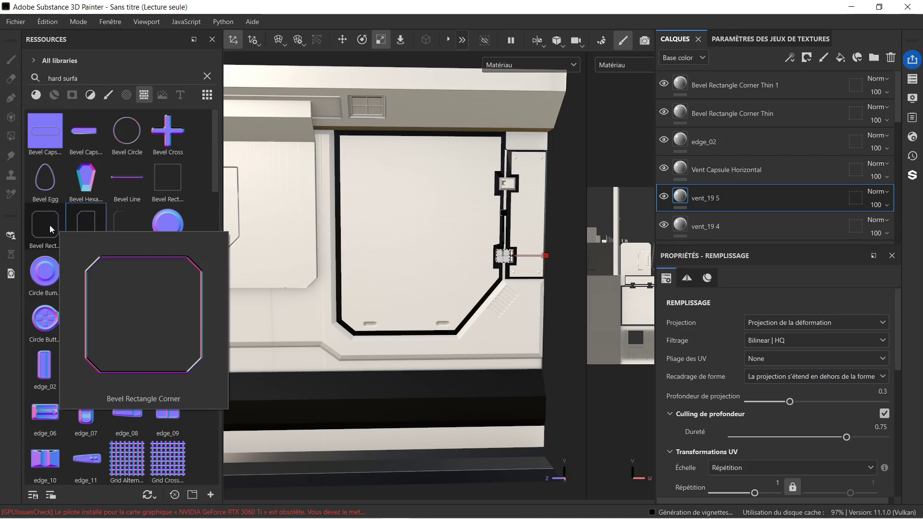
mouse_move(50, 225)
left_mouse_down()
mouse_move(378, 216)
mouse_move(403, 198)
mouse_move(434, 265)
left_mouse_up()
scroll(431, 247, "up", 5)
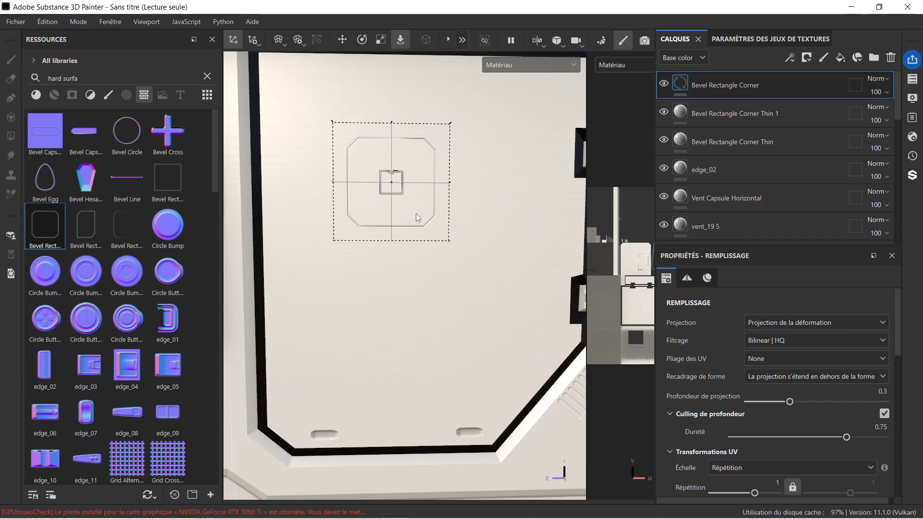
scroll(416, 213, "down", 3)
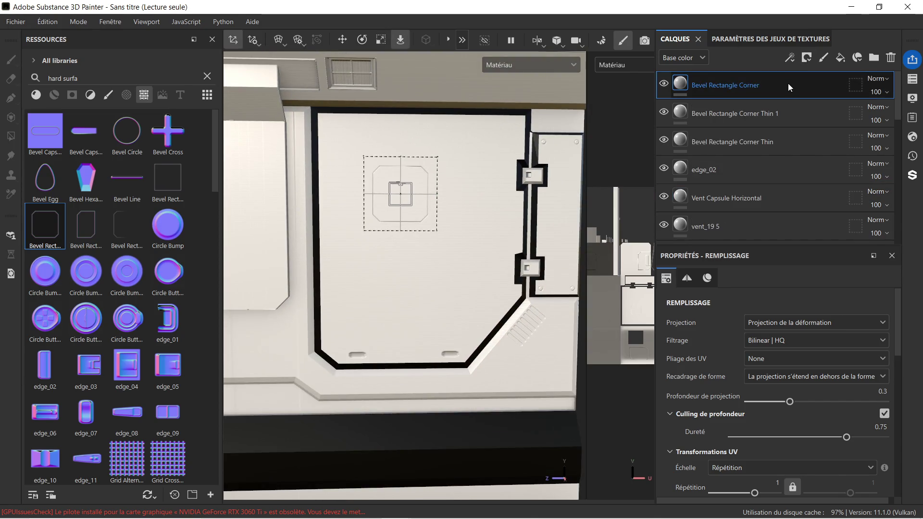
key("Delete")
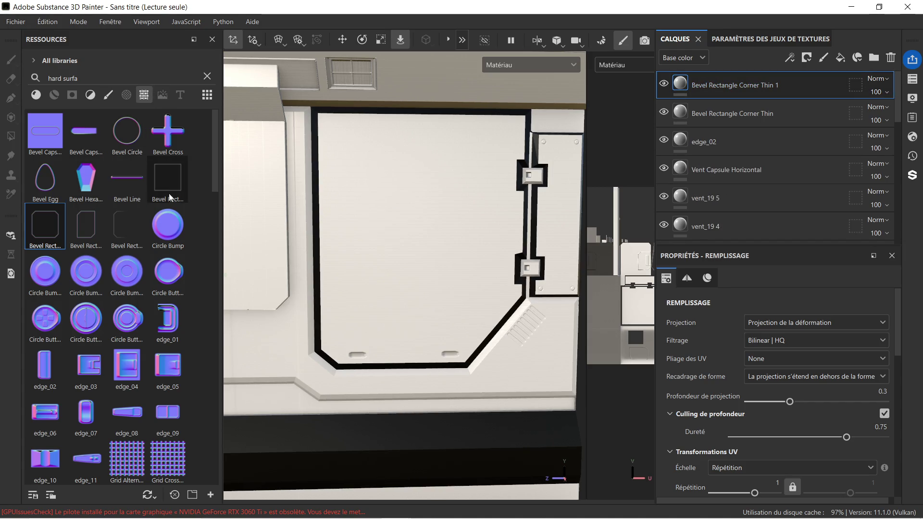
Drop a Bevel Line stamp onto the panel and slide it to the right.
mouse_move(131, 180)
left_mouse_down()
mouse_move(359, 163)
mouse_move(385, 229)
left_mouse_up()
scroll(364, 180, "down", 3)
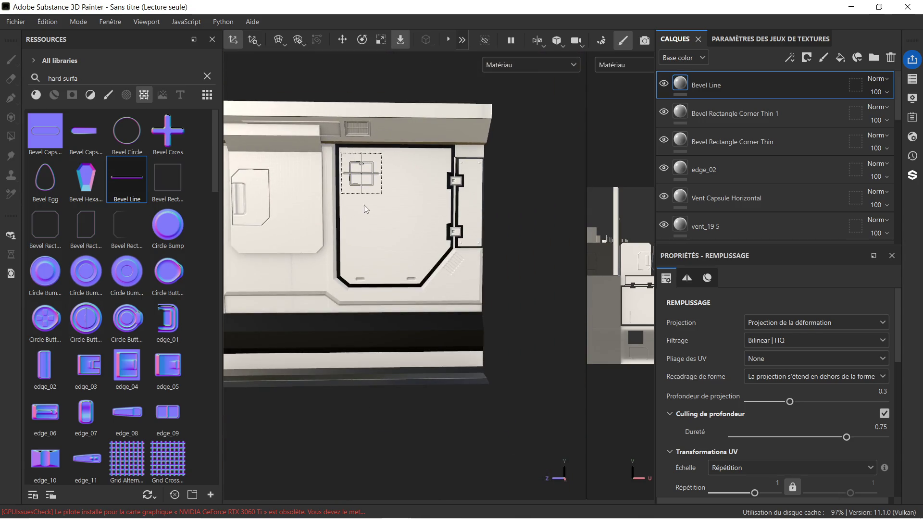
scroll(366, 206, "up", 2)
scroll(374, 200, "up", 1)
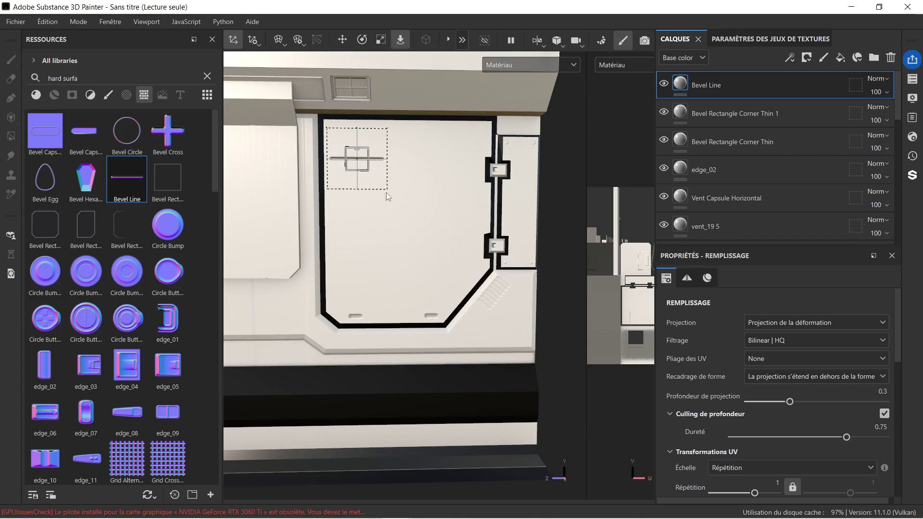
middle_click_drag(447, 191, 378, 195)
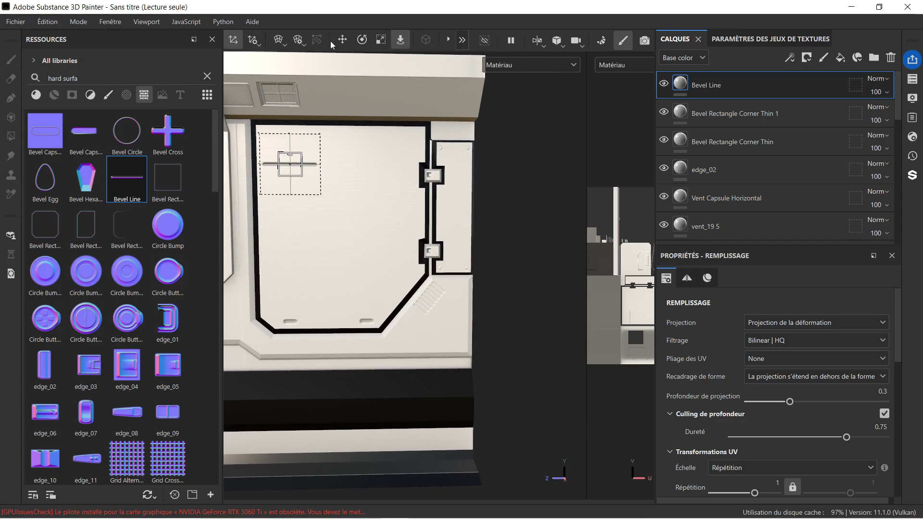
left_click_drag(321, 165, 421, 167)
Scale the Bevel Line stamp and position it near the panel's top edge.
scroll(358, 72, "up", 1)
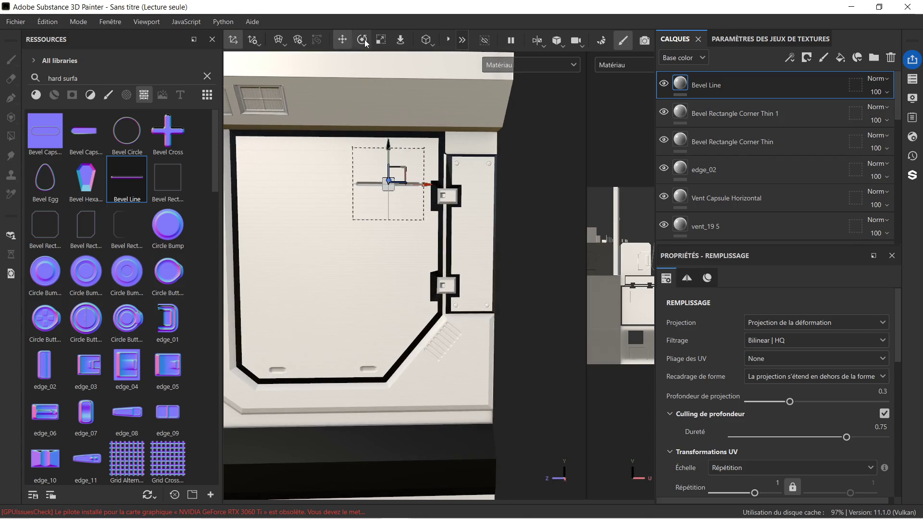
left_click(378, 39)
scroll(407, 157, "up", 2)
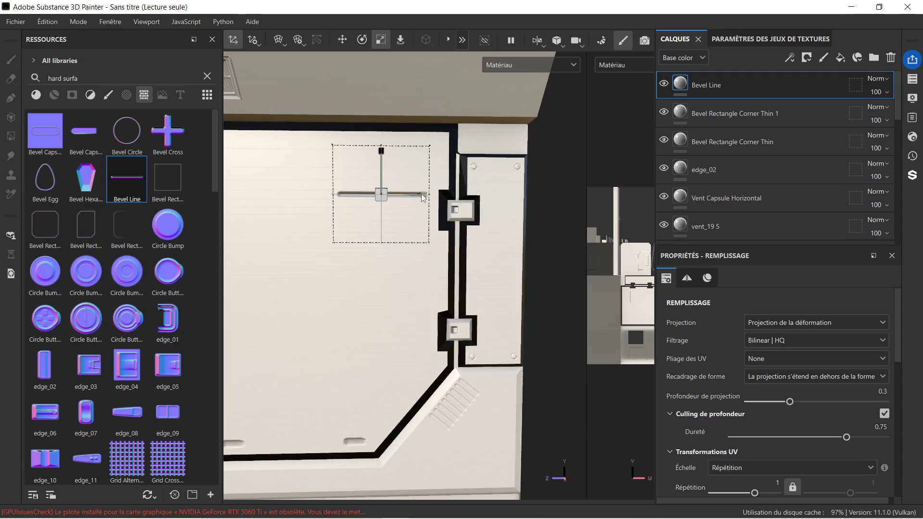
scroll(408, 232, "down", 3)
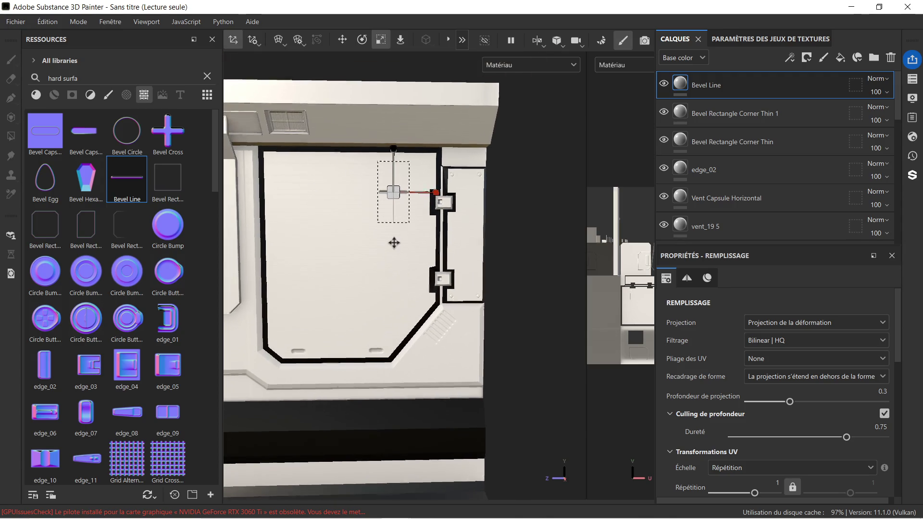
middle_click_drag(408, 231, 364, 230)
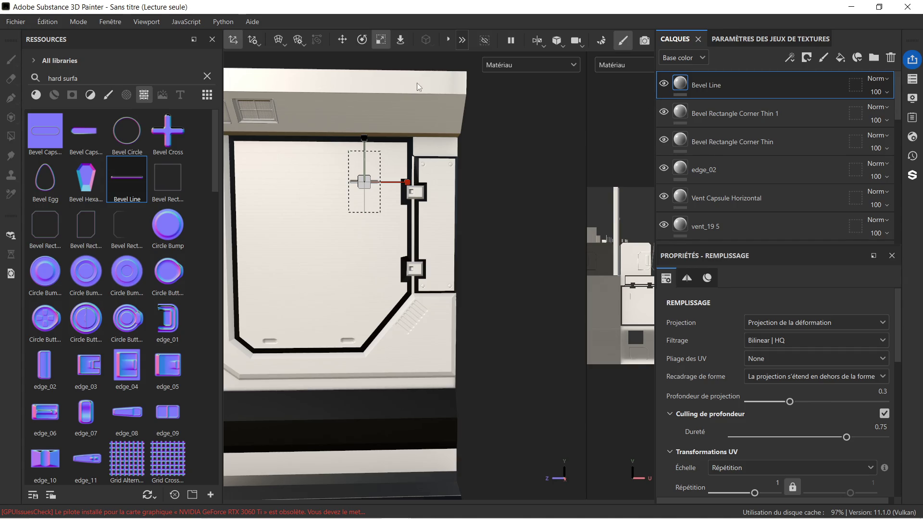
left_click(342, 40)
left_click_drag(367, 147, 369, 129)
left_click_drag(400, 166, 412, 168)
scroll(340, 188, "up", 5)
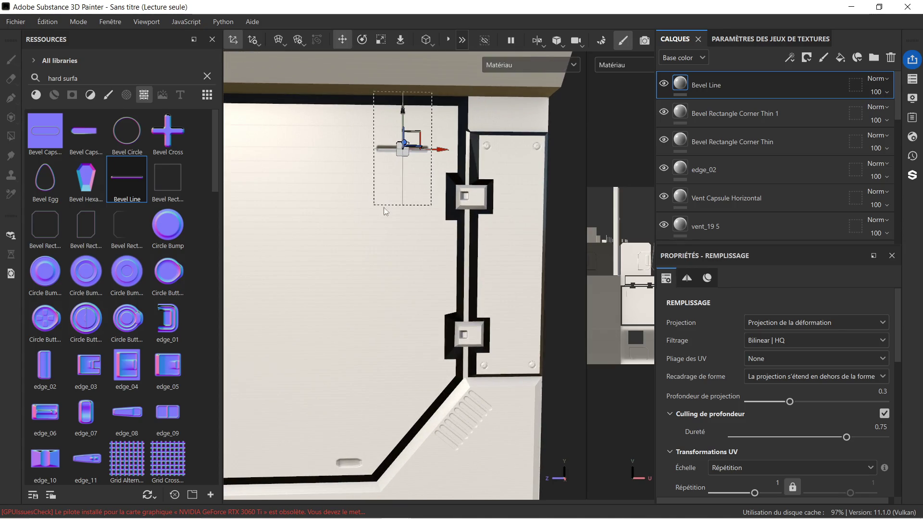
left_click_drag(334, 205, 388, 222, "alt")
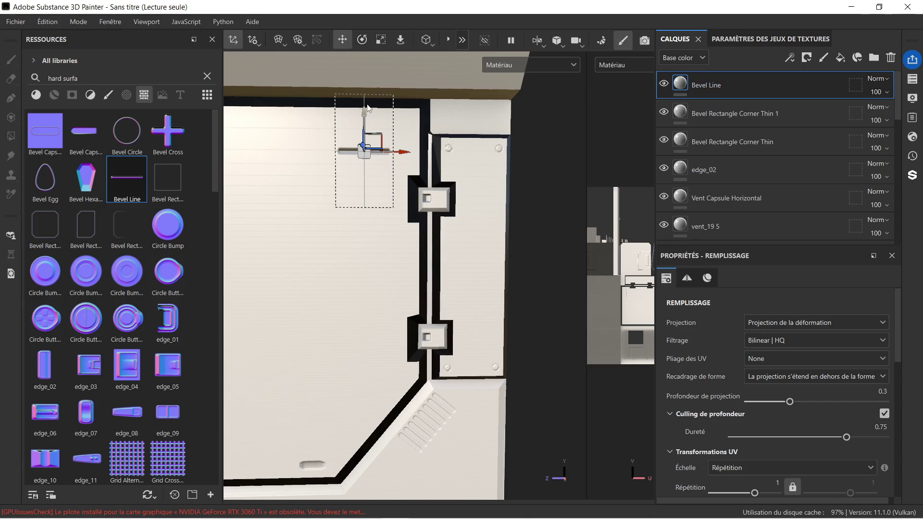
left_click_drag(367, 112, 373, 131)
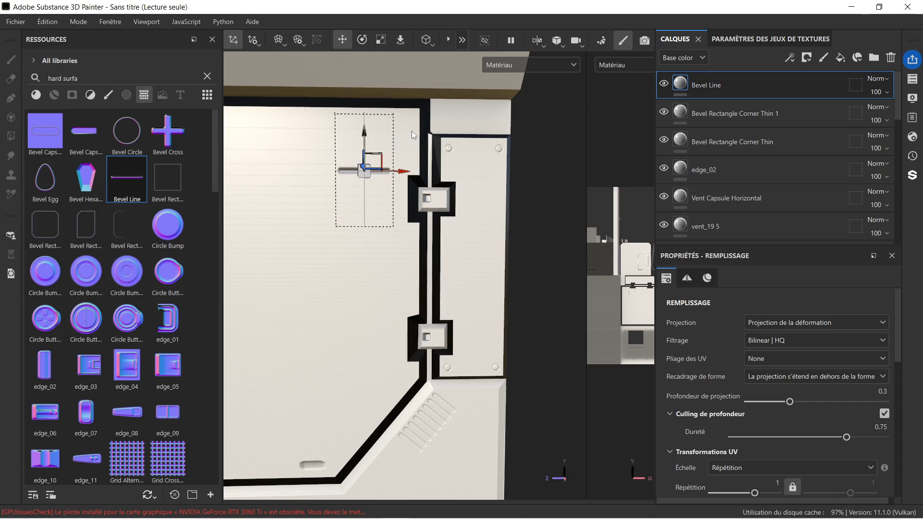
key("ctrl+z")
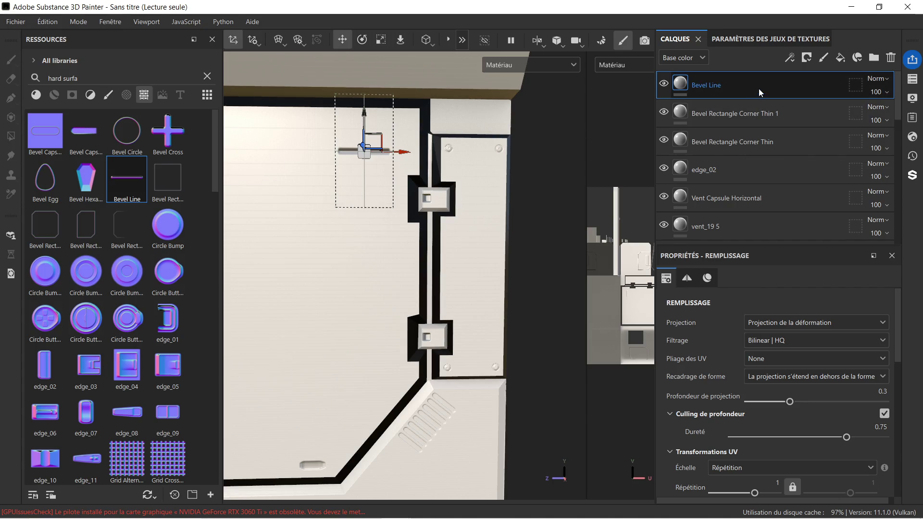
Duplicate the Bevel Line layer three times, stacking each copy below the previous slot.
key("ctrl+d")
left_click_drag(364, 115, 368, 134)
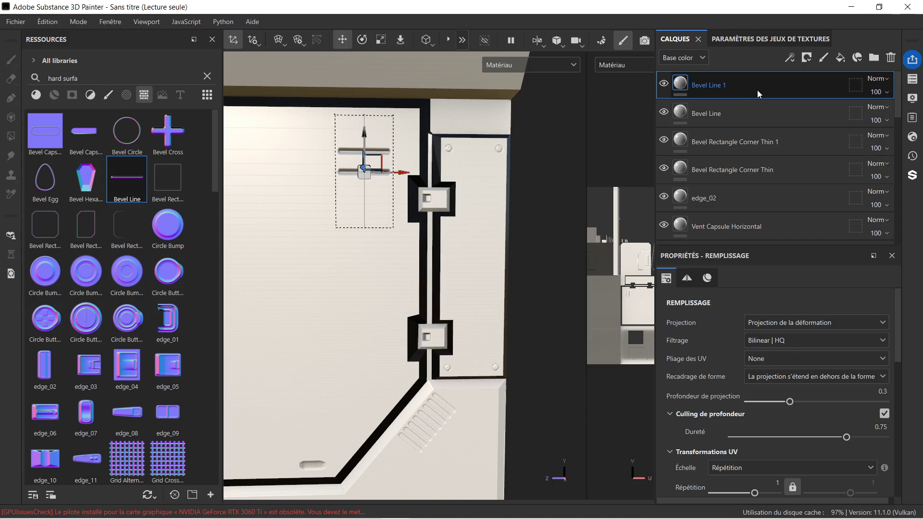
key("ctrl+d")
left_click_drag(364, 136, 365, 155)
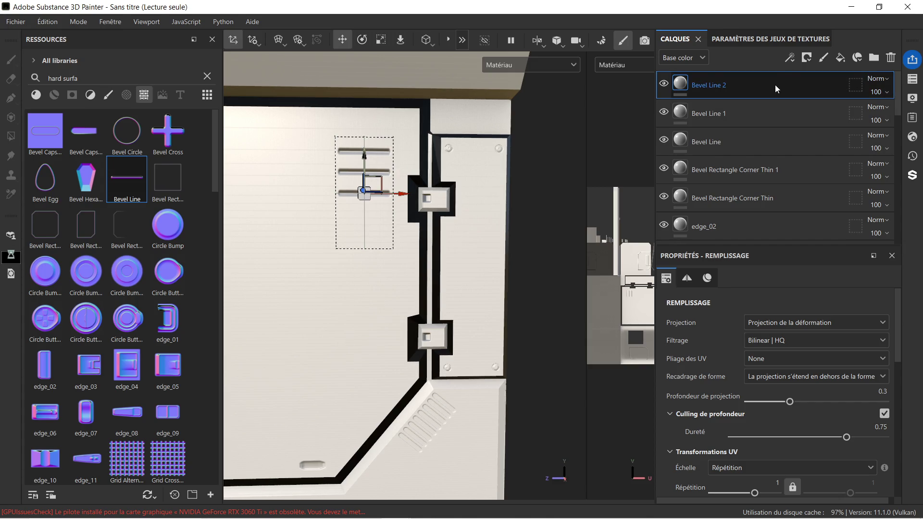
key("ctrl+d")
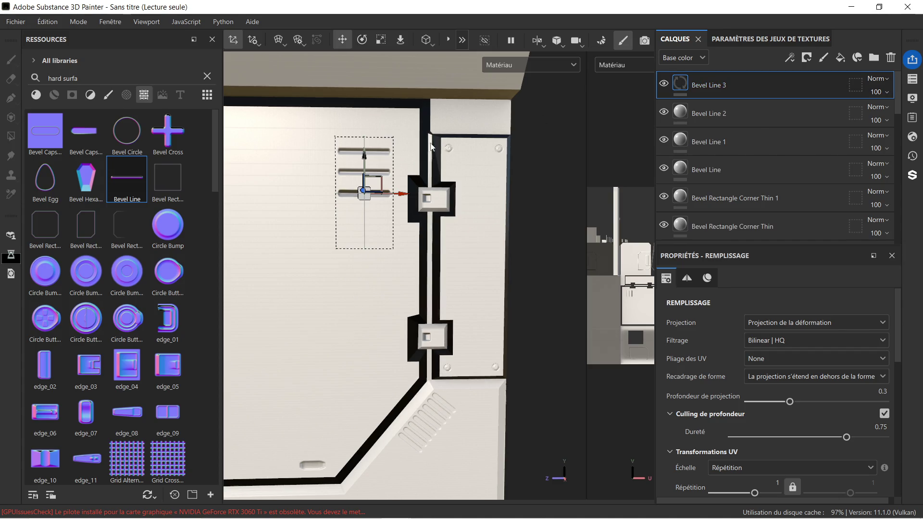
left_click_drag(362, 152, 371, 175)
Drop a Bevel Rectangle Half stamp onto the wall panel's left side.
scroll(428, 168, "down", 3)
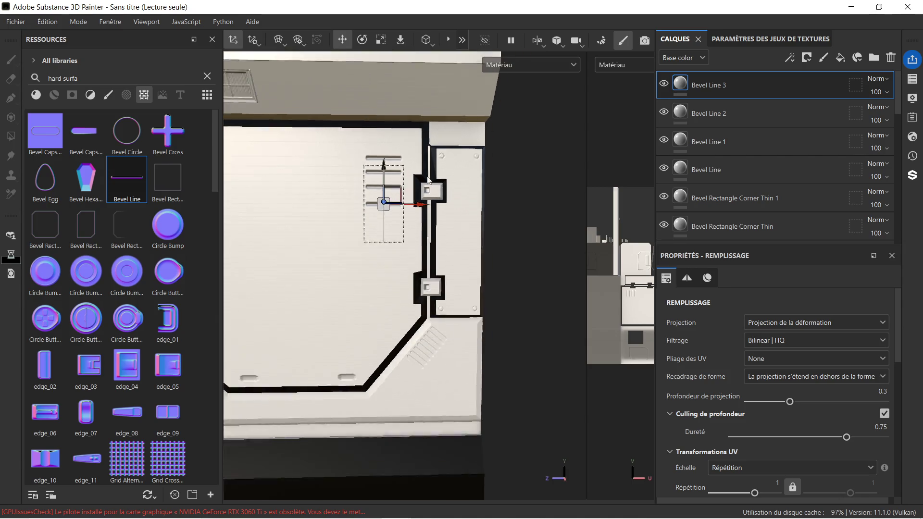
middle_click_drag(330, 73, 355, 191)
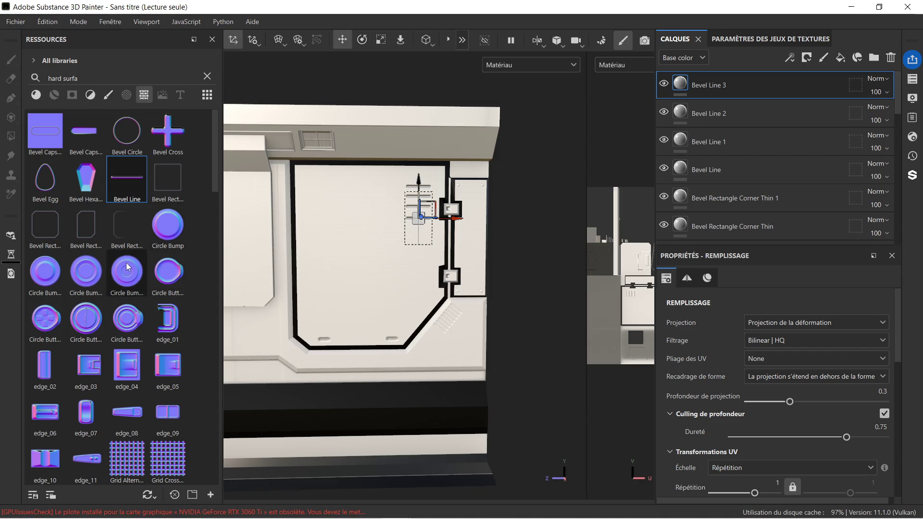
scroll(294, 247, "down", 2)
middle_click_drag(294, 248, 395, 257)
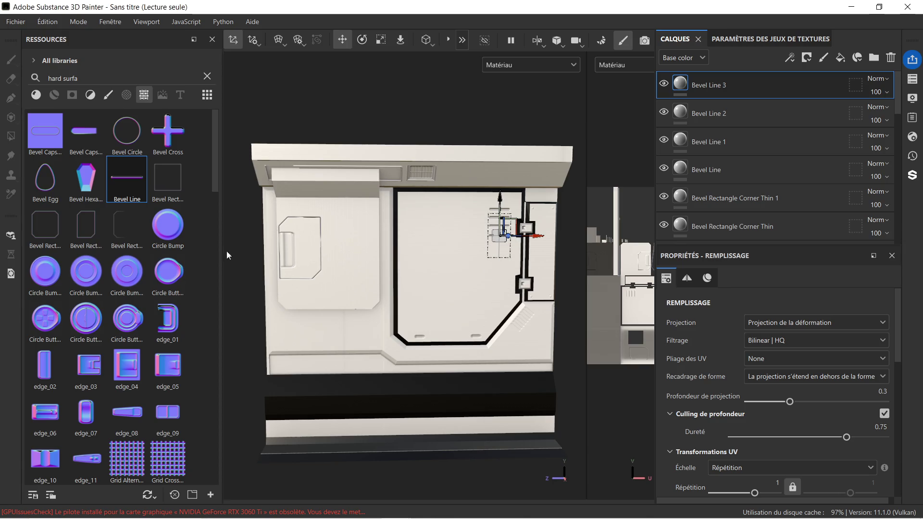
mouse_move(129, 229)
left_mouse_down()
mouse_move(304, 258)
mouse_move(360, 247)
left_mouse_up()
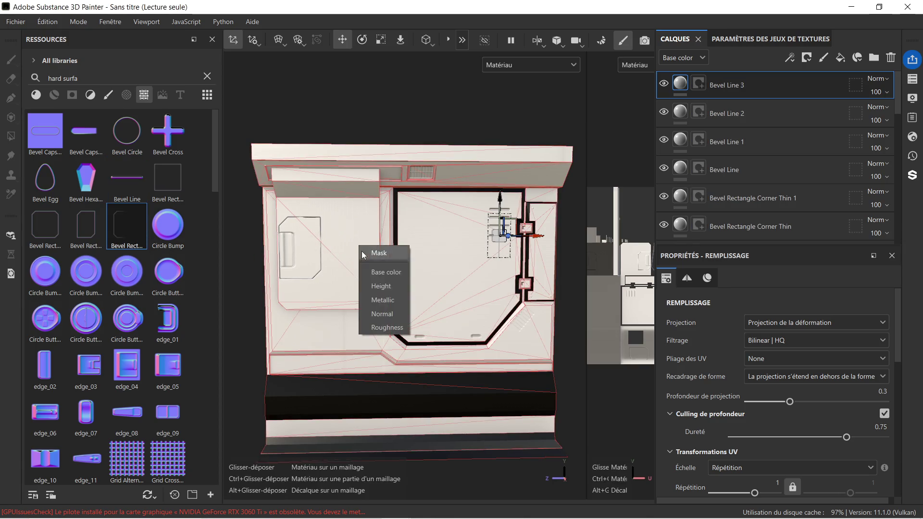
Apply the Bevel Rectangle Half stamp to its channel and enlarge it uniformly.
left_click(382, 304)
scroll(362, 243, "up", 2)
scroll(363, 245, "up", 2)
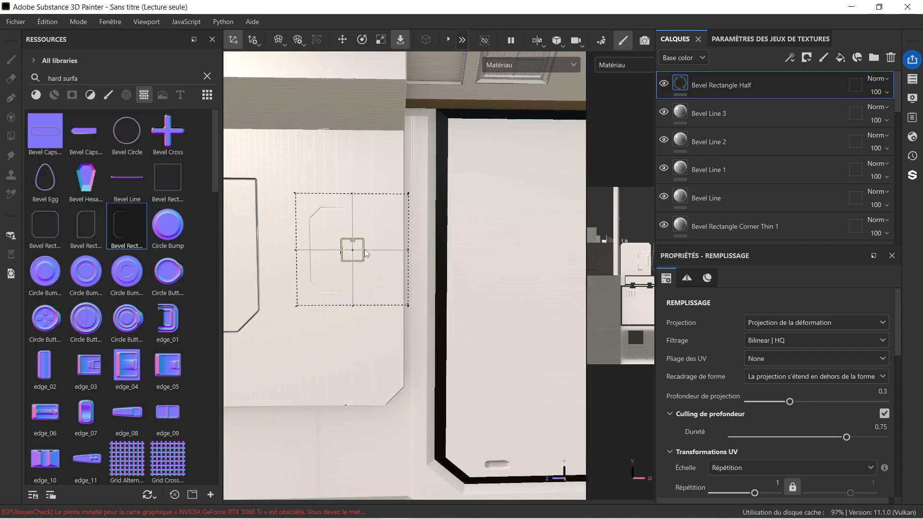
mouse_move(448, 270)
middle_mouse_down()
mouse_move(422, 212)
mouse_move(385, 212)
mouse_move(446, 212)
middle_mouse_up()
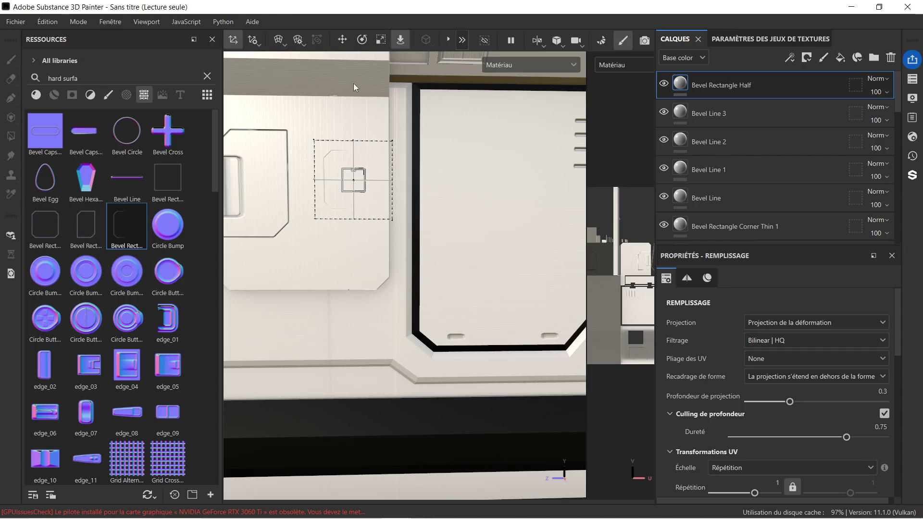
left_click(376, 40)
mouse_move(353, 181)
left_mouse_down()
mouse_move(389, 154)
mouse_move(404, 181)
mouse_move(439, 182)
left_mouse_up()
left_click(348, 40)
scroll(404, 178, "down", 3)
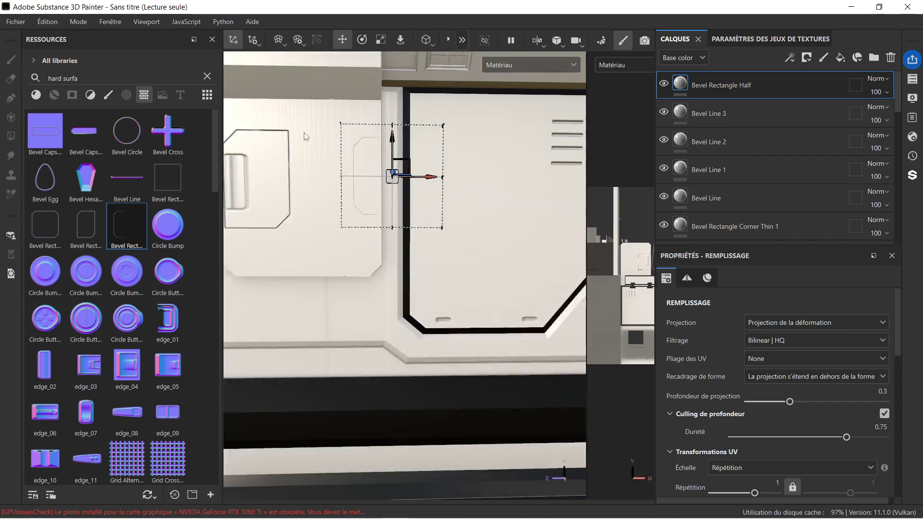
scroll(312, 139, "up", 5)
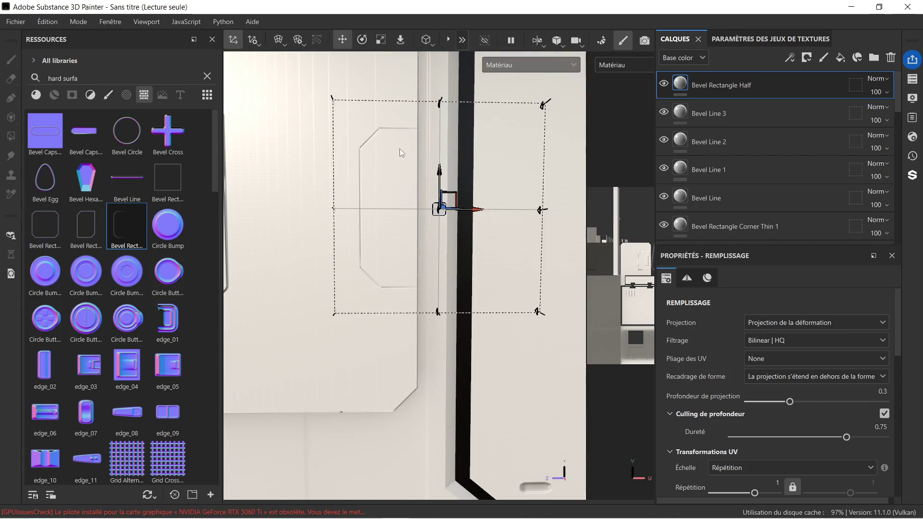
Duplicate the stamp as layer Bevel Rectangle Half 1.
key("ctrl+d")
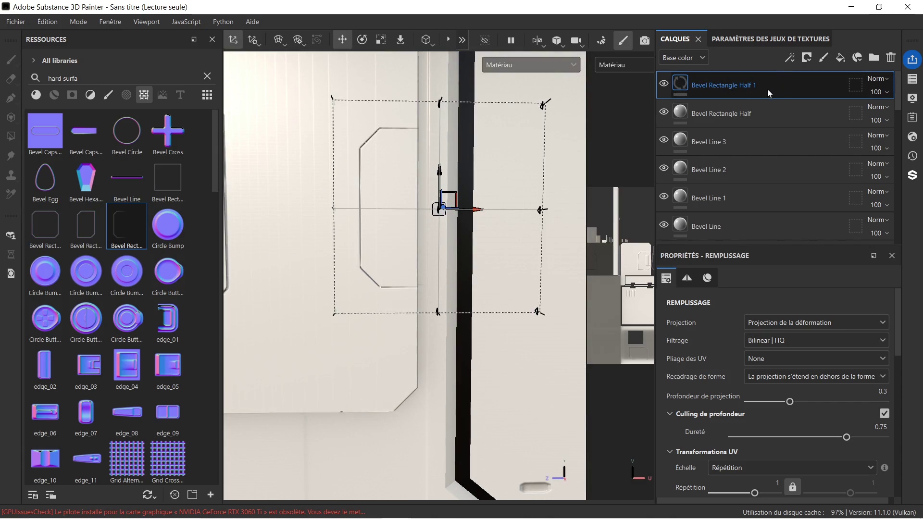
scroll(344, 170, "down", 5)
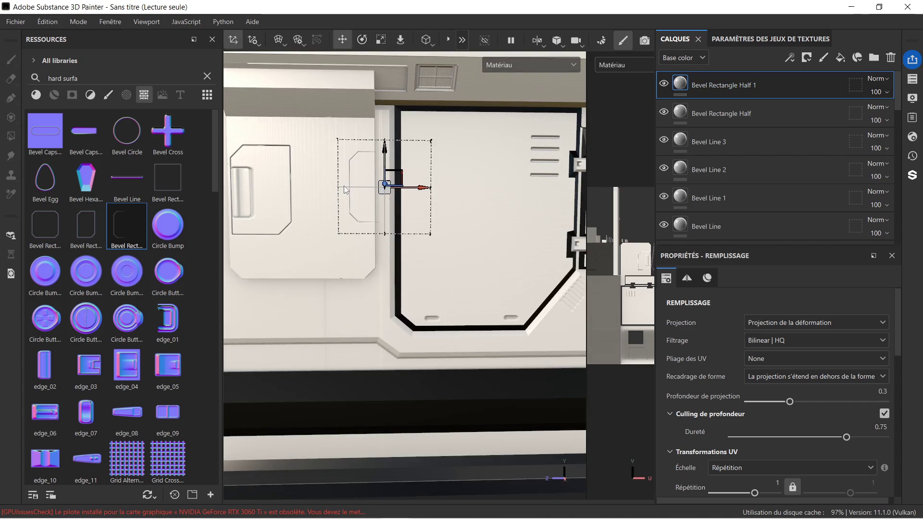
scroll(344, 186, "down", 2)
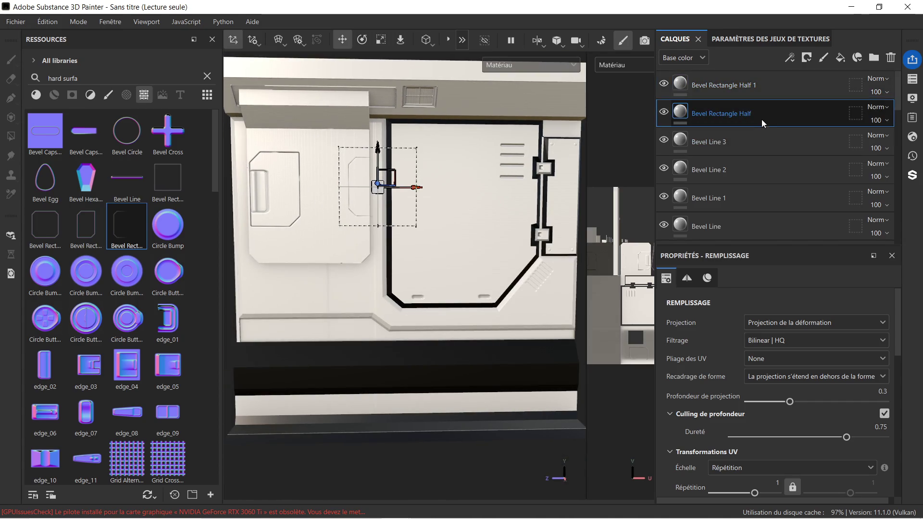
Select the Bevel Line 3, Bevel Line 2, Bevel Line 1 and Bevel Line layers.
left_click(761, 142)
left_click(763, 169)
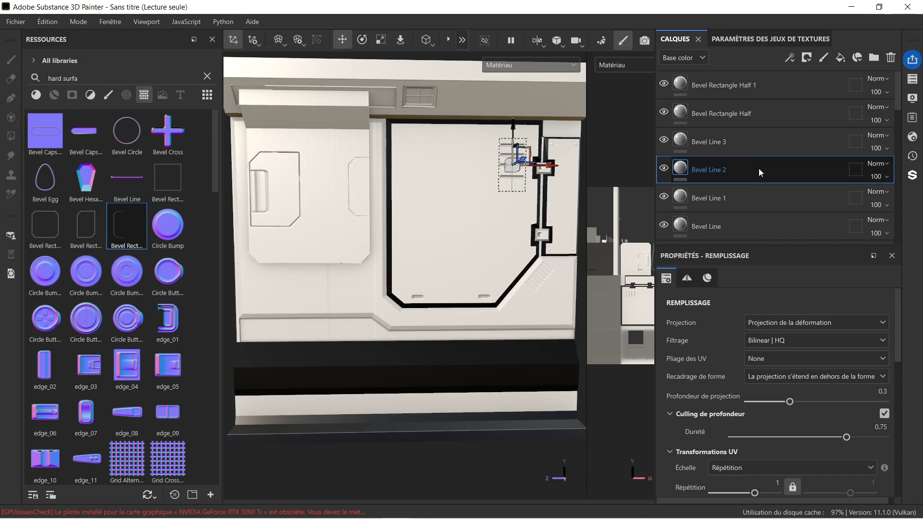
left_click(758, 195)
left_click(751, 222)
scroll(749, 217, "down", 3)
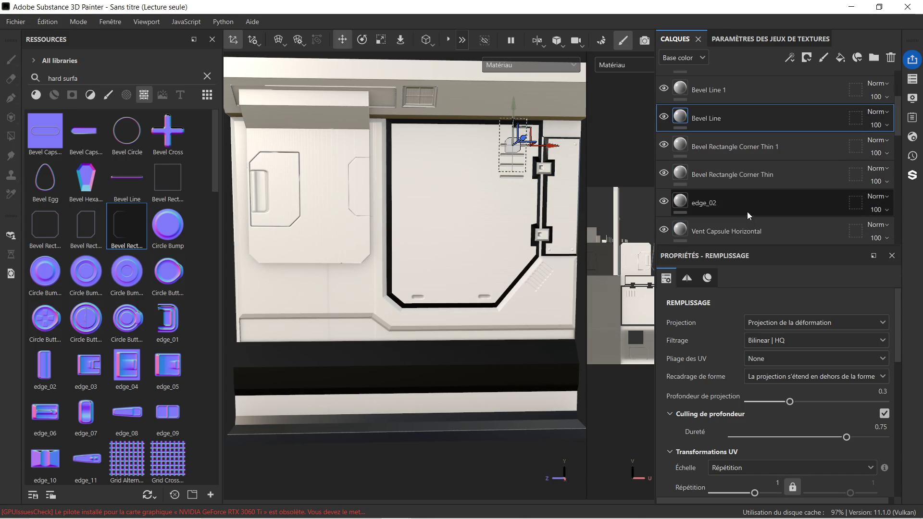
Delete both Bevel Rectangle Corner Thin layers and the edge_02 stamp layer.
left_click(755, 149)
key("Delete")
key("Delete")
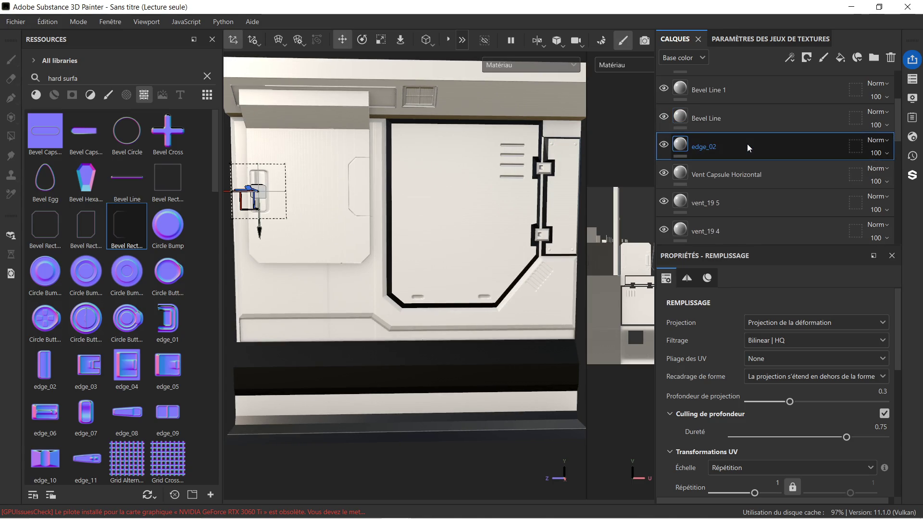
key("Delete")
Drop a Bevel Capsule stamp onto the upper left panel and zoom in on it.
scroll(378, 187, "down", 1)
mouse_move(433, 214)
middle_mouse_down()
mouse_move(408, 214)
mouse_move(415, 210)
middle_mouse_up()
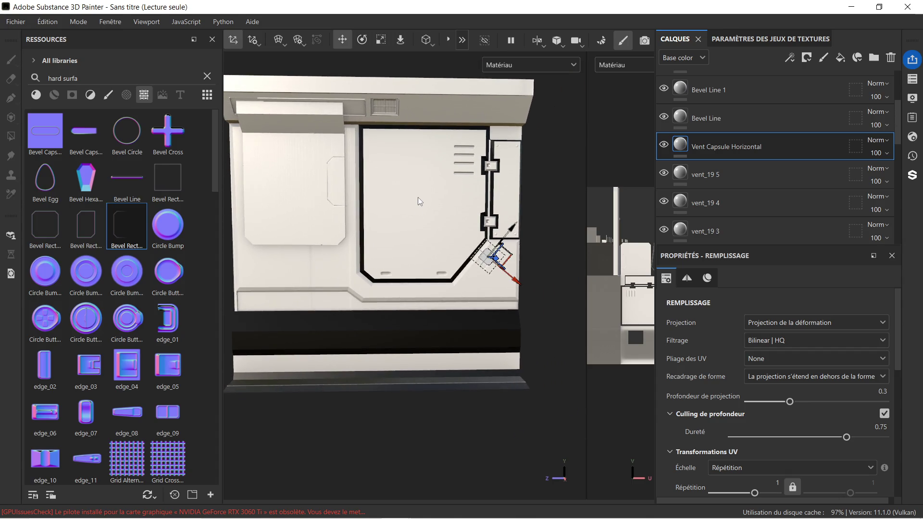
scroll(419, 201, "down", 1)
scroll(419, 201, "up", 2)
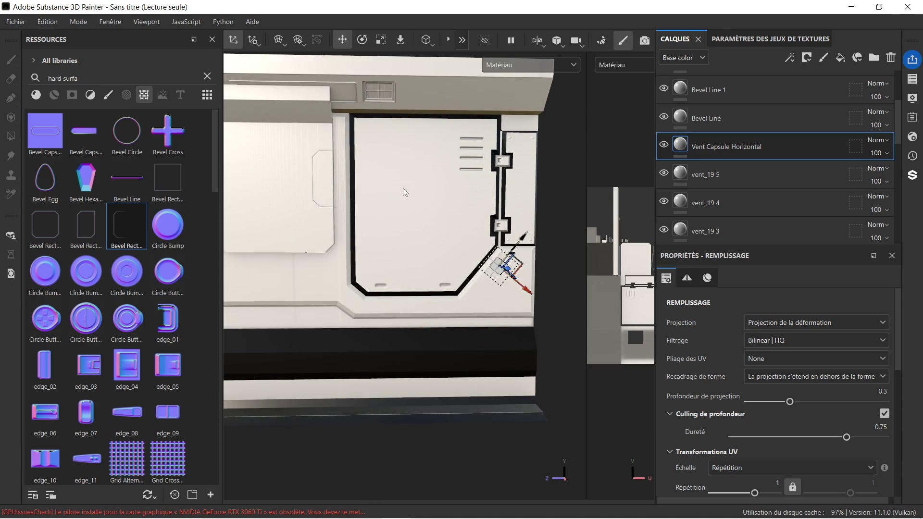
mouse_move(55, 139)
left_mouse_down()
mouse_move(250, 163)
mouse_move(276, 219)
mouse_move(266, 181)
left_mouse_up()
mouse_move(305, 200)
middle_mouse_down("alt")
mouse_move(371, 204)
mouse_move(357, 193)
mouse_move(408, 174)
middle_mouse_up("alt")
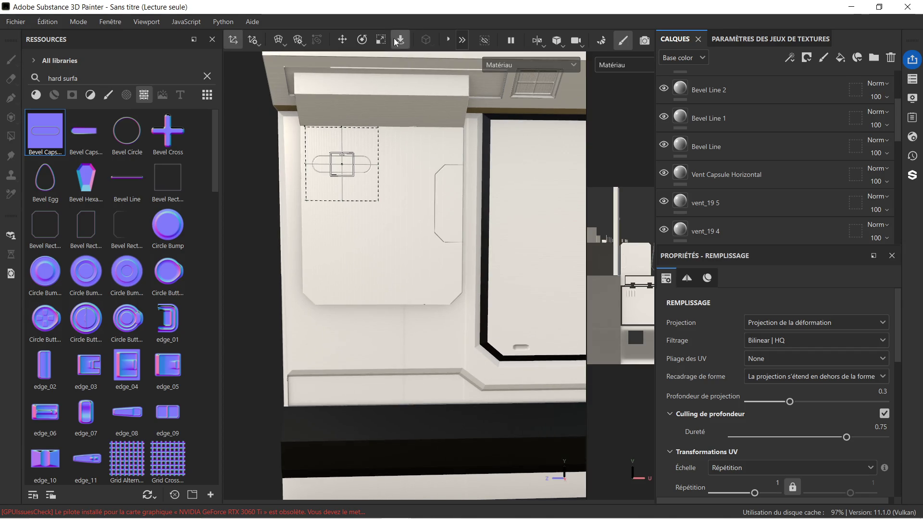
Stretch the capsule stamp wider and taller, then shift it slightly right.
left_click(380, 40)
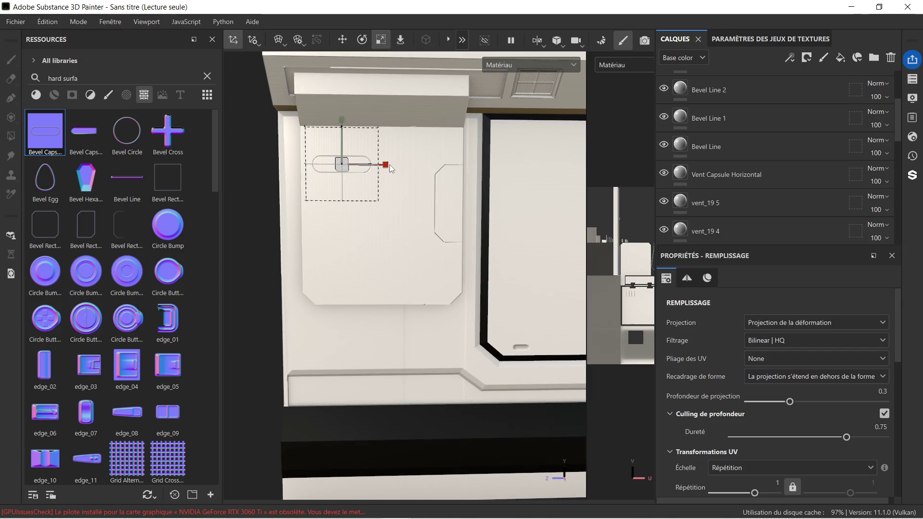
left_click_drag(385, 165, 425, 165)
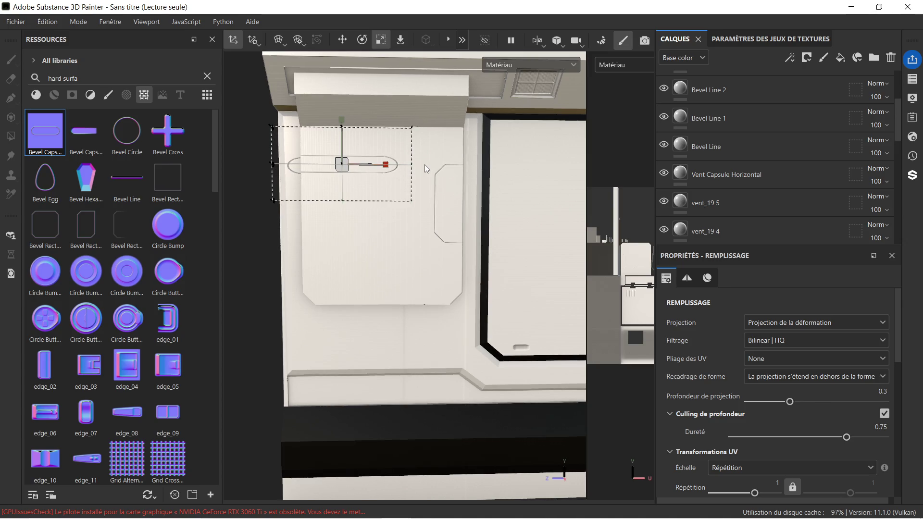
left_click_drag(341, 119, 352, 99)
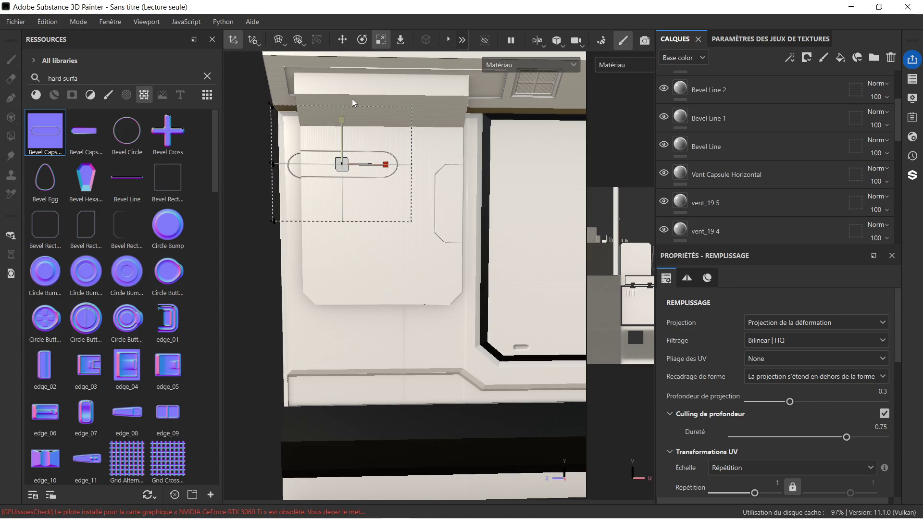
left_click(347, 42)
left_click_drag(384, 168, 402, 167)
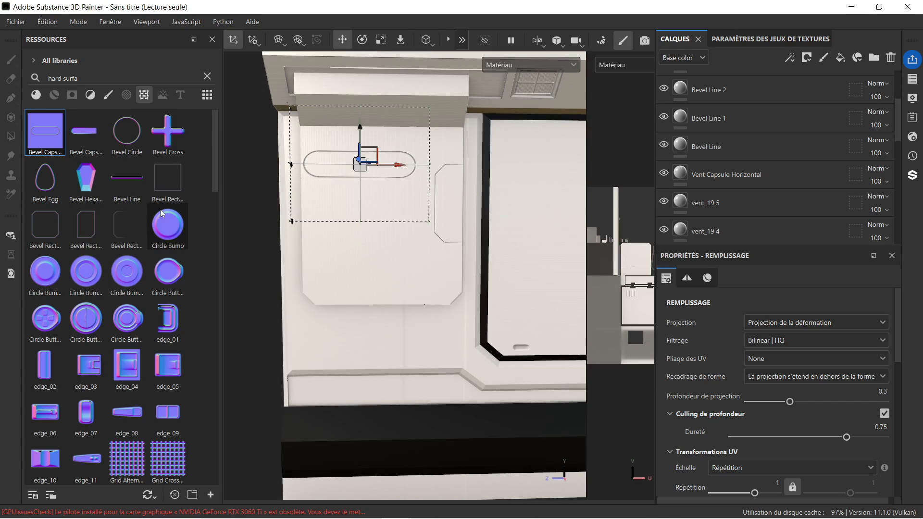
Switch over to the Blender scene showing the mur 4 wall.
mouse_move(179, 221)
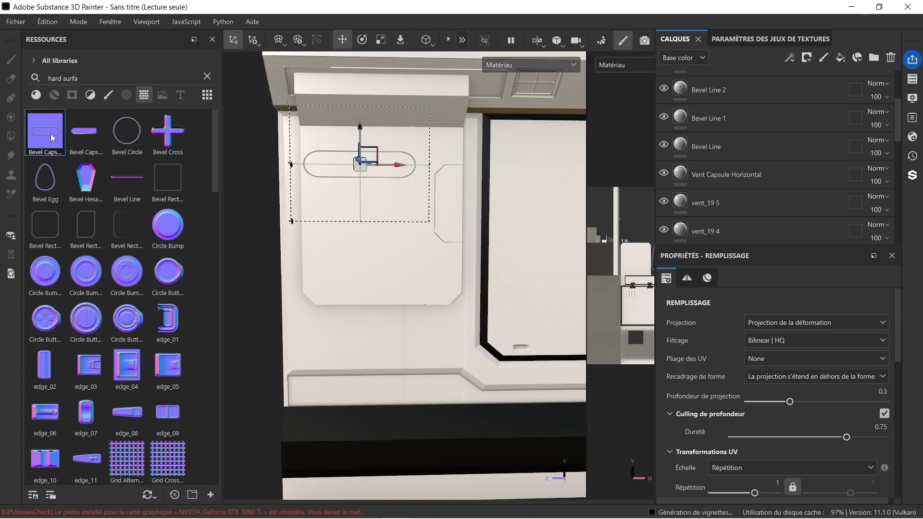
scroll(117, 139, "down", 10)
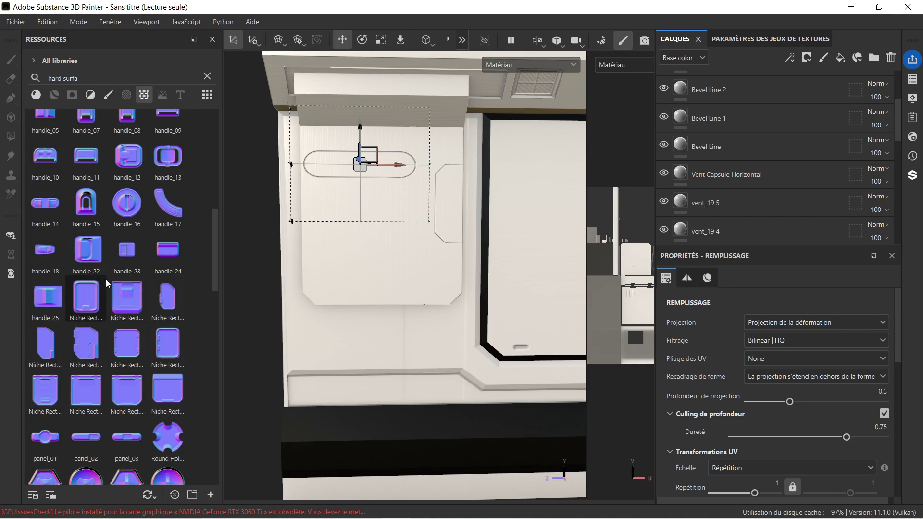
scroll(108, 303, "down", 3)
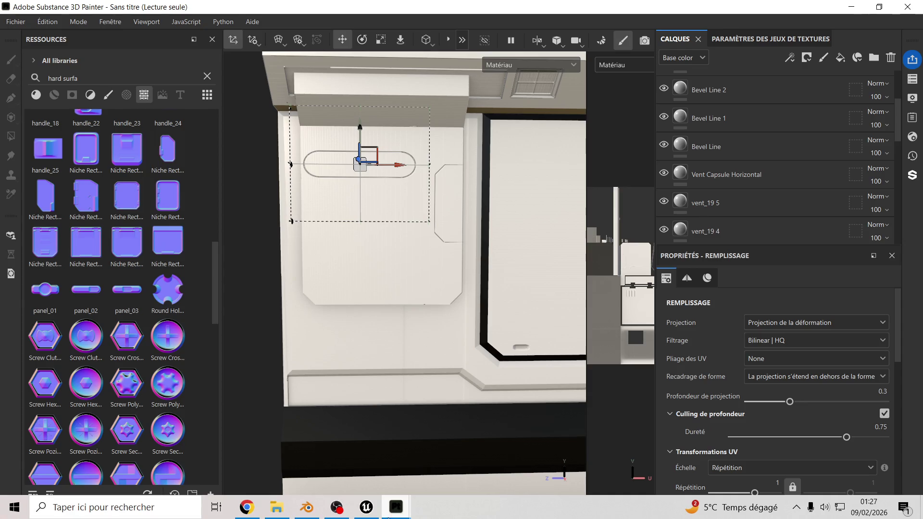
left_click(307, 514)
In the Layout workspace, unhide the MUR simple wall in the Outliner and select it.
scroll(624, 278, "down", 2)
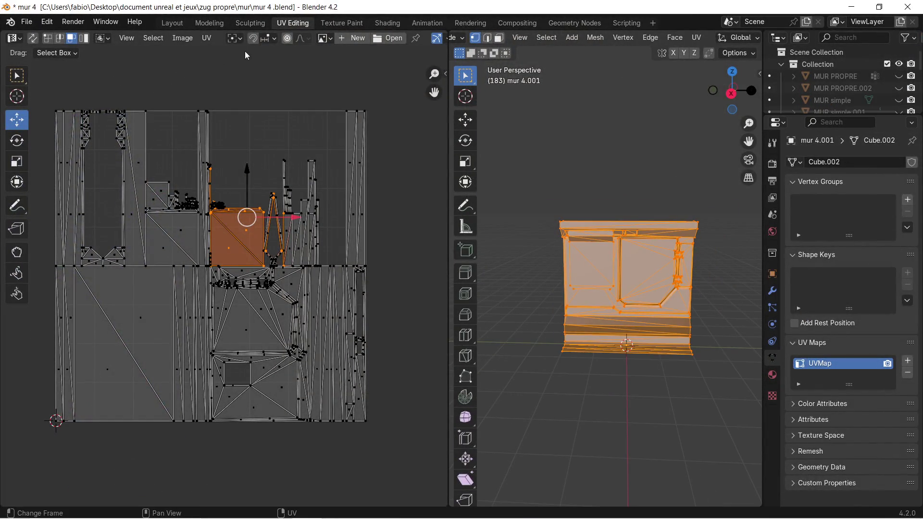
left_click(172, 23)
scroll(854, 144, "down", 5)
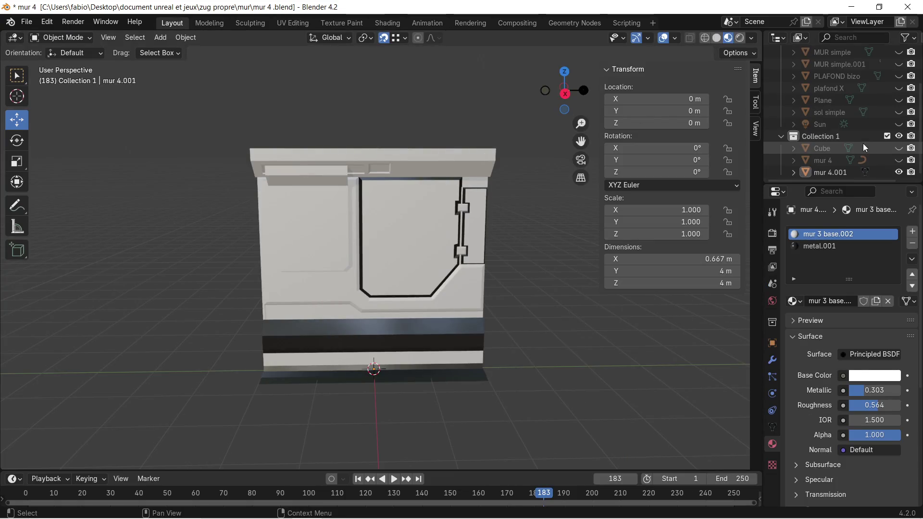
scroll(854, 150, "up", 5)
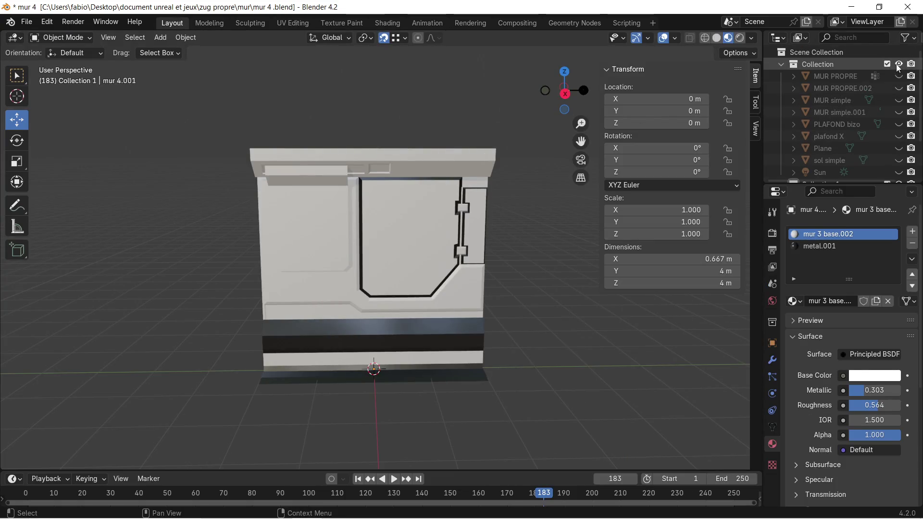
scroll(890, 116, "down", 2)
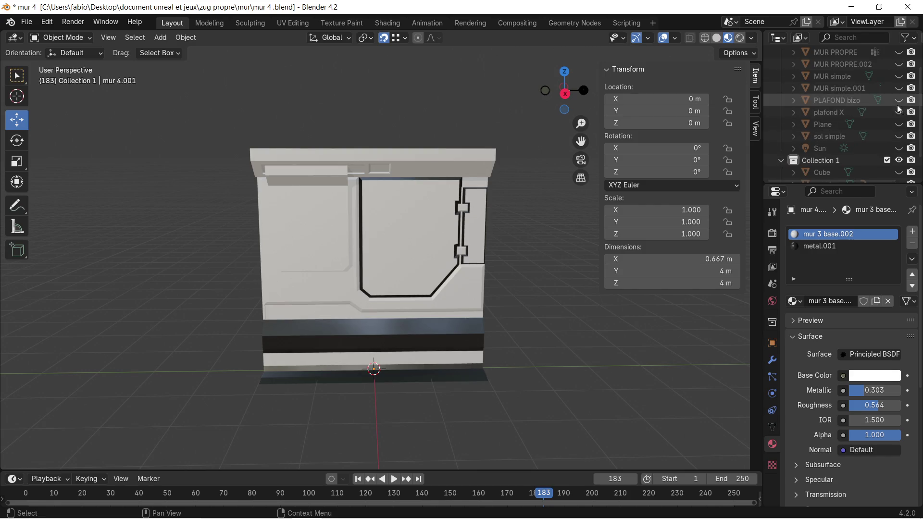
left_click(898, 77)
left_click(898, 76)
left_click(904, 79)
left_click(903, 79)
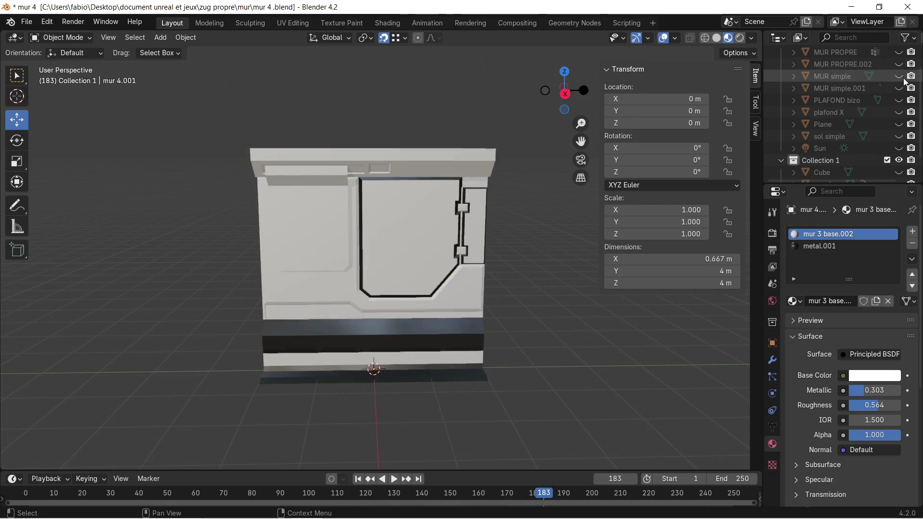
left_click(899, 77)
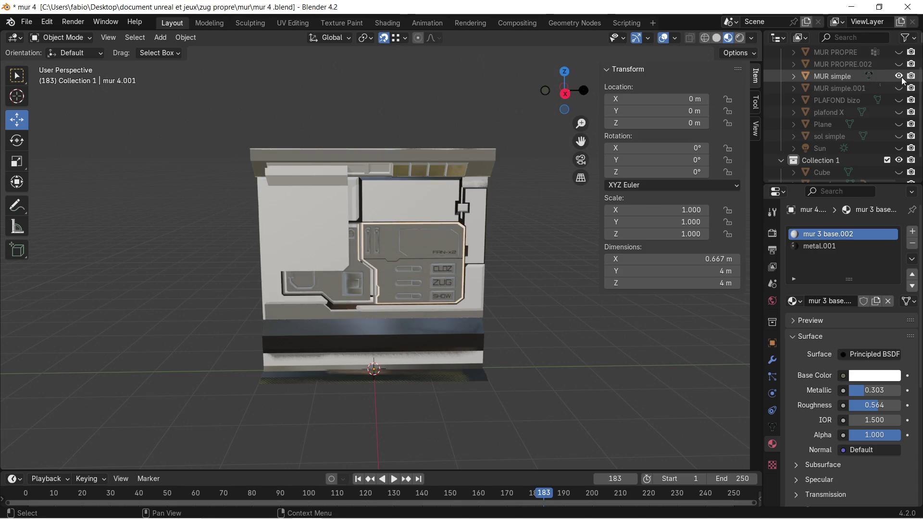
left_click(849, 77)
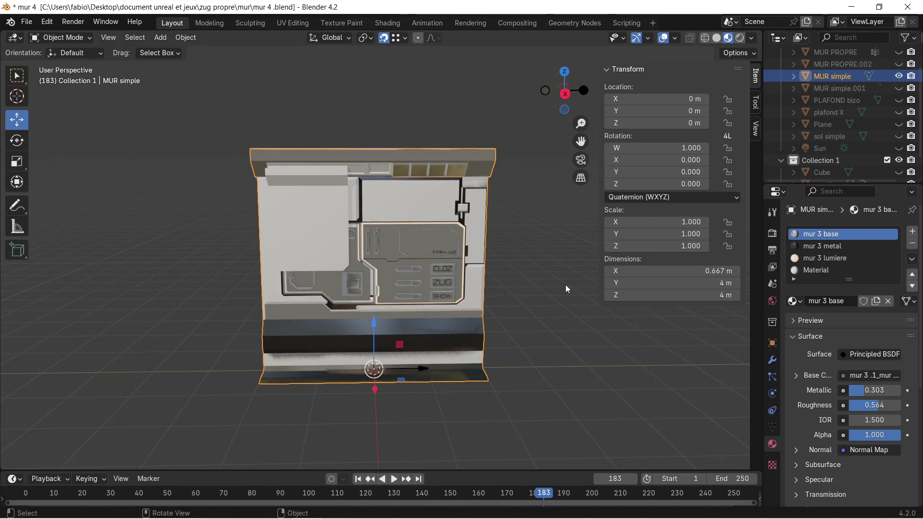
Move the MUR simple wall 4 m along the Y axis.
key("g")
key("y")
key("4")
key("Return")
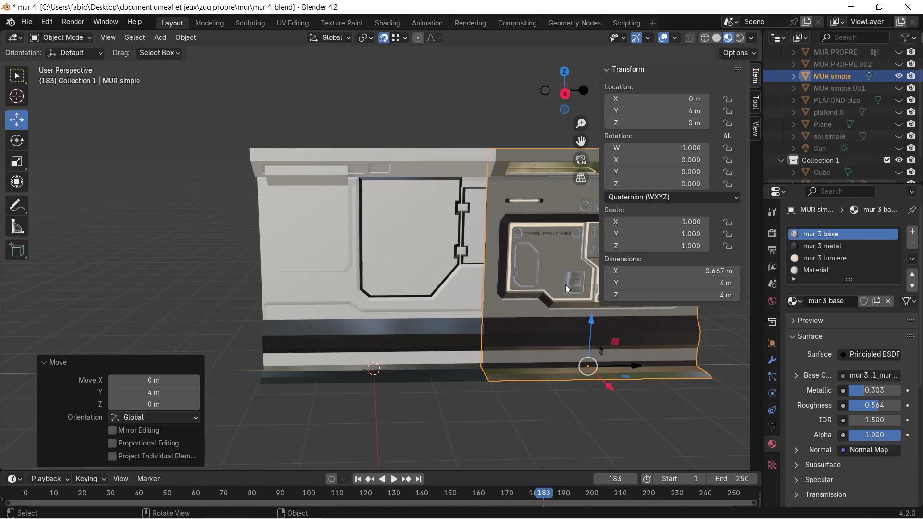
Inspect the moved wall's panel details from several angles, then return to Substance 3D Painter.
mouse_move(535, 195)
middle_mouse_down()
mouse_move(561, 339)
mouse_move(377, 297)
mouse_move(382, 275)
mouse_move(463, 270)
mouse_move(233, 247)
mouse_move(549, 256)
middle_mouse_up()
scroll(485, 243, "up", 2)
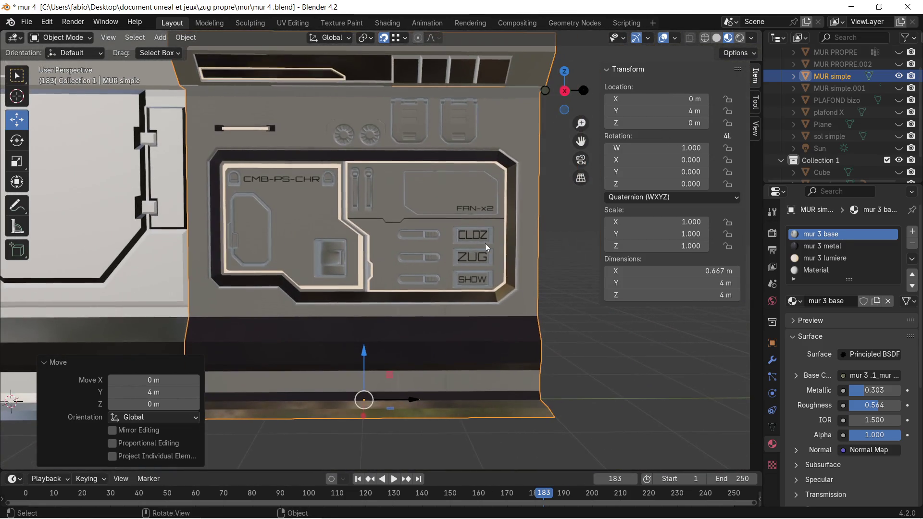
scroll(515, 242, "up", 4)
middle_click_drag(529, 243, 379, 247, "shift")
scroll(417, 221, "down", 5)
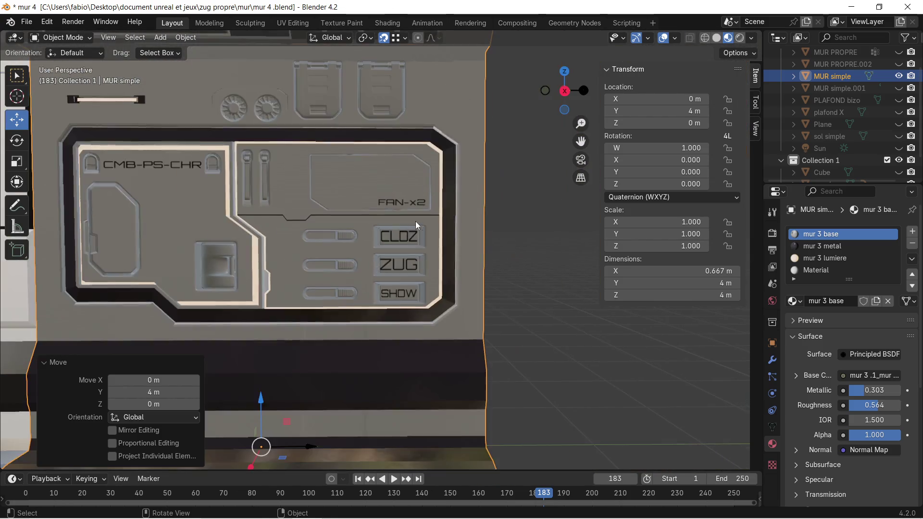
middle_click_drag(292, 227, 460, 227, "shift")
scroll(377, 224, "down", 2)
scroll(460, 227, "down", 1)
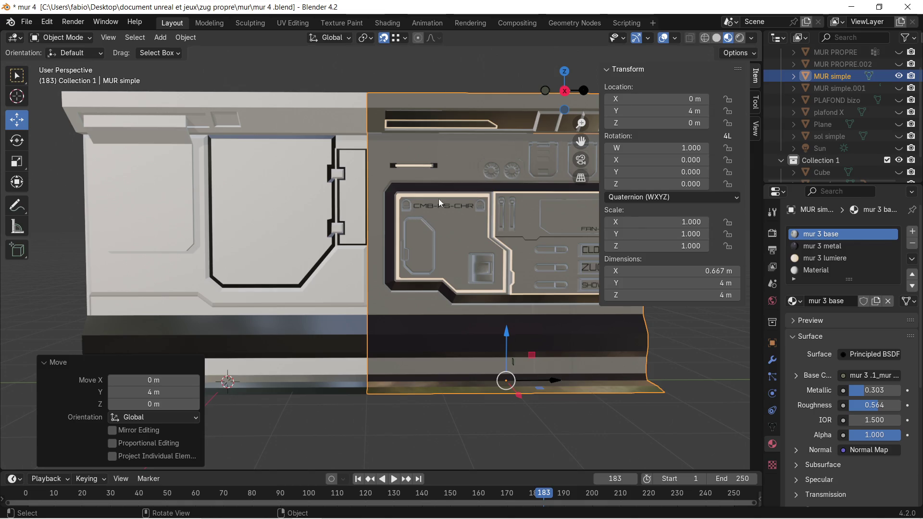
scroll(492, 214, "up", 1)
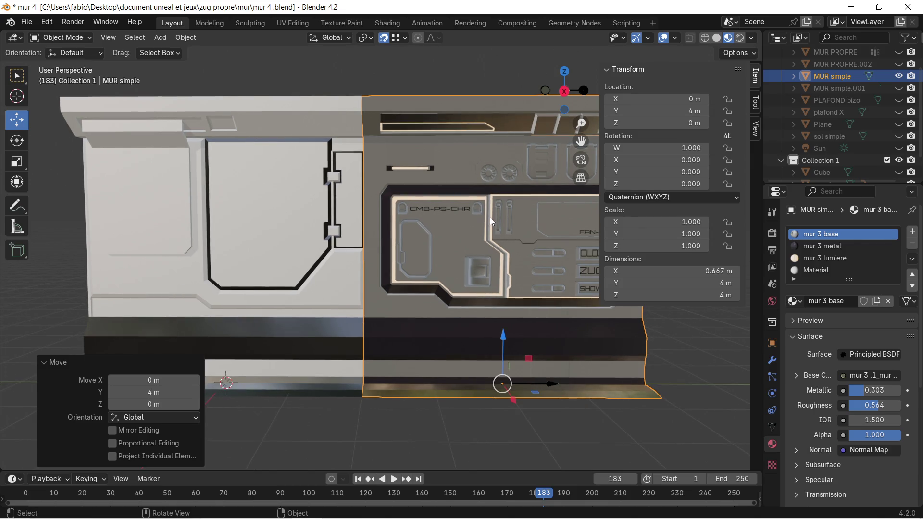
key("n")
scroll(506, 220, "up", 3)
mouse_move(558, 236)
middle_mouse_down()
mouse_move(582, 247)
mouse_move(558, 249)
mouse_move(553, 243)
mouse_move(594, 240)
middle_mouse_up()
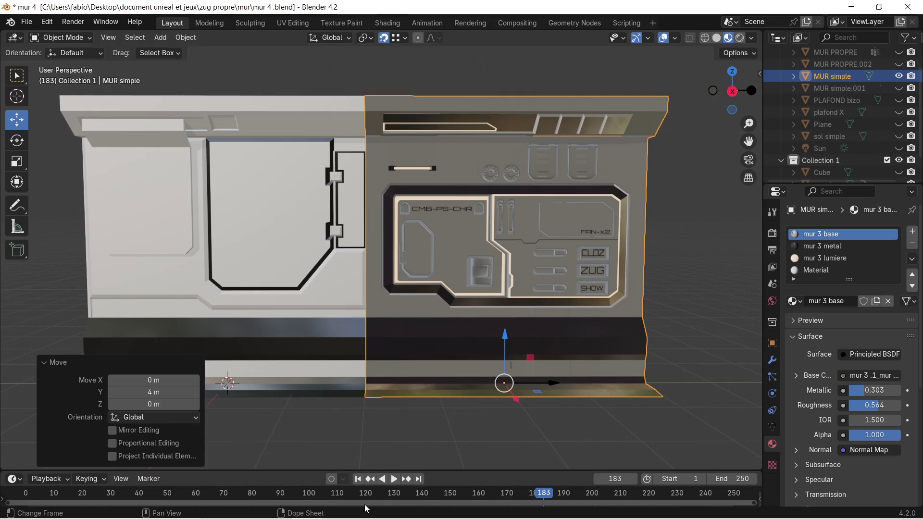
mouse_move(370, 510)
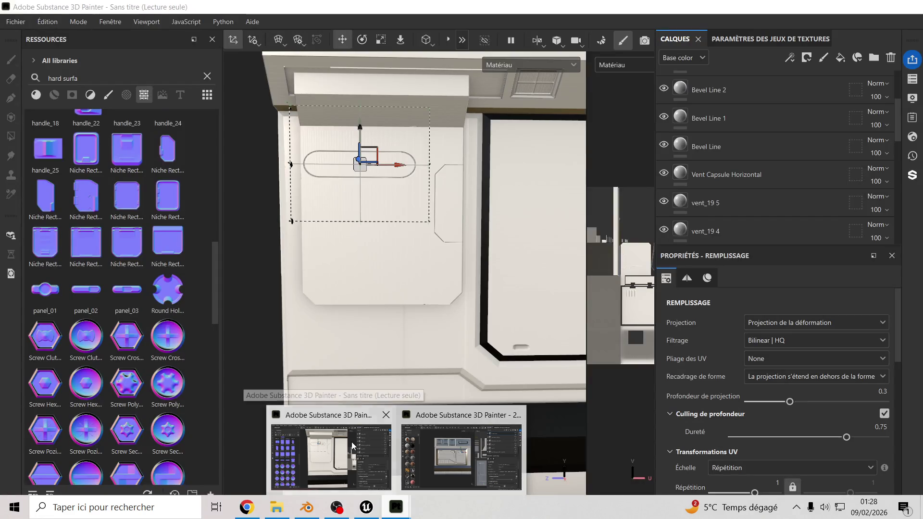
left_click(350, 442)
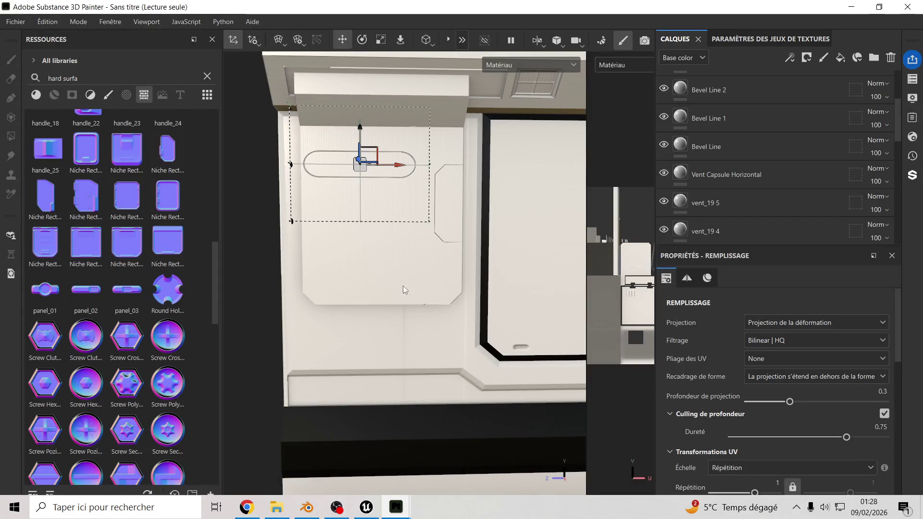
Delete the Bevel Capsule stamp layer.
scroll(709, 154, "up", 3)
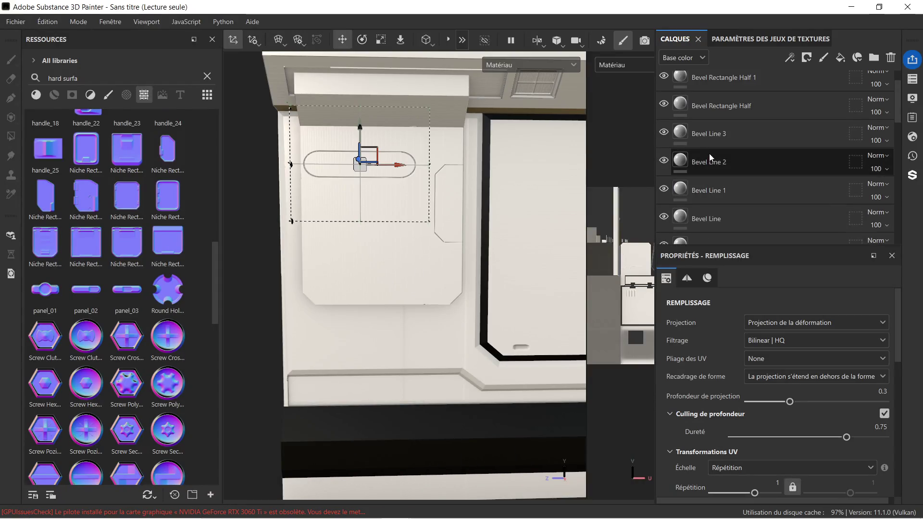
left_click(731, 87)
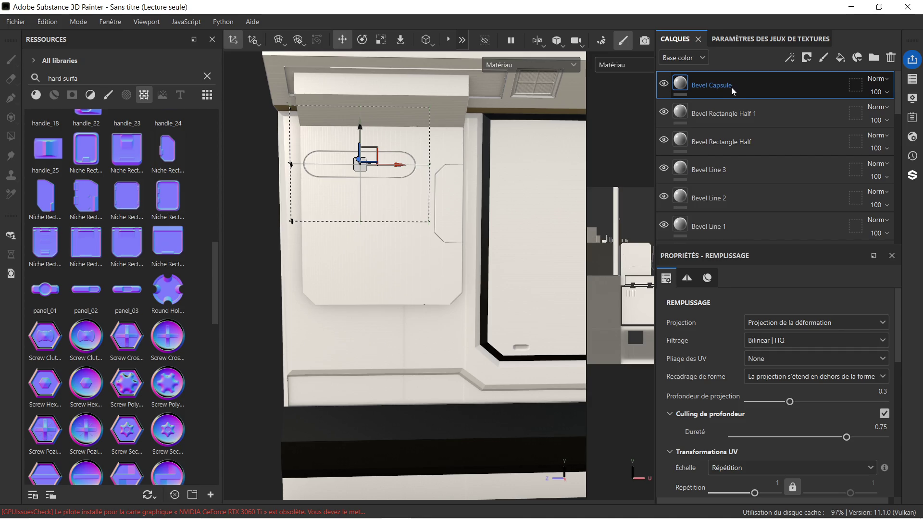
key("Delete")
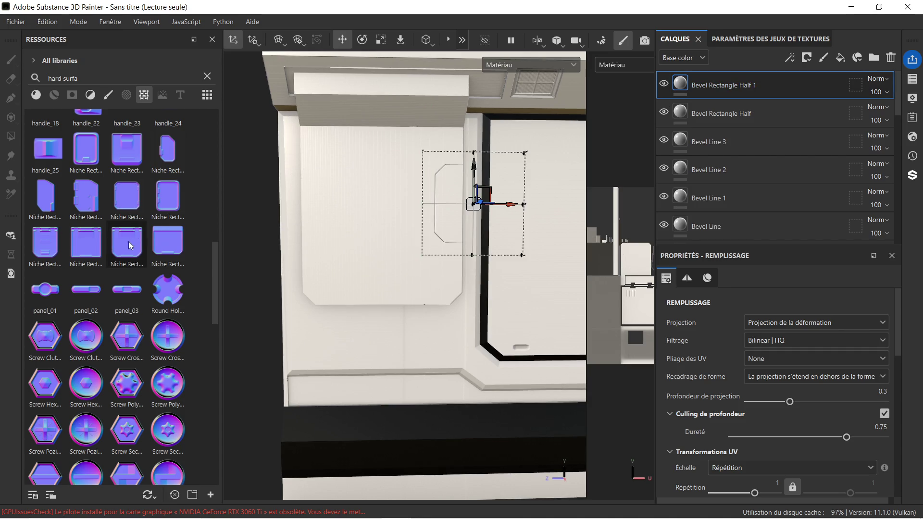
Try a panel_02 stamp on the Normal channel, then delete that layer.
mouse_move(79, 295)
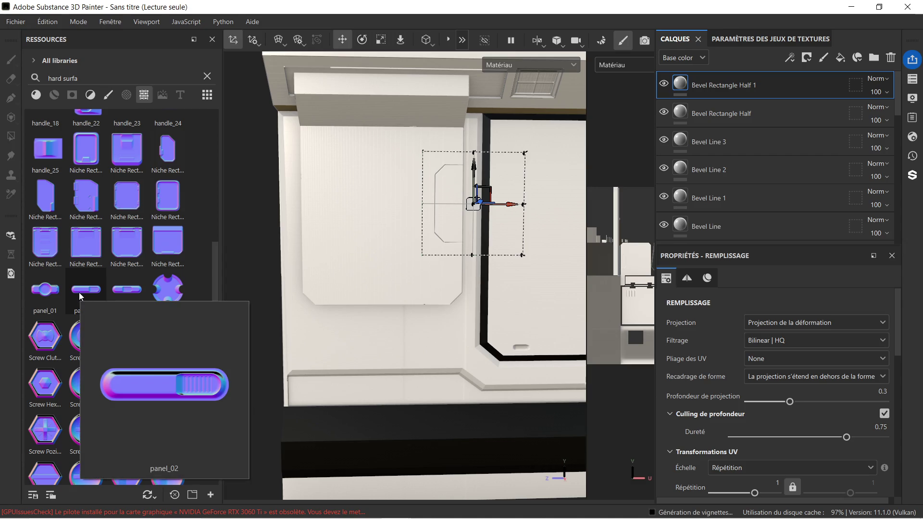
left_click_drag(80, 295, 338, 154)
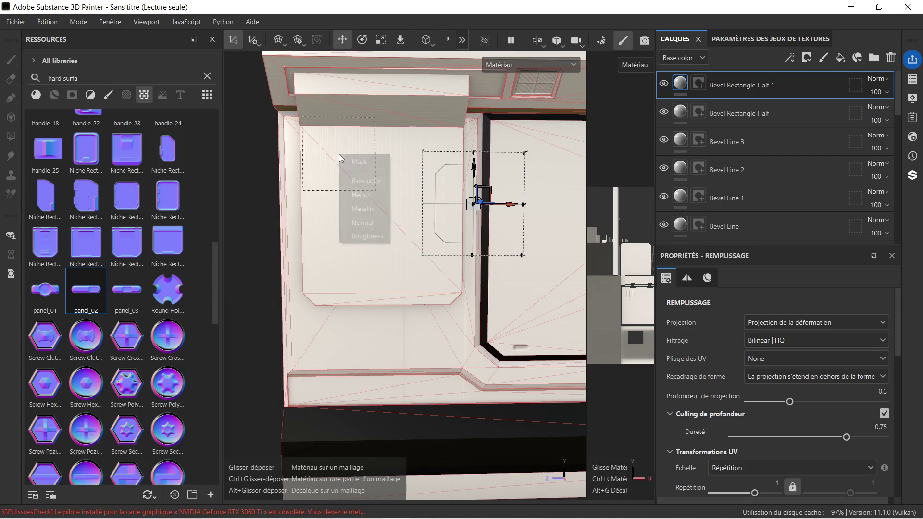
left_click(364, 222)
scroll(362, 163, "down", 3)
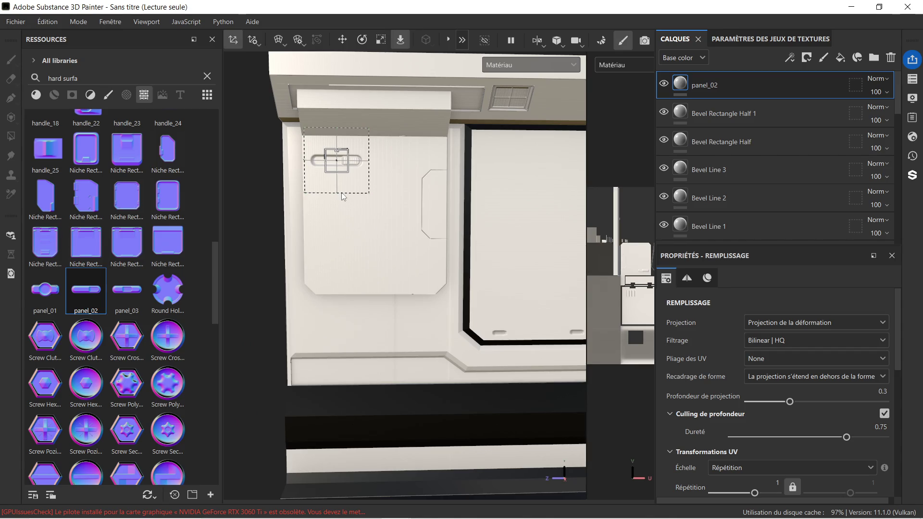
mouse_move(380, 210)
middle_mouse_down()
mouse_move(377, 243)
mouse_move(321, 180)
mouse_move(344, 202)
mouse_move(394, 214)
mouse_move(292, 210)
mouse_move(315, 211)
middle_mouse_up()
scroll(330, 180, "down", 2)
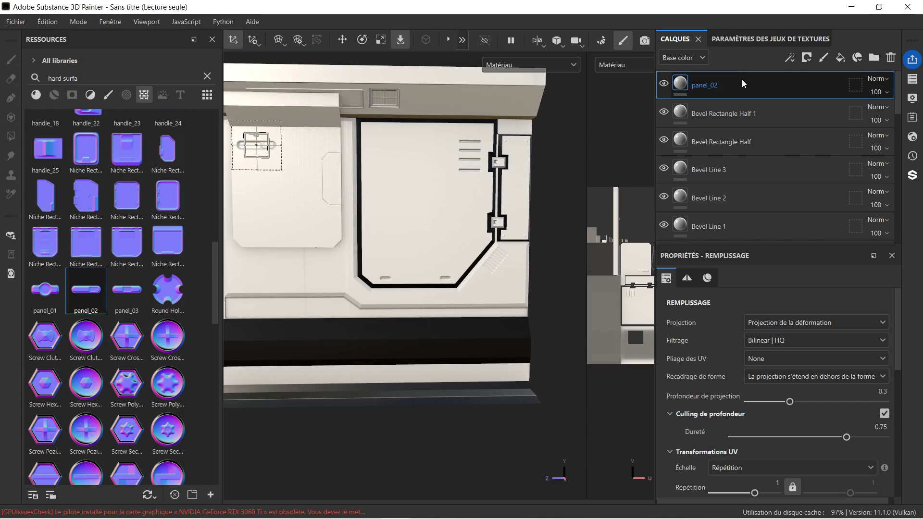
key("Delete")
scroll(441, 206, "up", 2)
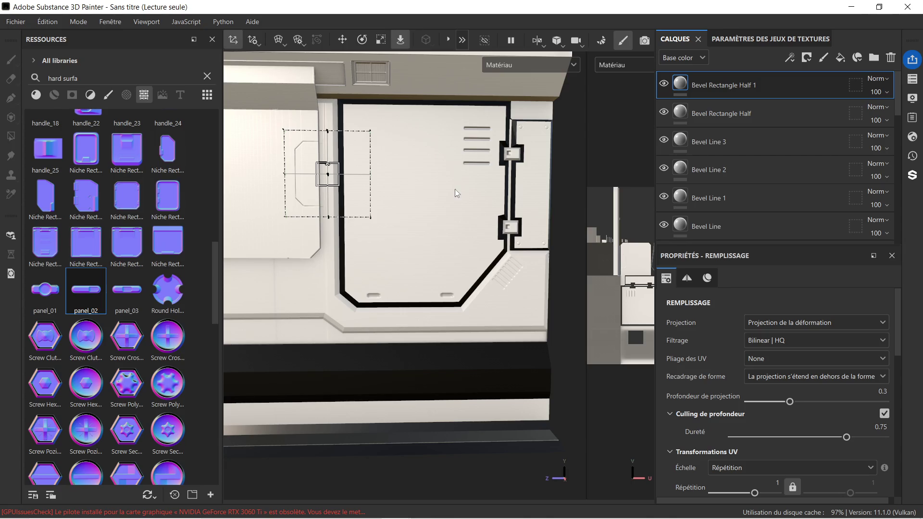
Drop a Vent Circle stamp onto the black-outlined door panel.
scroll(133, 282, "down", 3)
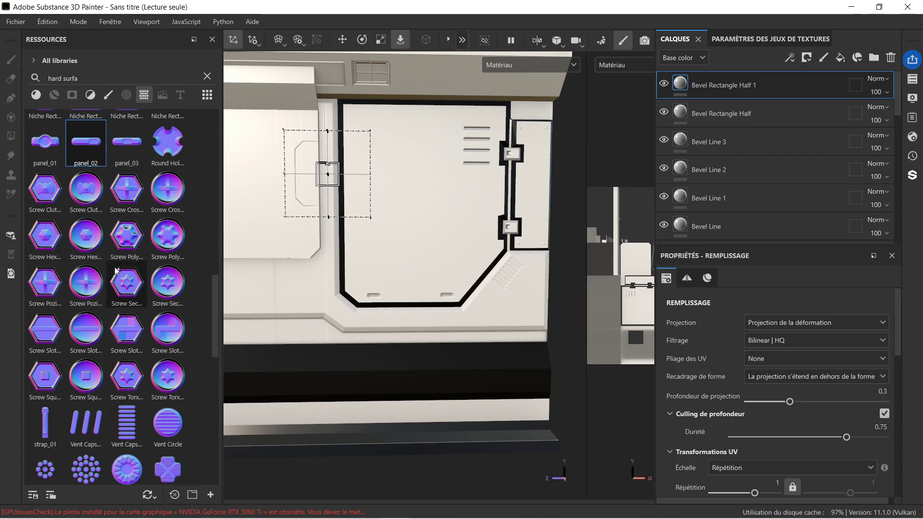
scroll(116, 272, "down", 3)
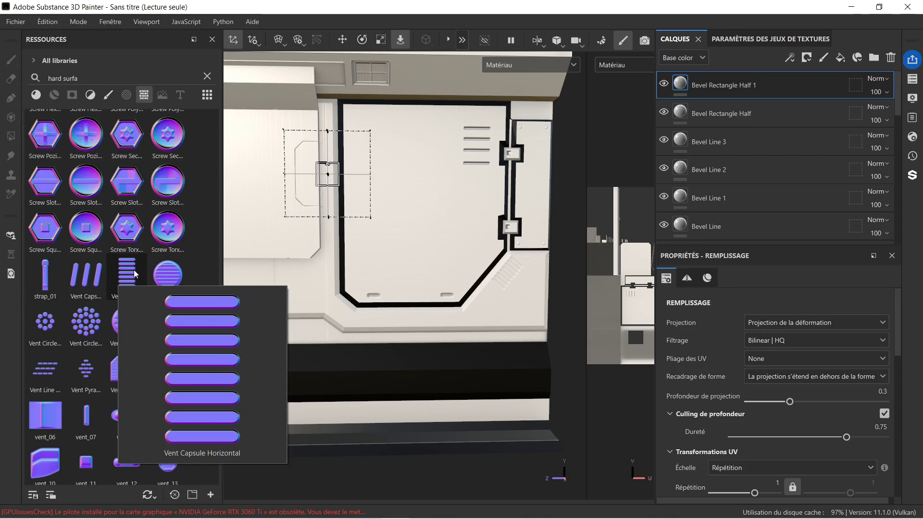
scroll(356, 233, "down", 2)
middle_click_drag(355, 232, 394, 245)
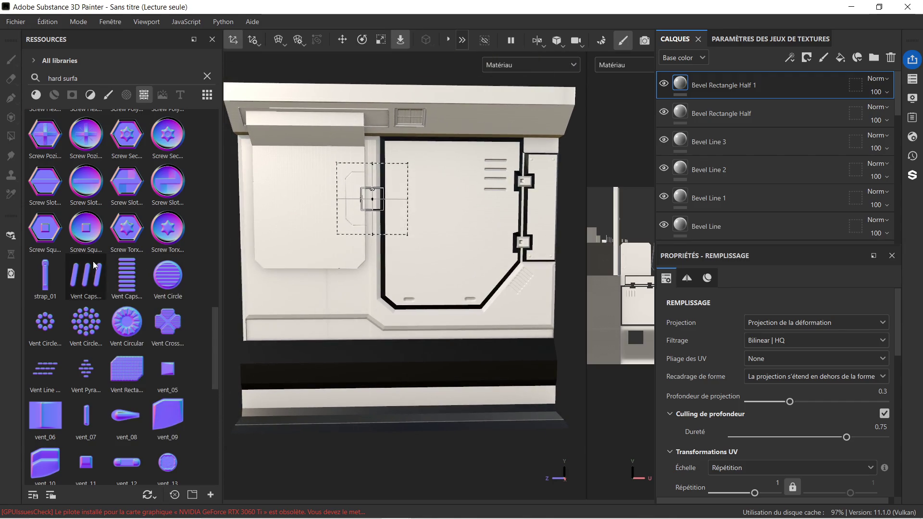
mouse_move(172, 278)
left_mouse_down()
mouse_move(418, 275)
mouse_move(423, 261)
mouse_move(455, 327)
left_mouse_up()
scroll(452, 282, "up", 5)
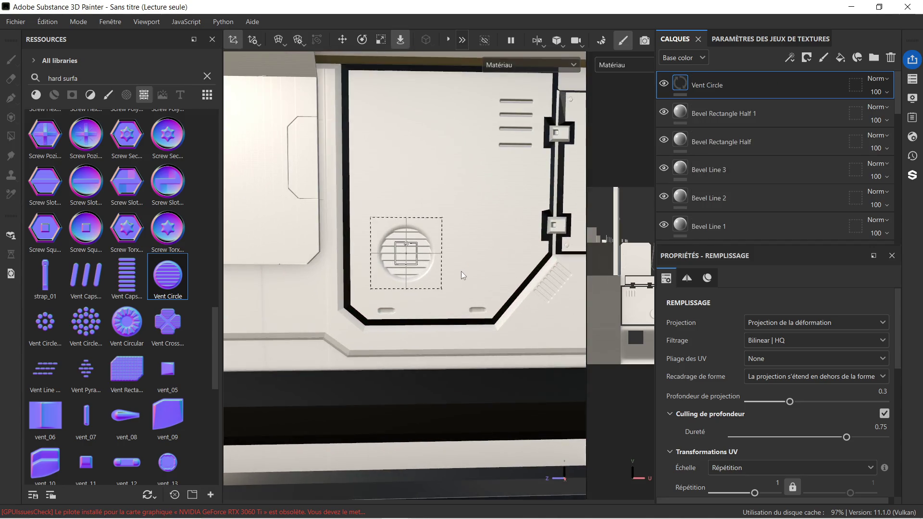
scroll(452, 262, "down", 8)
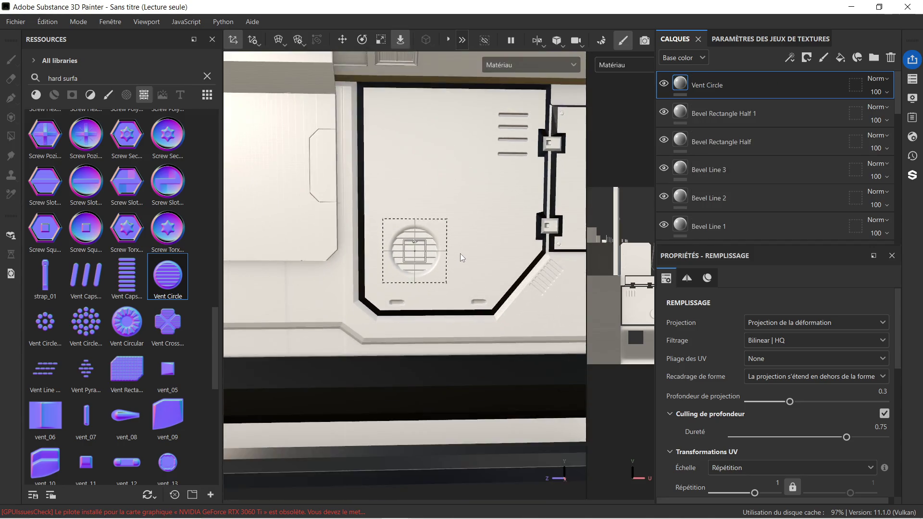
mouse_move(477, 259)
middle_mouse_down()
mouse_move(443, 229)
mouse_move(452, 226)
middle_mouse_up()
scroll(425, 198, "up", 2)
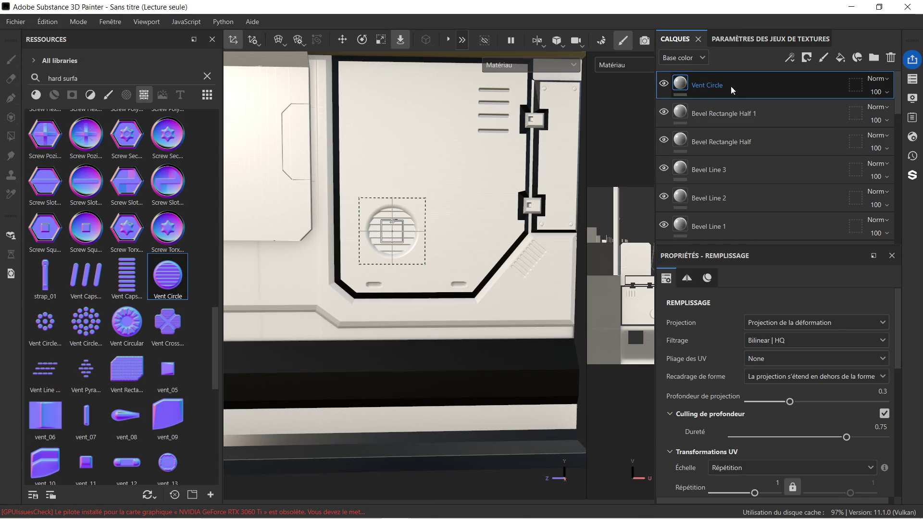
Duplicate the Vent Circle layer and move the copy up, then discard that trial copy.
key("ctrl+d")
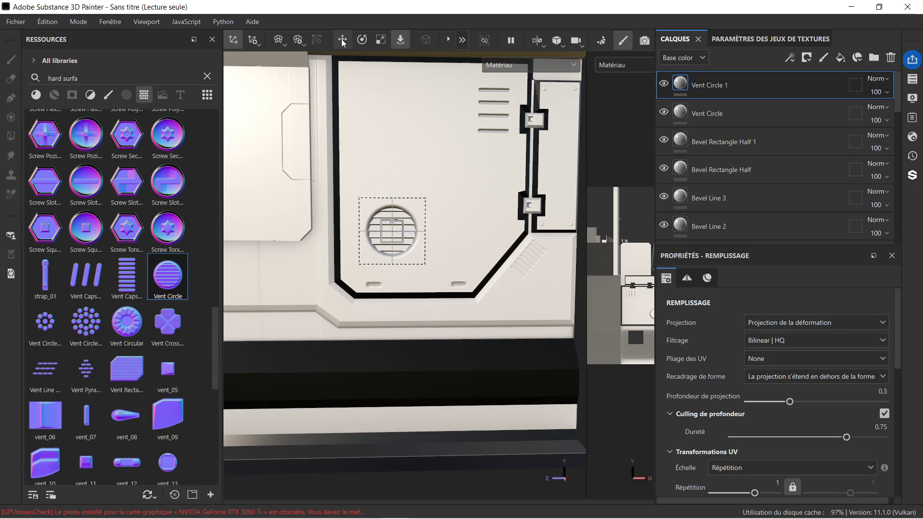
left_click(342, 39)
left_click_drag(392, 197, 393, 134)
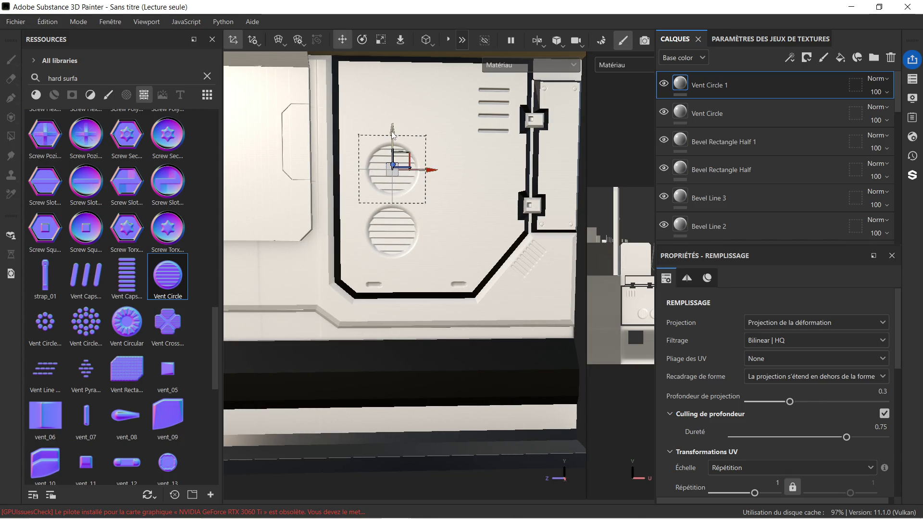
scroll(463, 161, "down", 2)
scroll(458, 165, "down", 2)
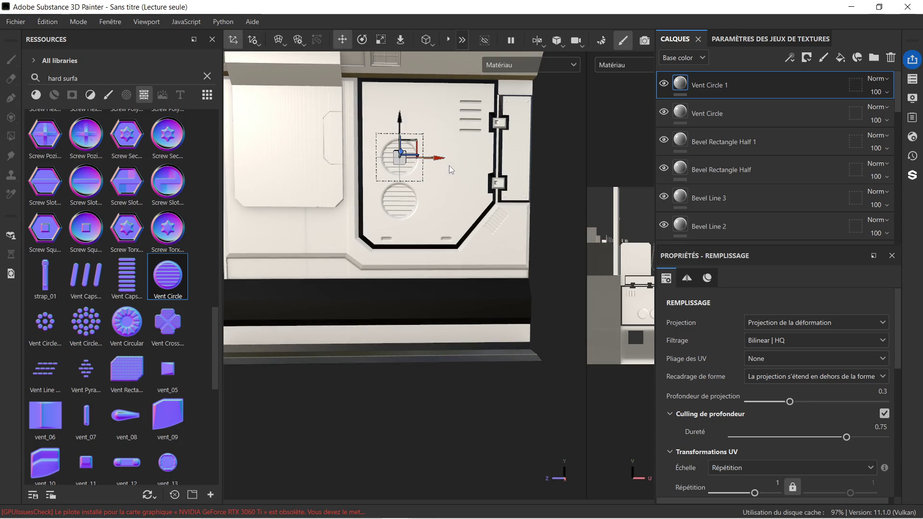
scroll(452, 167, "up", 2)
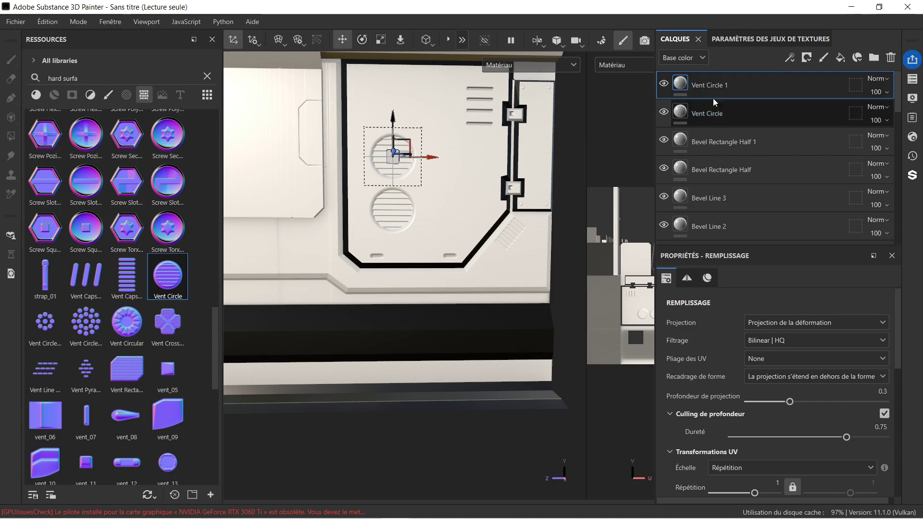
key("Delete")
Nudge the vent left, then duplicate it and move the copy above the original.
left_click_drag(434, 212, 419, 217)
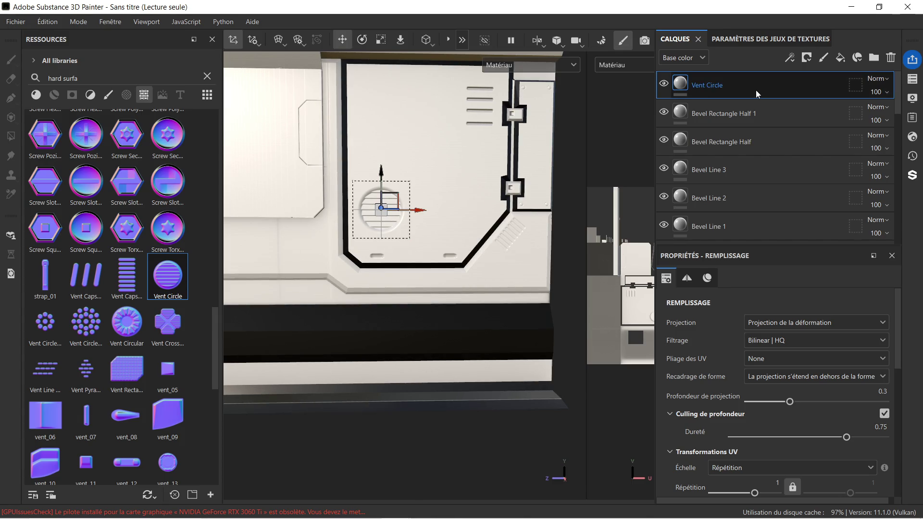
key("ctrl+d")
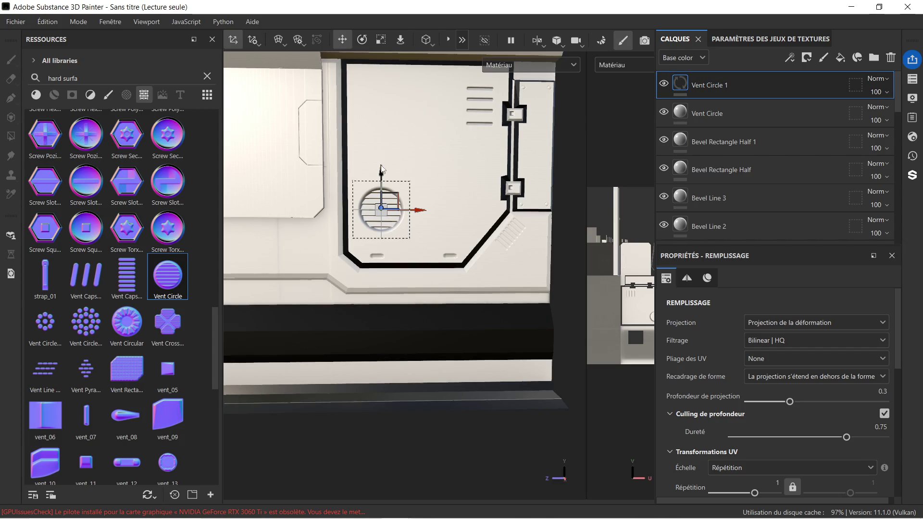
left_click_drag(381, 173, 392, 119)
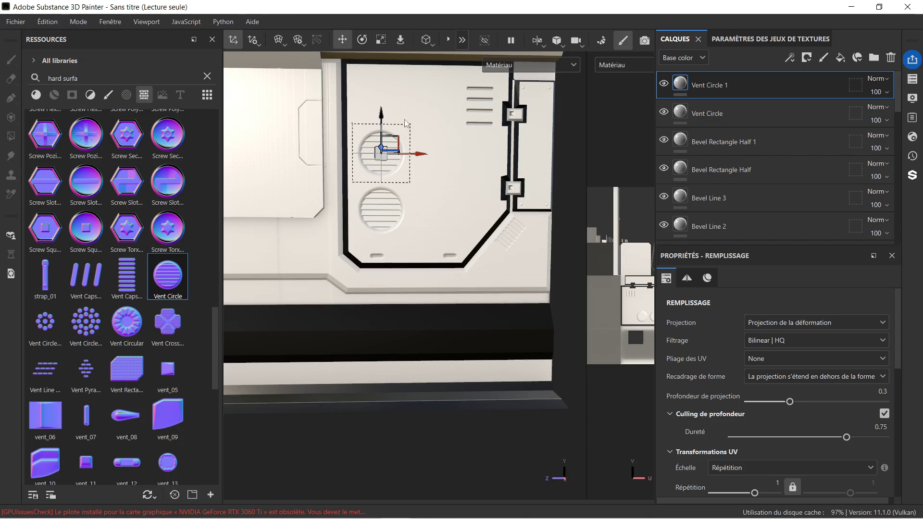
scroll(443, 140, "down", 2)
scroll(449, 187, "down", 2)
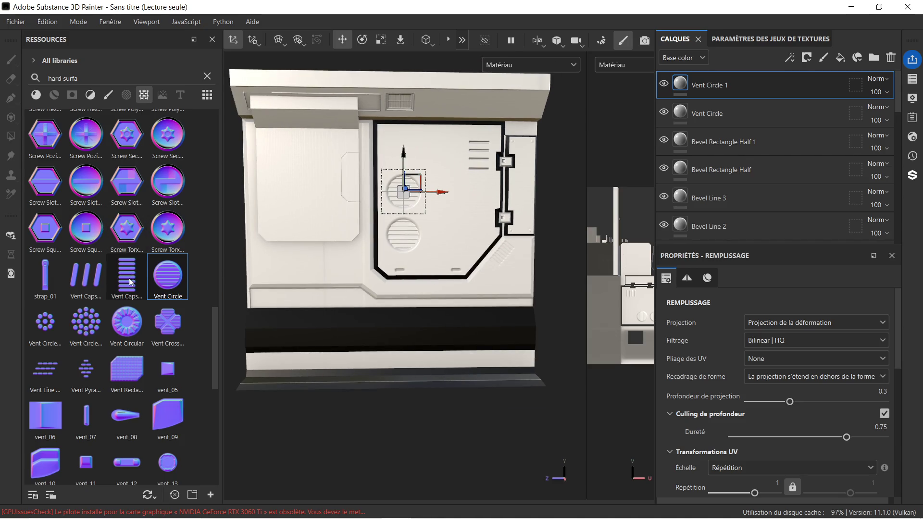
Drop the vent_31 stamp below the left niche and stretch it into a long horizontal slot.
scroll(130, 281, "down", 3)
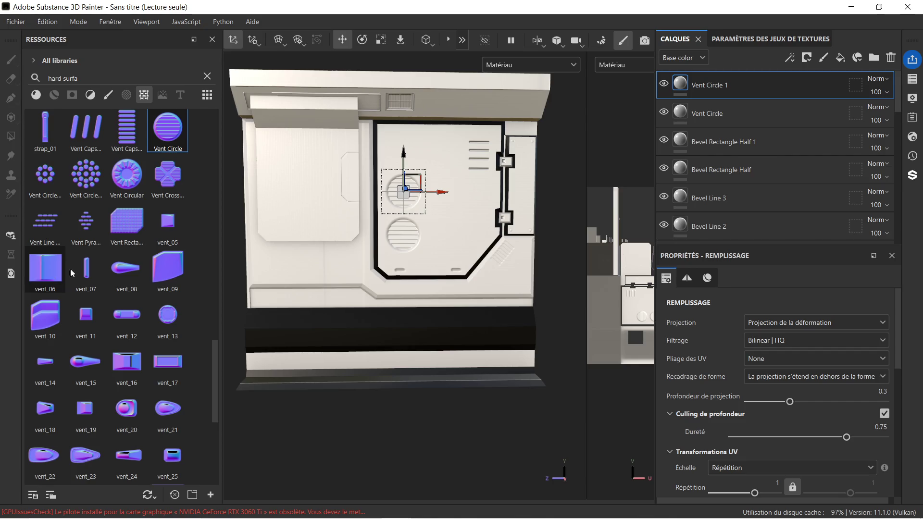
scroll(111, 269, "down", 3)
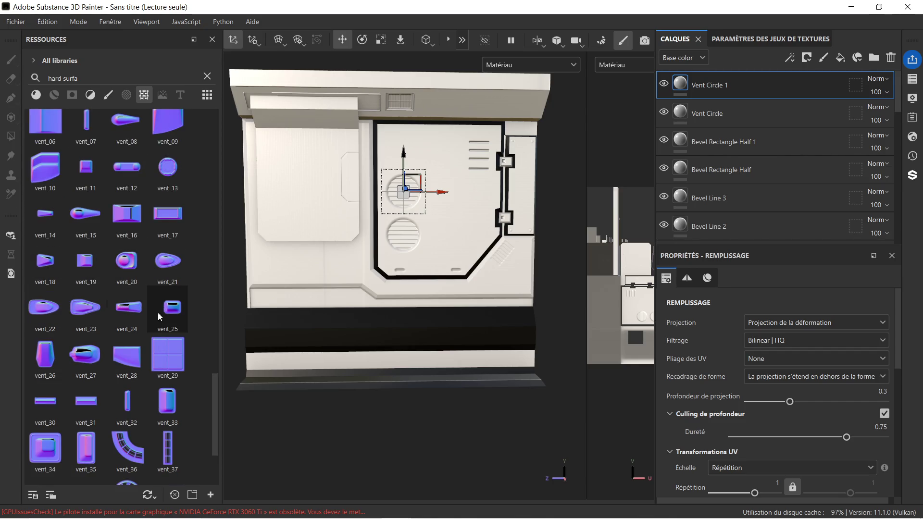
mouse_move(79, 403)
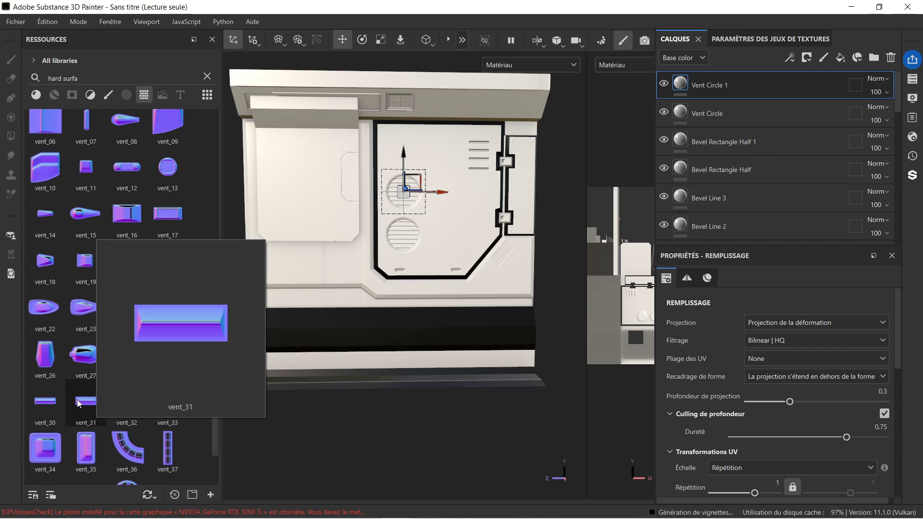
mouse_move(79, 404)
left_mouse_down()
mouse_move(197, 363)
mouse_move(308, 263)
mouse_move(342, 310)
mouse_move(342, 331)
left_mouse_up()
scroll(340, 307, "up", 3)
mouse_move(330, 279)
middle_mouse_down("alt")
mouse_move(316, 268)
mouse_move(376, 305)
mouse_move(374, 286)
middle_mouse_up("alt")
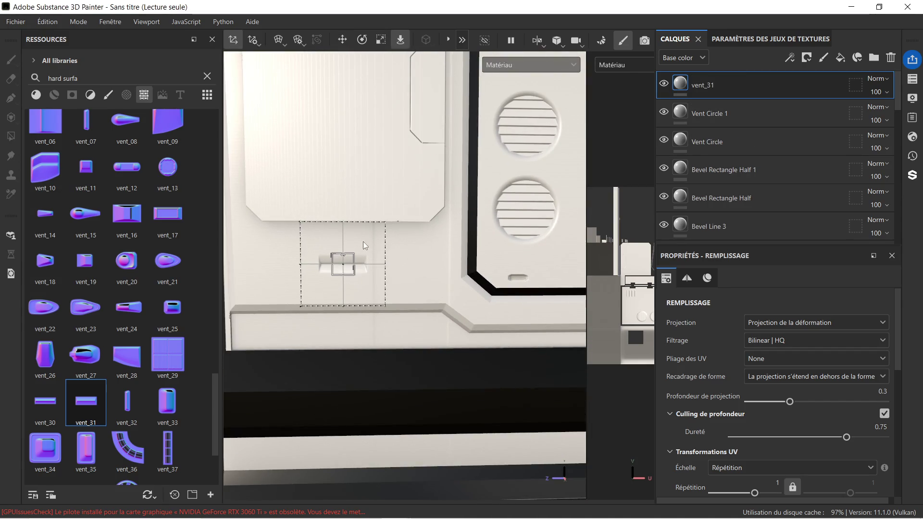
left_click(380, 39)
left_click_drag(386, 266, 483, 259)
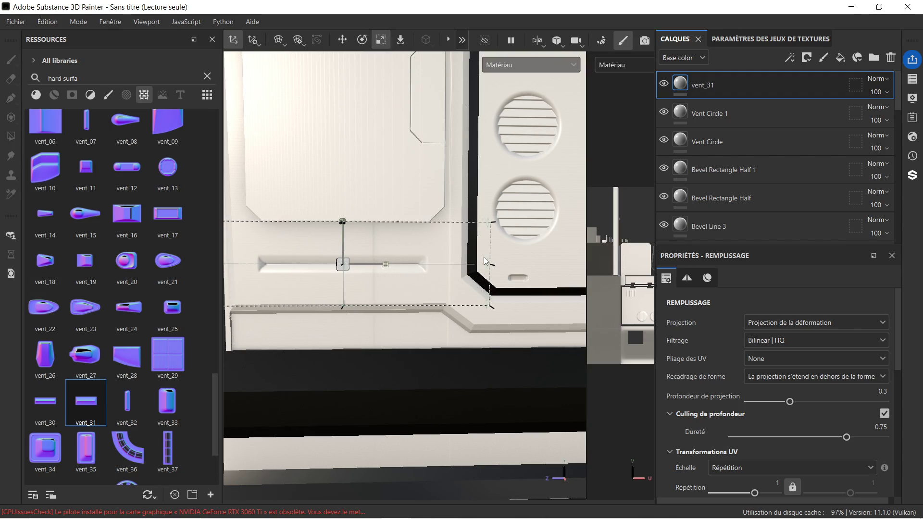
scroll(457, 250, "down", 5)
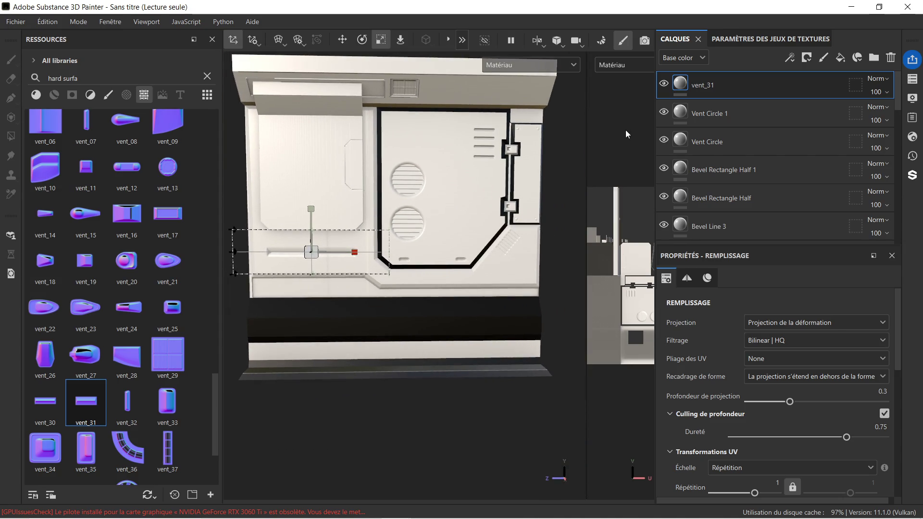
scroll(729, 187, "down", 10)
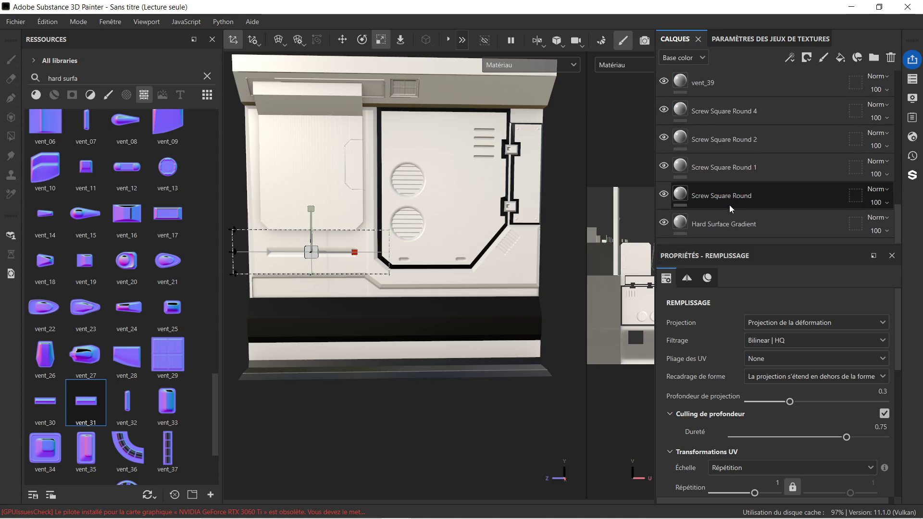
With the Hard Surface Gradient layer selected, drop the vent_37 grille stamp onto the top ledge.
left_click(724, 220)
scroll(402, 233, "down", 1)
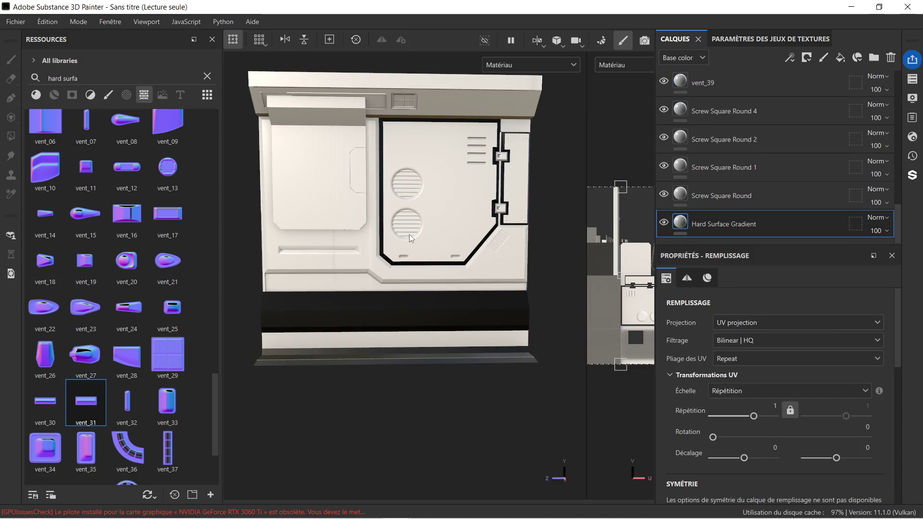
mouse_move(440, 212)
left_mouse_down("alt")
mouse_move(472, 191)
mouse_move(500, 143)
mouse_move(502, 196)
left_mouse_up("alt")
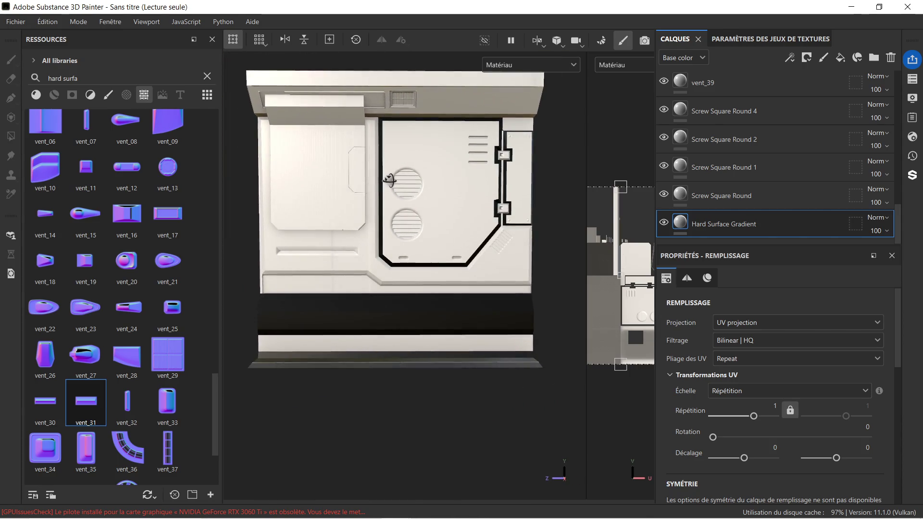
scroll(428, 132, "up", 4)
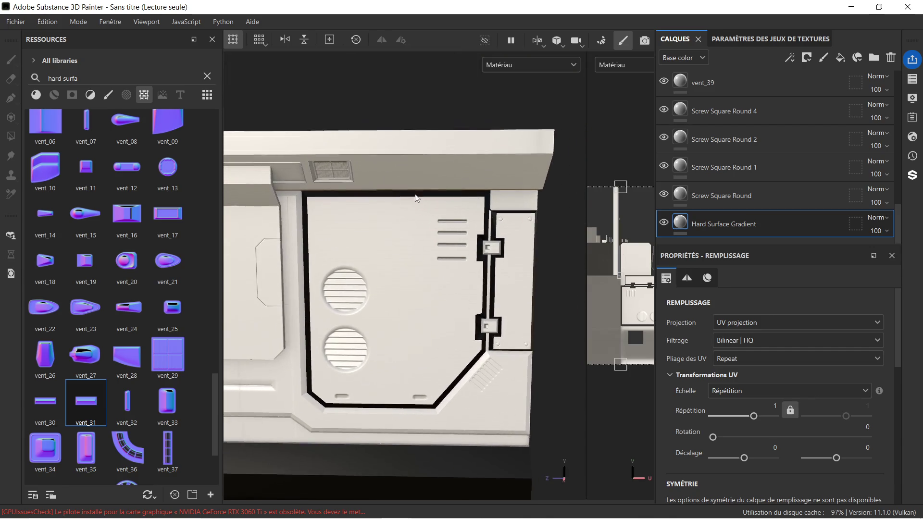
mouse_move(380, 246)
left_mouse_down("alt")
mouse_move(406, 206)
mouse_move(384, 188)
left_mouse_up("alt")
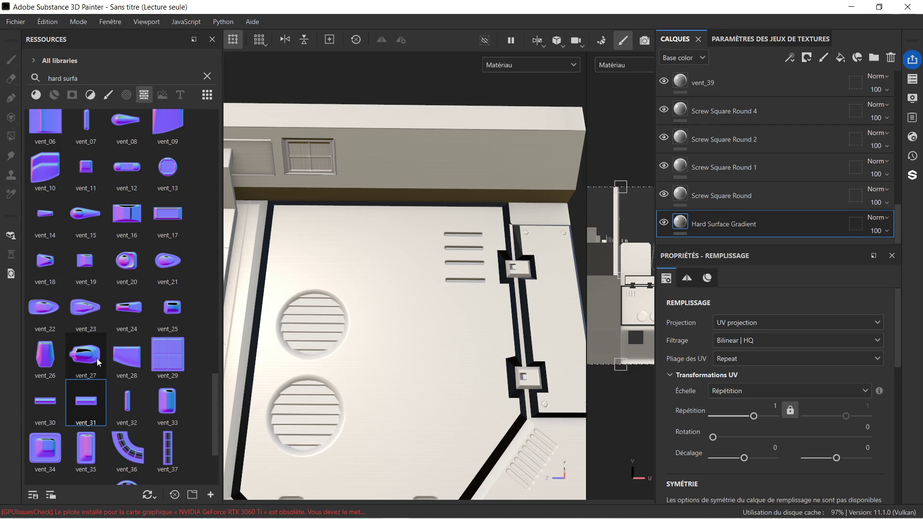
scroll(129, 330, "down", 3)
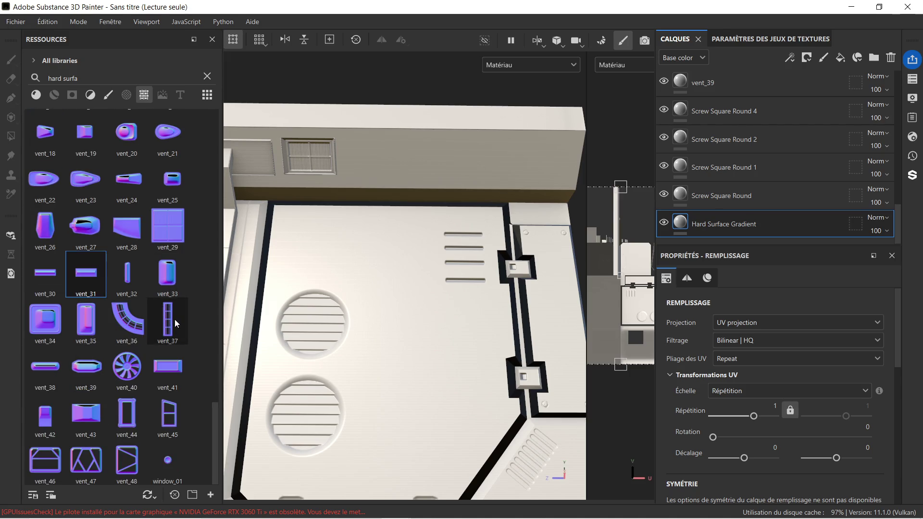
mouse_move(170, 327)
left_mouse_down()
mouse_move(463, 170)
mouse_move(465, 154)
left_mouse_up()
Apply the stamp to the Normal channel and rotate the grille 90° to lie horizontally.
left_click(494, 220)
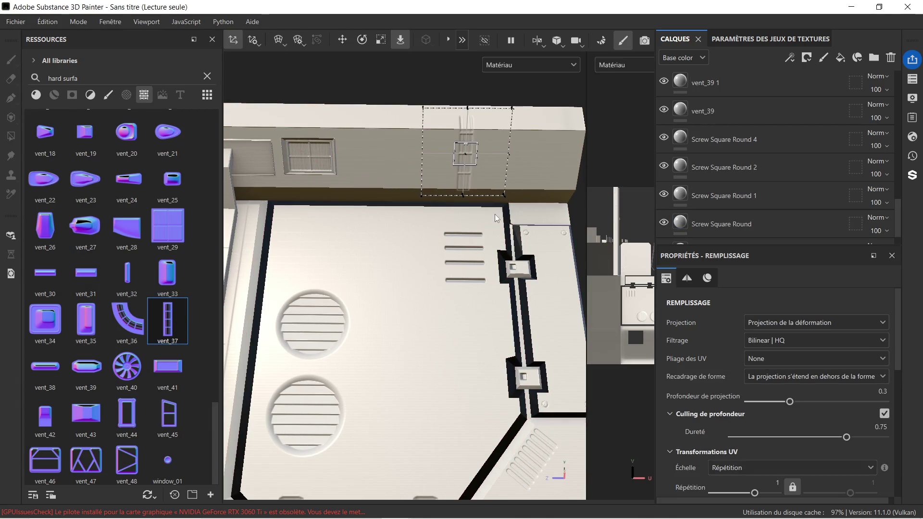
left_click(380, 39)
left_click(362, 40)
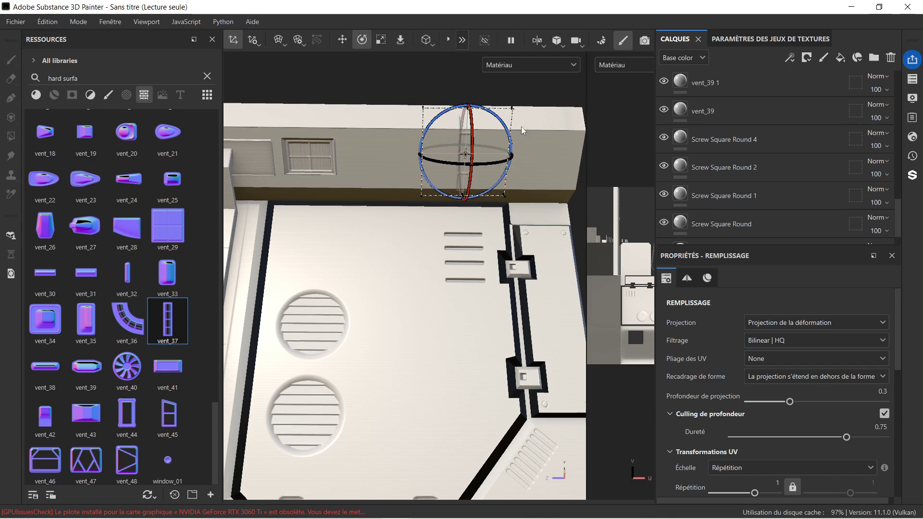
left_click_drag(486, 112, 413, 114)
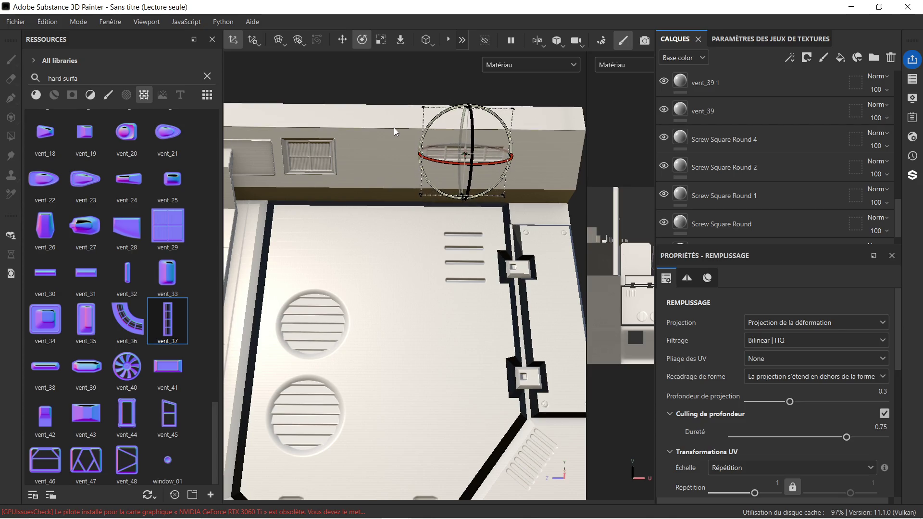
key("f")
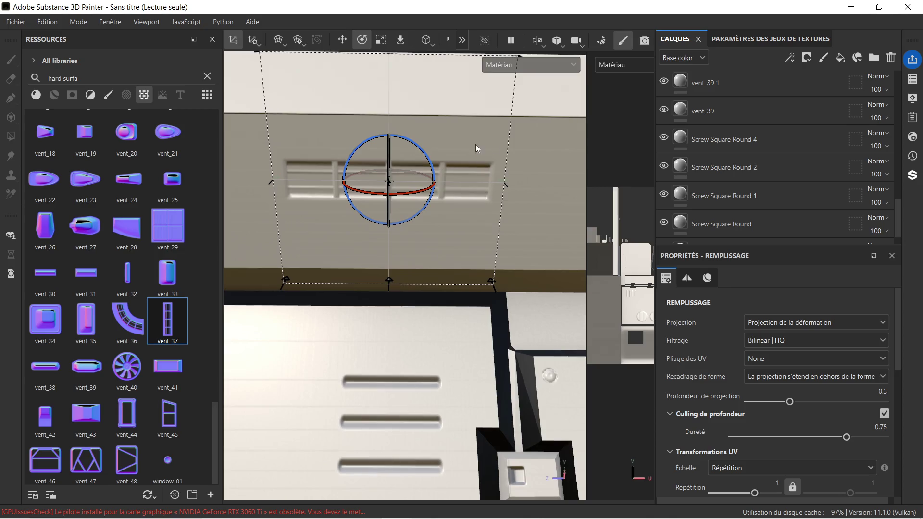
Position the grille on the ledge, adjusting its height and sliding it left.
scroll(424, 142, "down", 3)
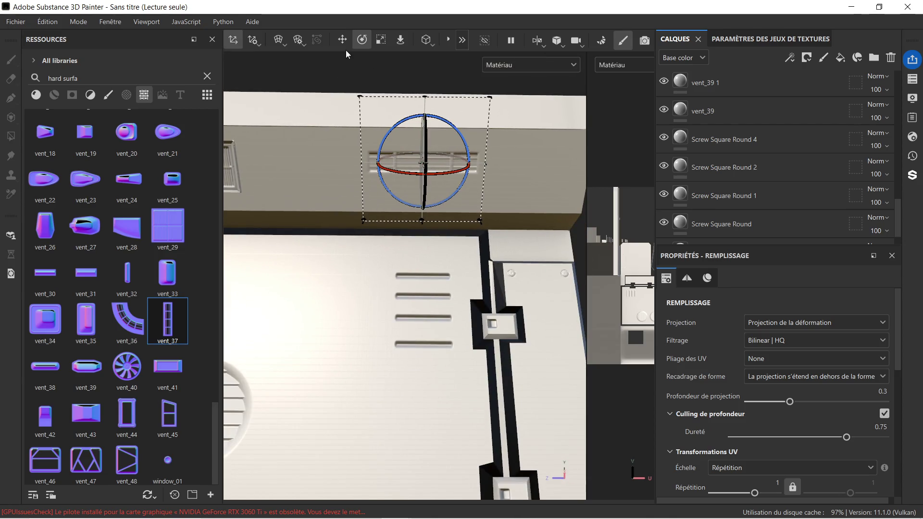
left_click(342, 40)
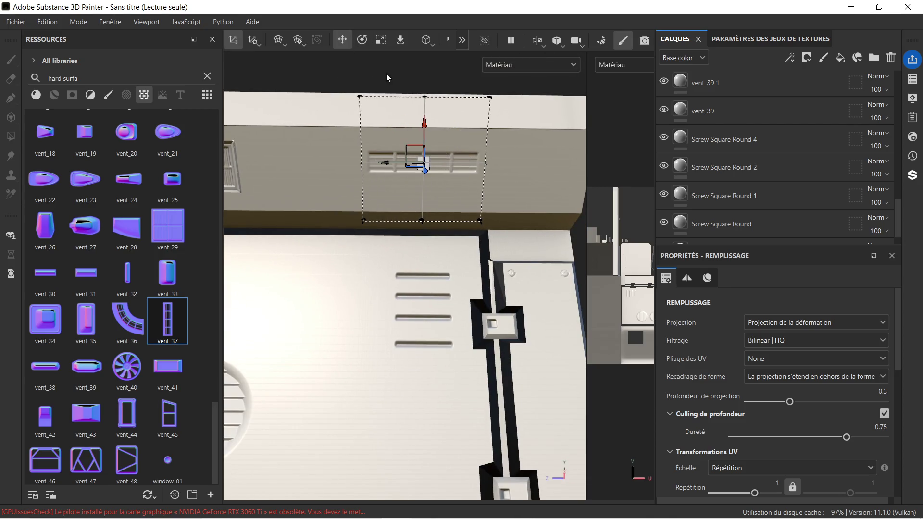
left_click(429, 117)
mouse_move(429, 117)
left_mouse_down()
mouse_move(426, 106)
mouse_move(460, 255)
left_mouse_up()
left_click_drag(331, 151, 448, 199, "alt")
mouse_move(448, 199)
middle_mouse_down("alt")
mouse_move(413, 204)
mouse_move(439, 201)
middle_mouse_up("alt")
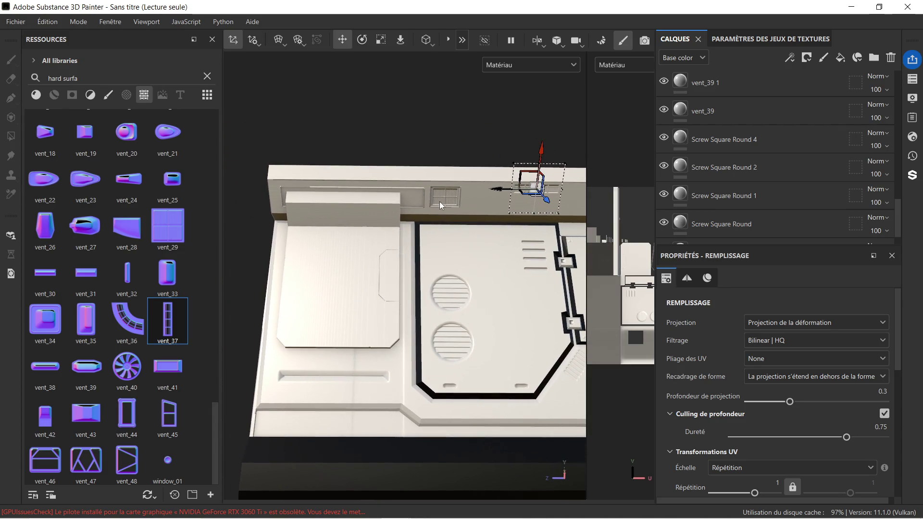
left_click_drag(545, 150, 538, 166)
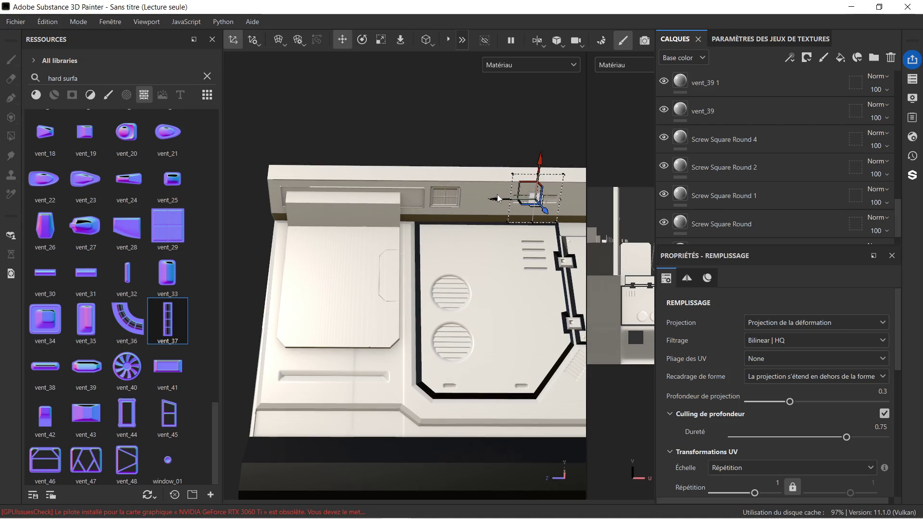
left_click_drag(495, 202, 360, 203)
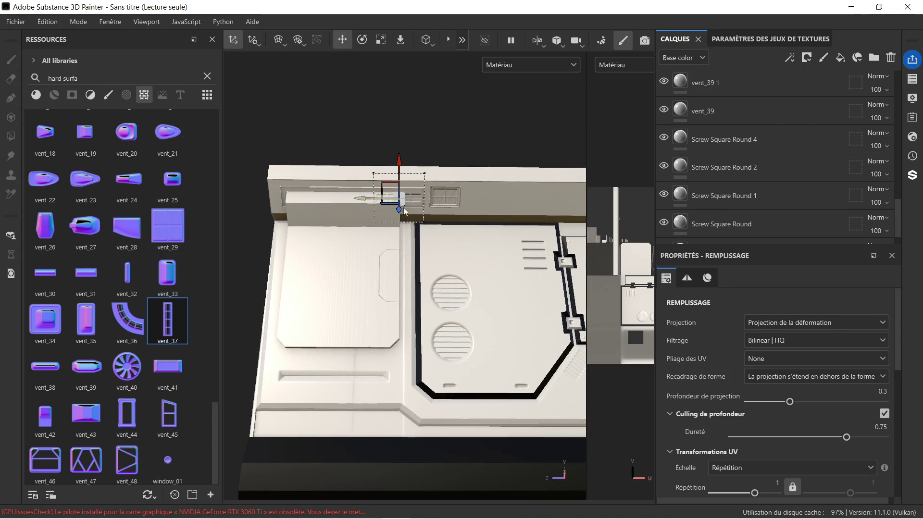
Slide the grille further left along the ledge above the left niche.
scroll(417, 207, "up", 5)
scroll(313, 200, "down", 3)
middle_click_drag(304, 201, 429, 228)
left_click_drag(425, 223, 338, 221)
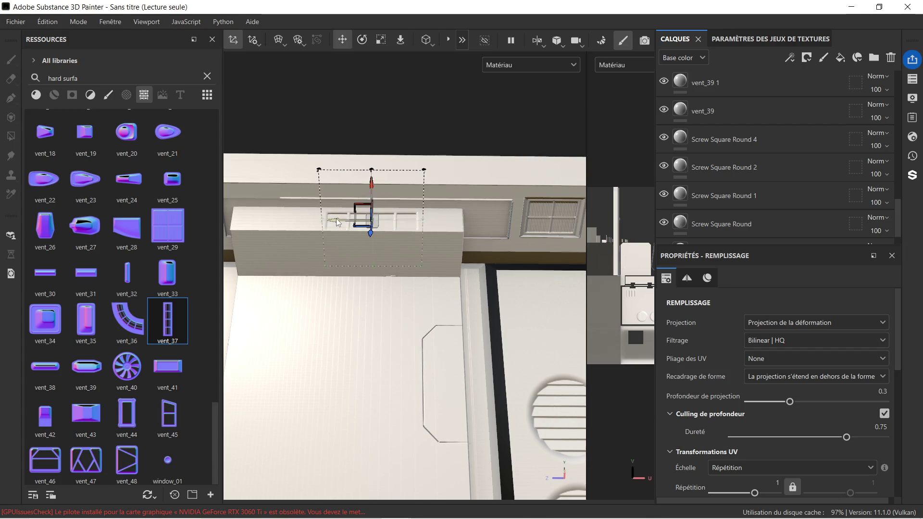
Enlarge the grille projection, check its placement and select the vent_39 1 layer.
scroll(314, 211, "down", 2)
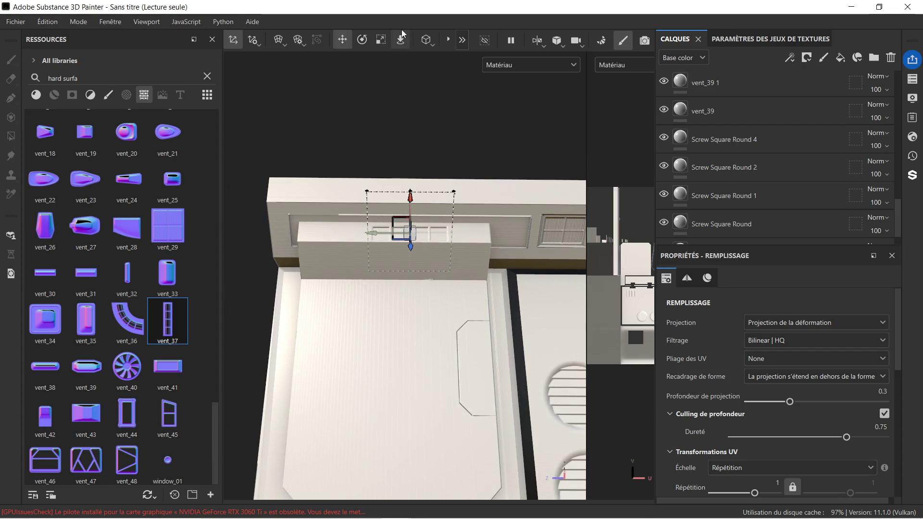
left_click(385, 43)
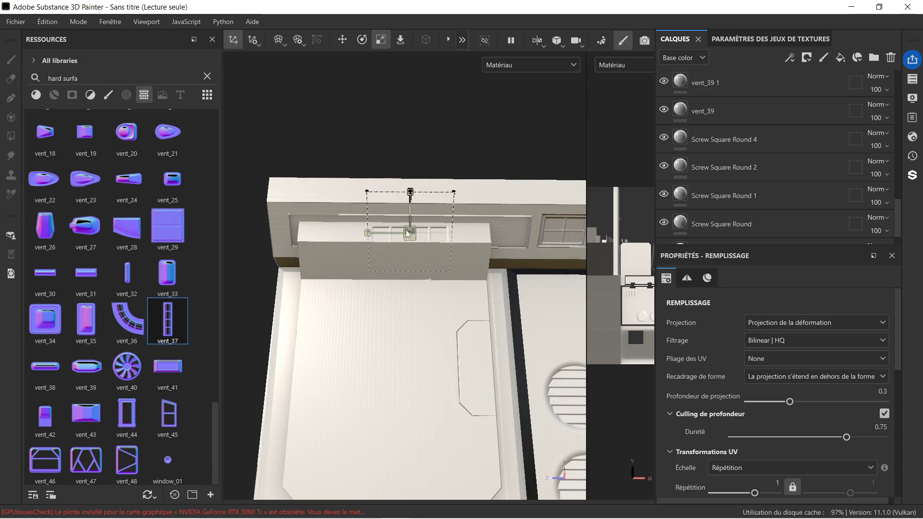
left_click_drag(413, 234, 469, 216)
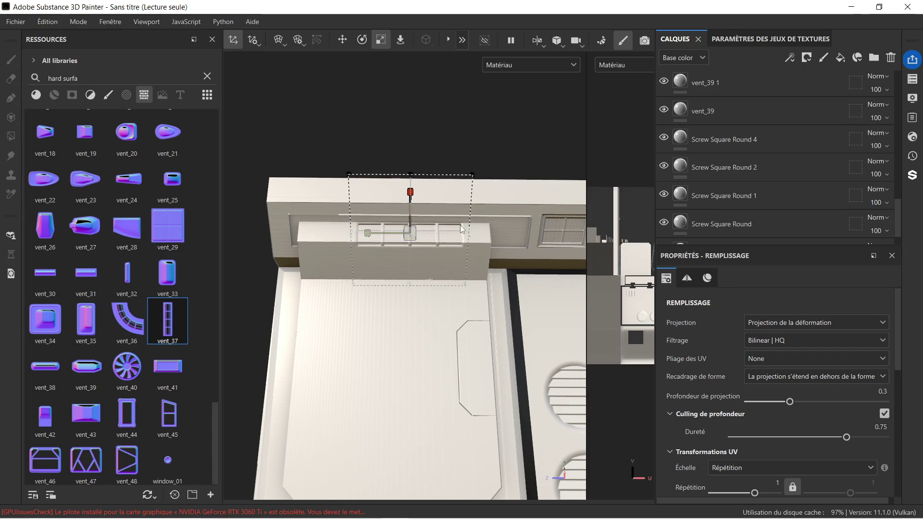
scroll(461, 225, "up", 3)
scroll(460, 224, "down", 1)
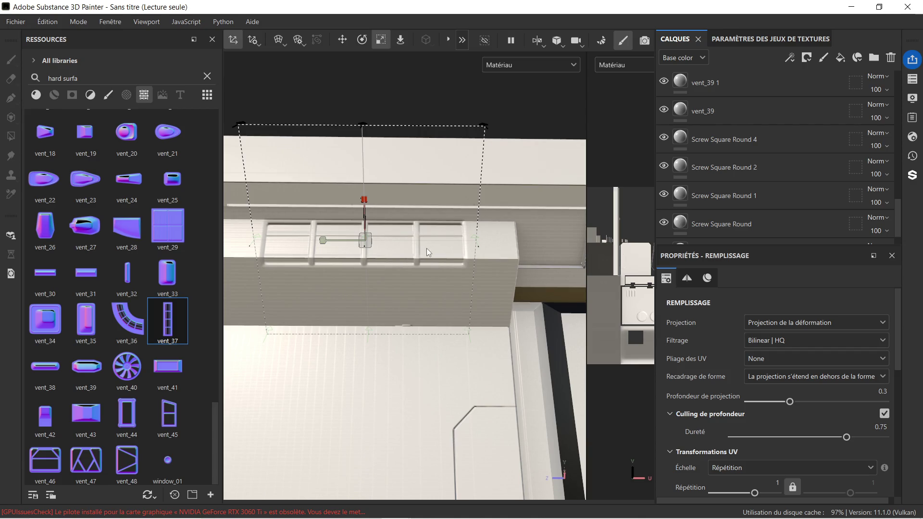
mouse_move(325, 235)
left_mouse_down("alt")
mouse_move(461, 282)
mouse_move(471, 274)
mouse_move(355, 268)
mouse_move(375, 212)
mouse_move(410, 209)
left_mouse_up("alt")
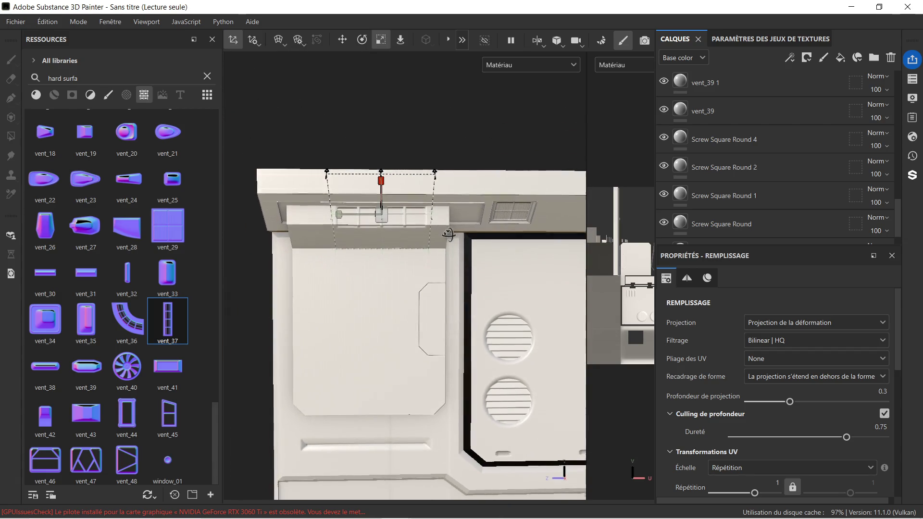
left_click(747, 82)
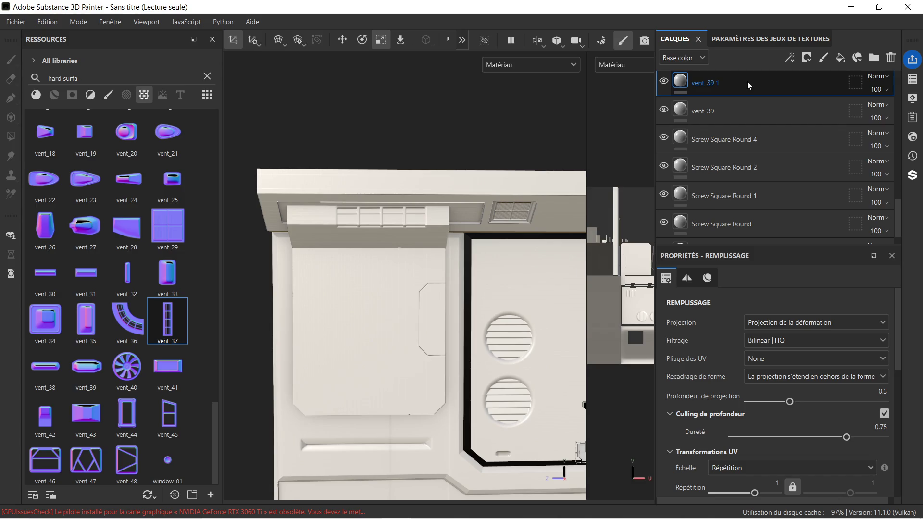
scroll(739, 87, "up", 10)
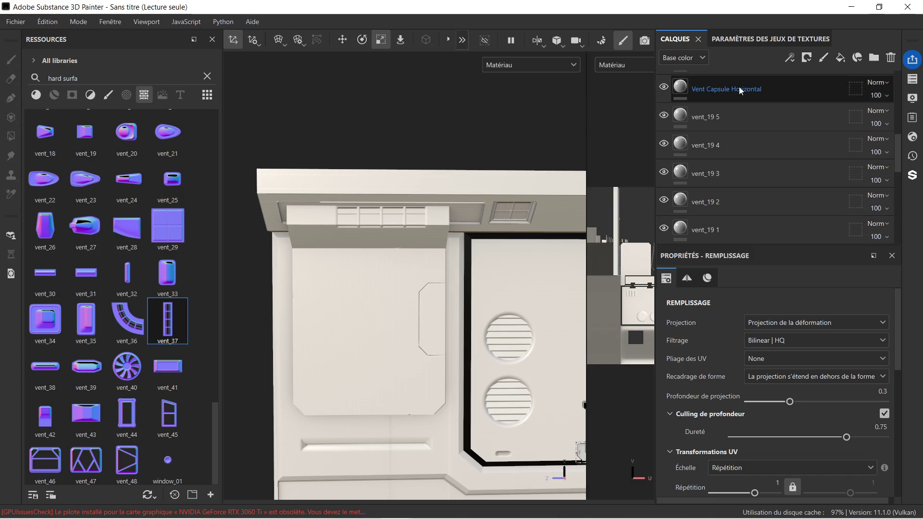
scroll(739, 86, "down", 1)
left_click(739, 87)
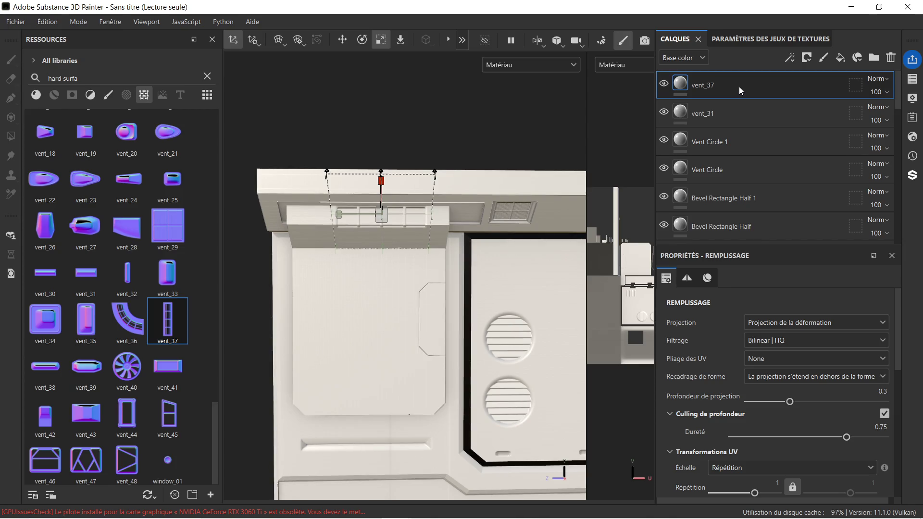
scroll(441, 245, "down", 1)
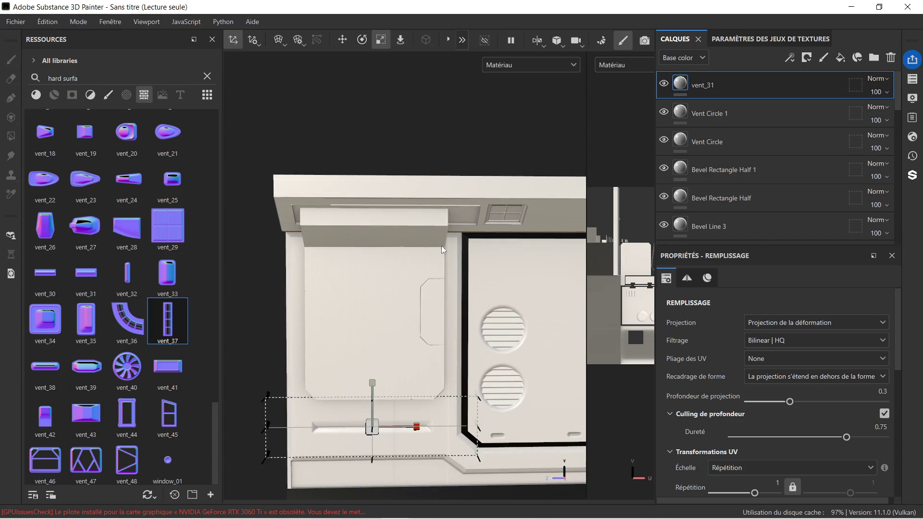
scroll(446, 267, "up", 5)
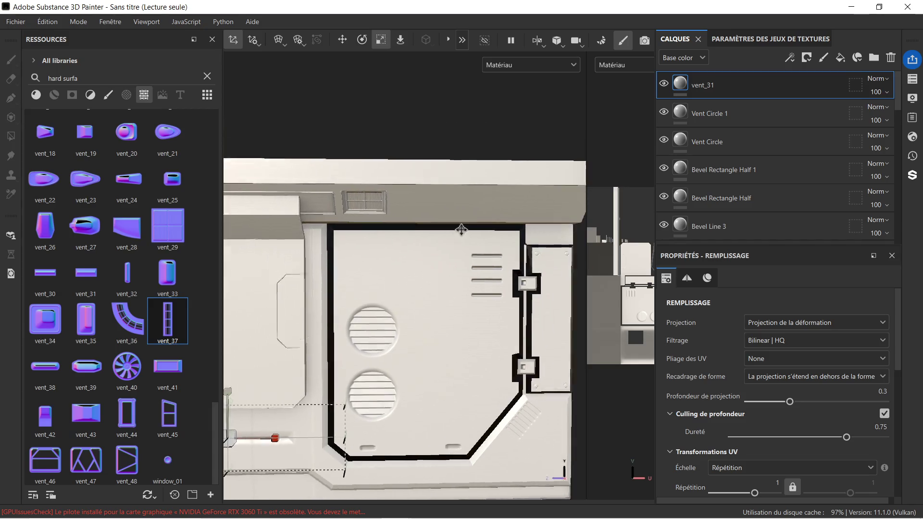
scroll(383, 232, "up", 3)
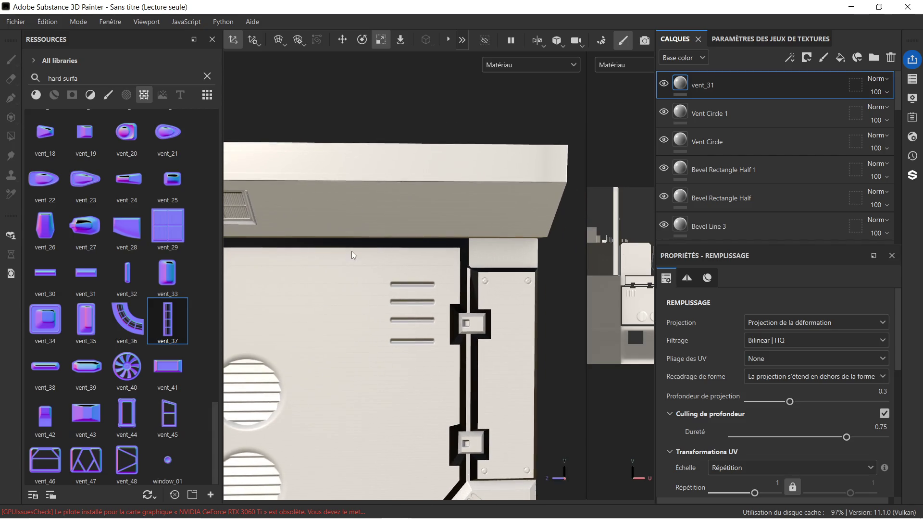
mouse_move(139, 229)
left_mouse_down()
mouse_move(394, 188)
mouse_move(412, 207)
left_mouse_up()
left_click(422, 259)
mouse_move(385, 254)
left_mouse_down("alt")
mouse_move(373, 261)
mouse_move(373, 231)
left_mouse_up("alt")
scroll(373, 230, "down", 3)
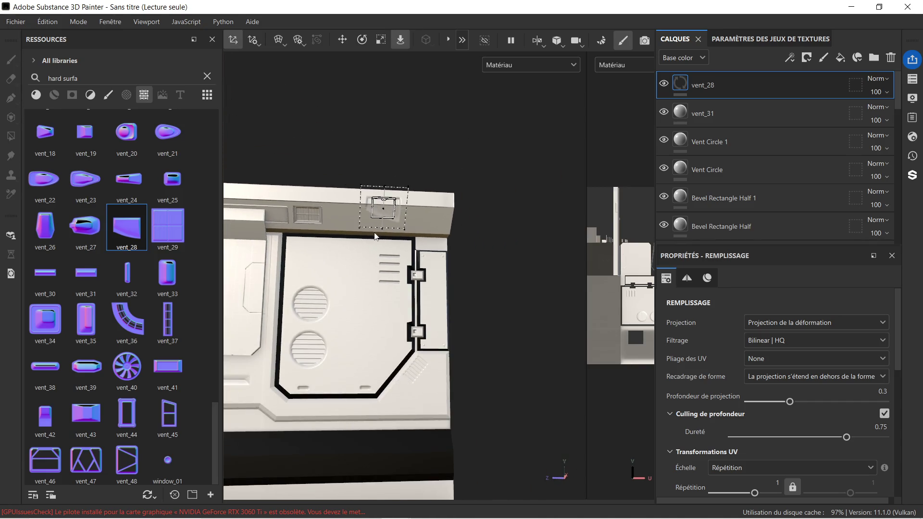
middle_click_drag(357, 241, 400, 203, "alt")
scroll(400, 203, "up", 3)
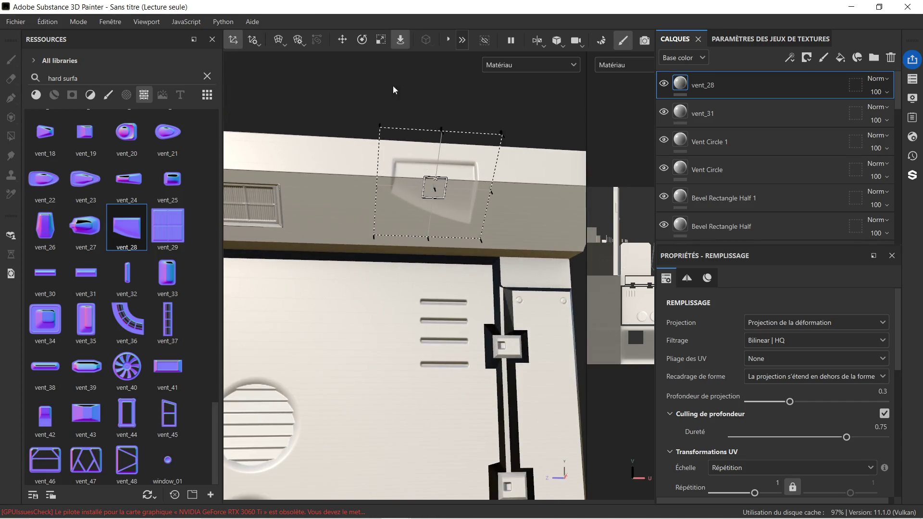
left_click(342, 41)
left_click_drag(441, 156, 435, 181)
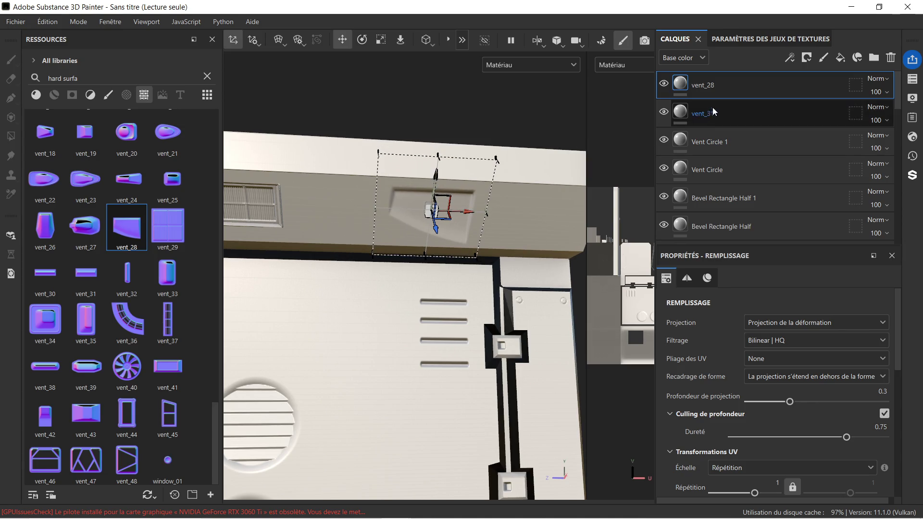
key("Delete")
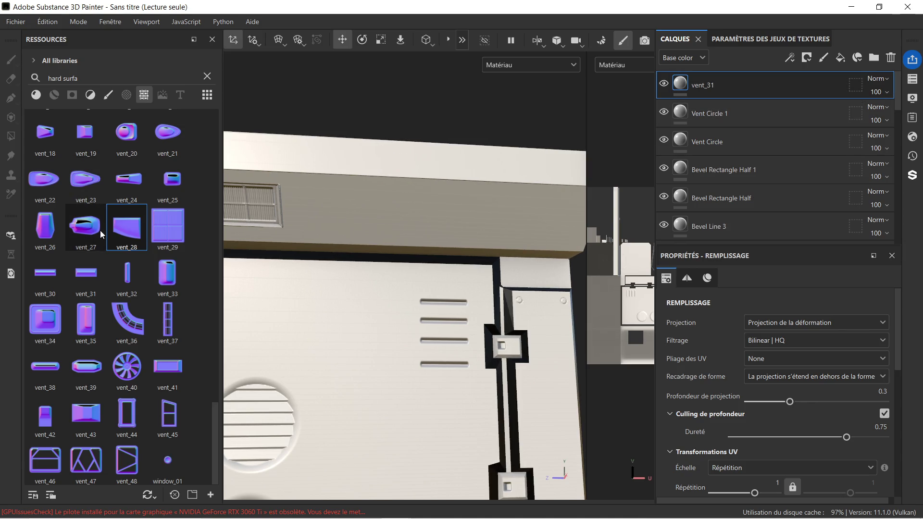
mouse_move(83, 222)
left_mouse_down()
mouse_move(364, 298)
mouse_move(355, 327)
mouse_move(380, 365)
mouse_move(385, 397)
left_mouse_up()
mouse_move(379, 359)
left_mouse_down("alt")
mouse_move(337, 346)
mouse_move(374, 360)
mouse_move(373, 378)
mouse_move(409, 380)
mouse_move(375, 384)
left_mouse_up("alt")
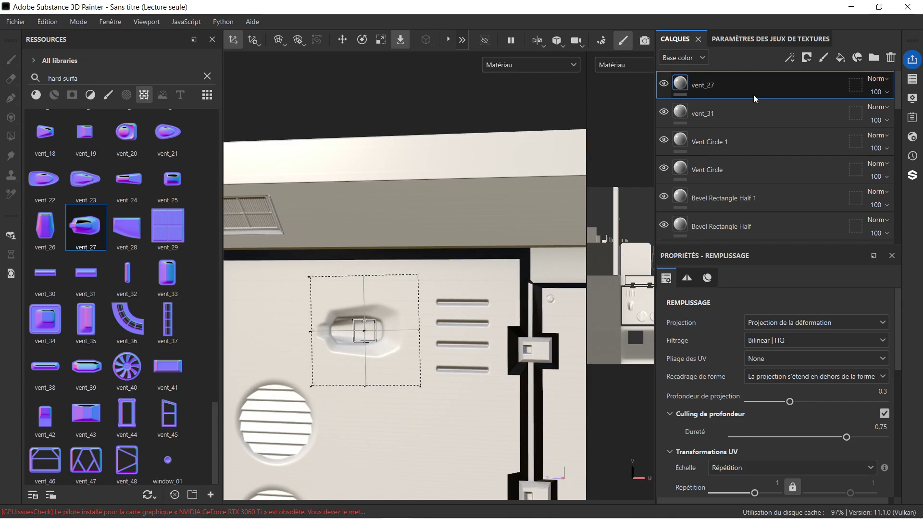
key("Delete")
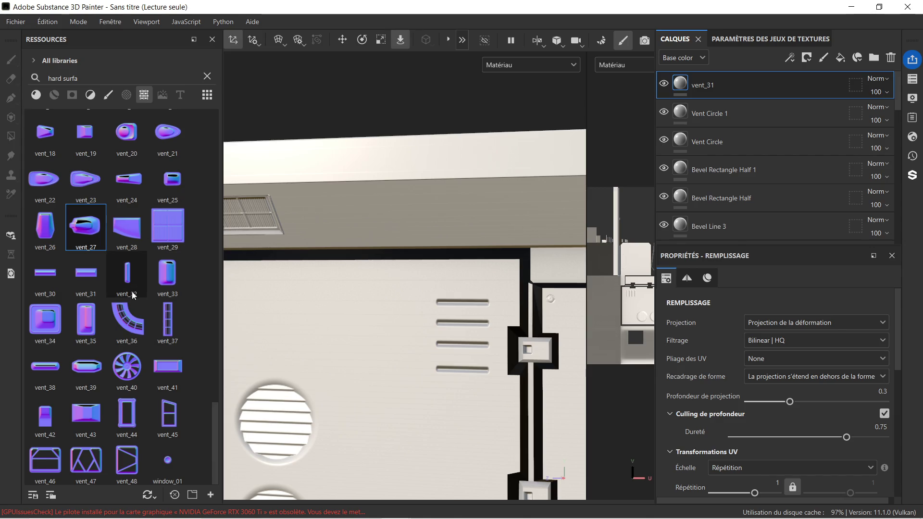
mouse_move(126, 367)
left_mouse_down()
mouse_move(321, 217)
mouse_move(337, 195)
mouse_move(365, 224)
left_mouse_up()
left_click(369, 260)
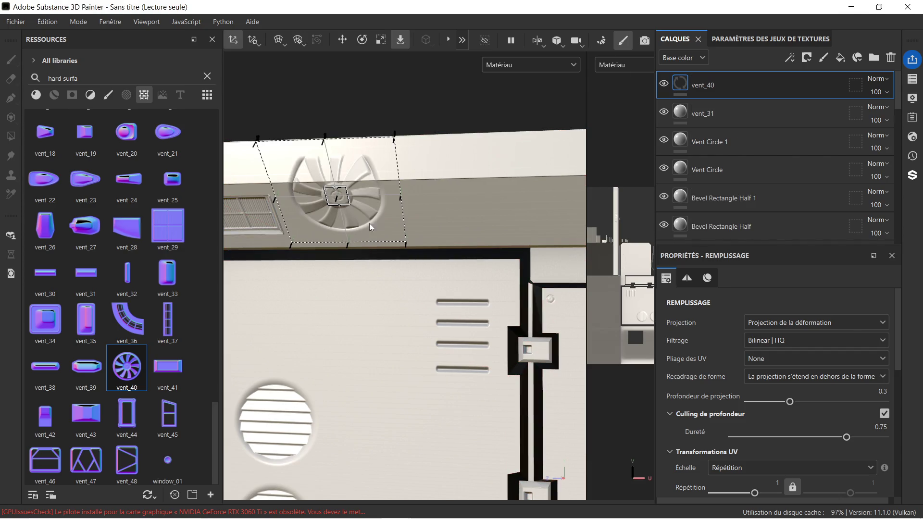
left_click(380, 40)
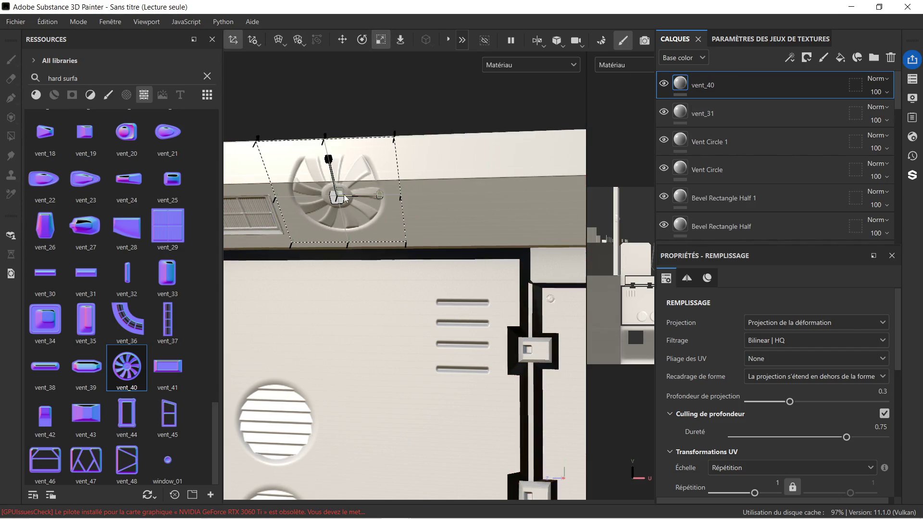
left_click_drag(377, 195, 281, 220)
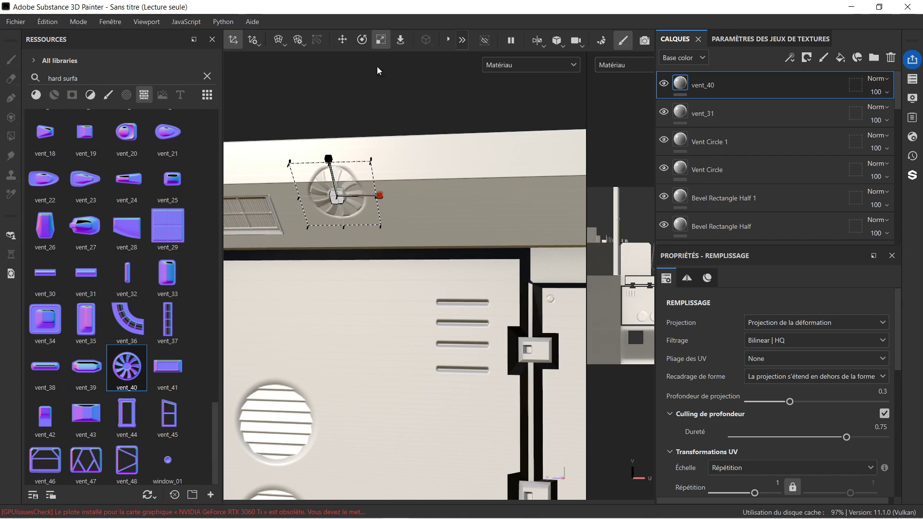
left_click(347, 40)
mouse_move(327, 157)
left_mouse_down()
mouse_move(375, 232)
mouse_move(341, 257)
left_mouse_up()
scroll(335, 184, "down", 3)
scroll(430, 178, "up", 3)
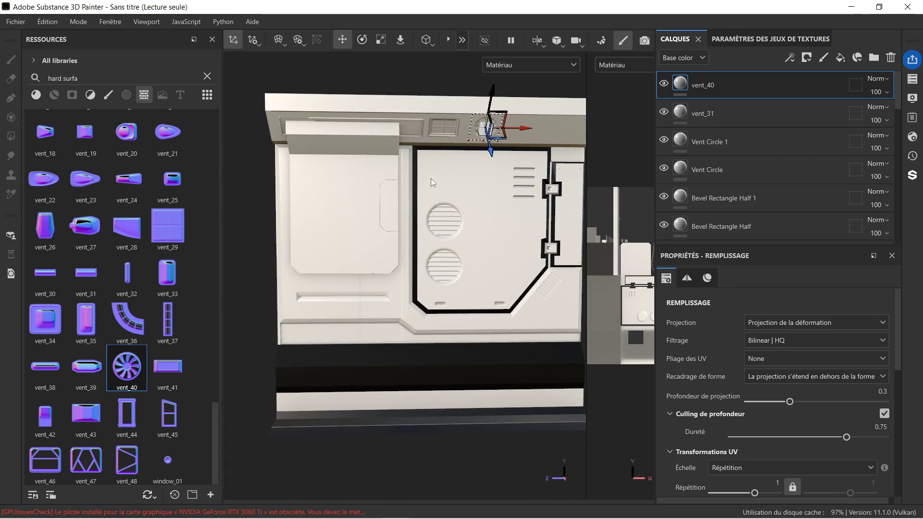
mouse_move(422, 189)
left_mouse_down("alt")
mouse_move(529, 186)
mouse_move(533, 244)
mouse_move(426, 173)
left_mouse_up("alt")
scroll(440, 163, "up", 4)
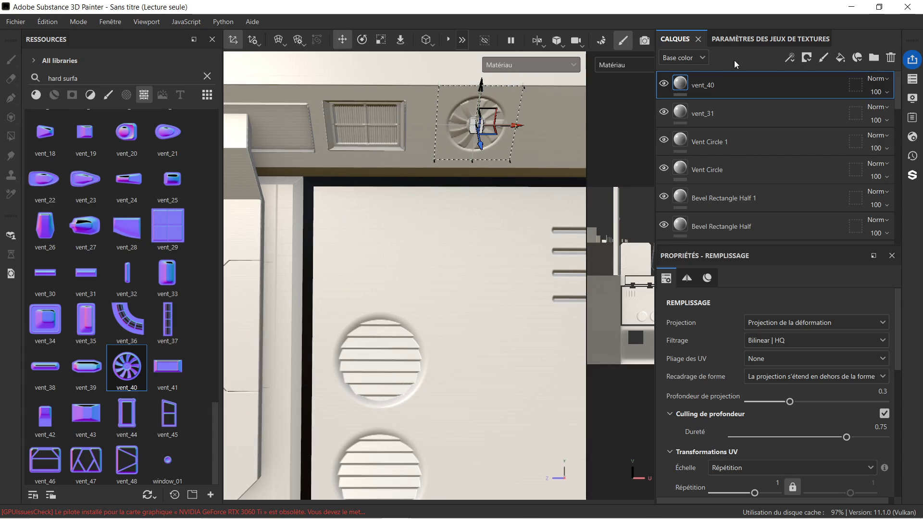
key("Delete")
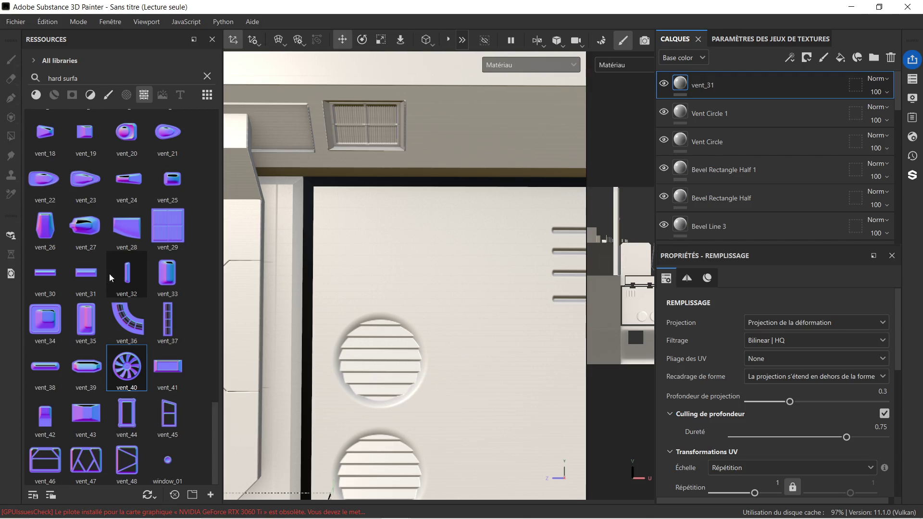
mouse_move(82, 368)
left_mouse_down()
mouse_move(393, 284)
mouse_move(429, 260)
mouse_move(460, 327)
left_mouse_up()
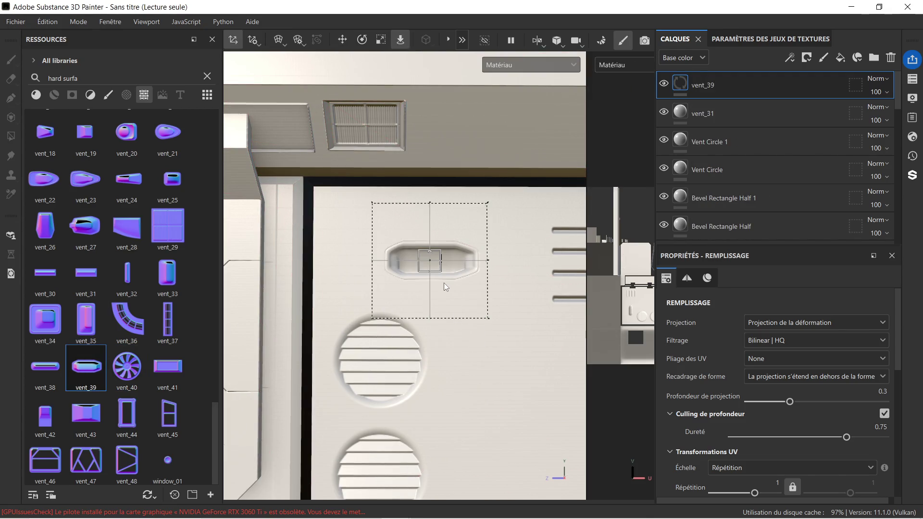
key("f")
scroll(448, 341, "up", 6)
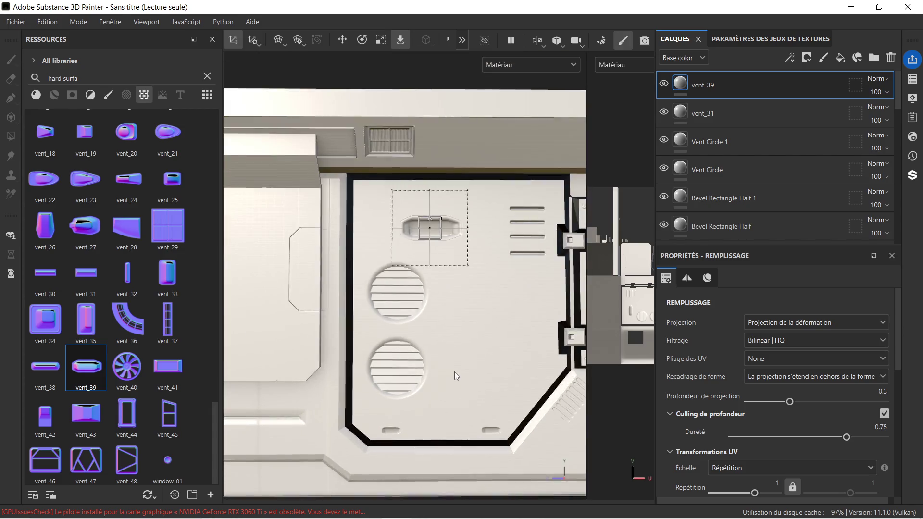
scroll(420, 397, "down", 5)
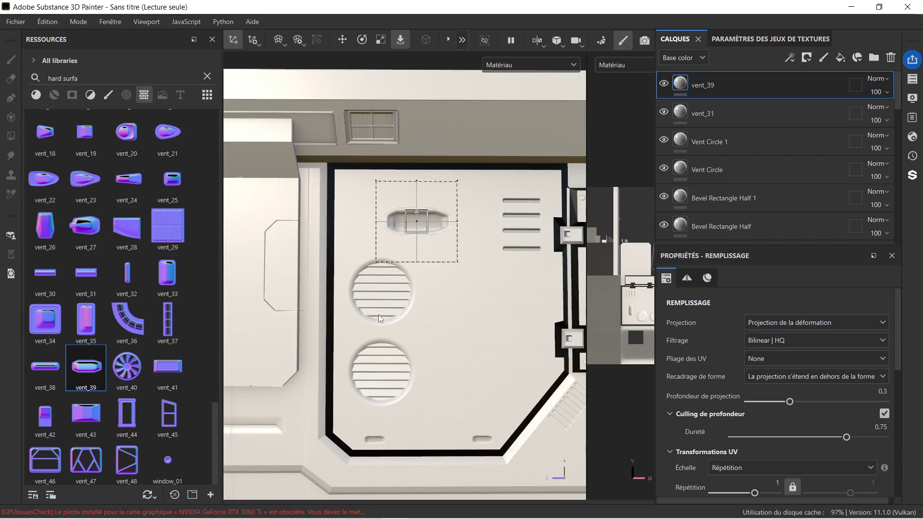
middle_click_drag(357, 274, 409, 304)
scroll(408, 304, "down", 1)
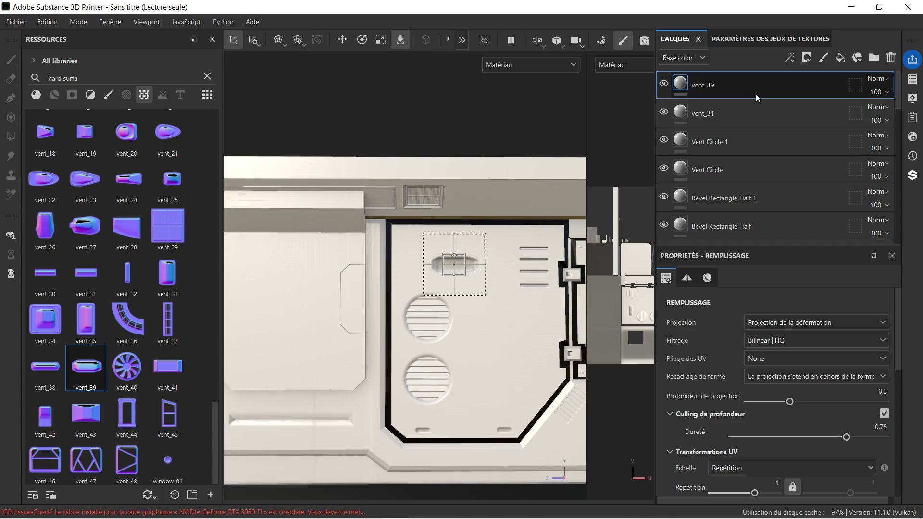
key("Delete")
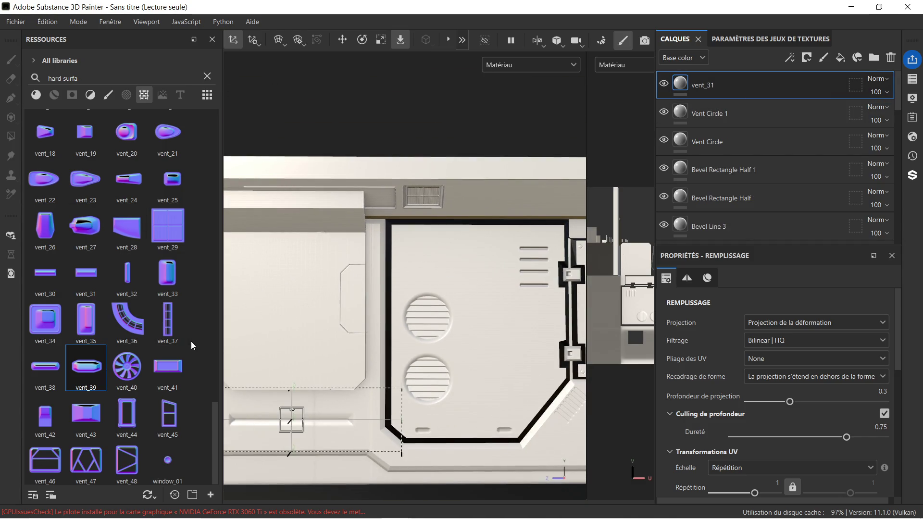
mouse_move(293, 309)
middle_mouse_down()
mouse_move(311, 289)
mouse_move(381, 268)
mouse_move(288, 257)
middle_mouse_up()
scroll(506, 278, "up", 4)
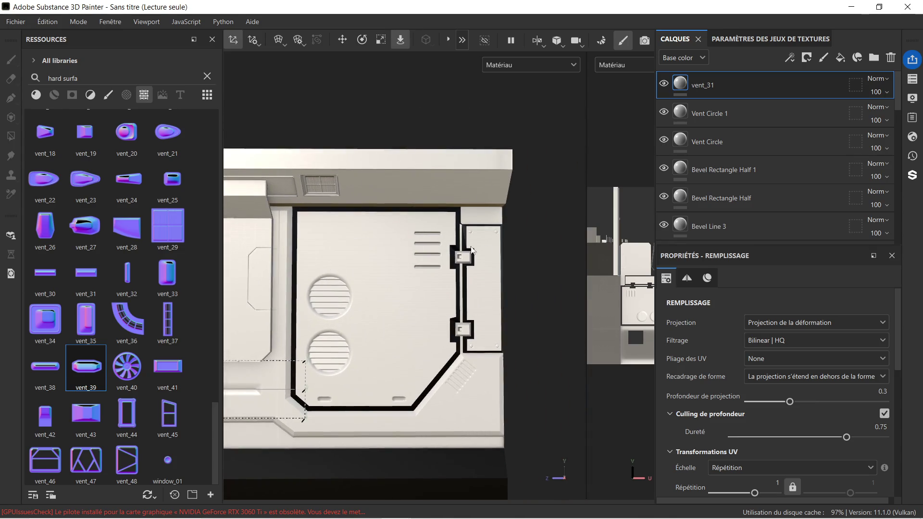
scroll(506, 278, "up", 5)
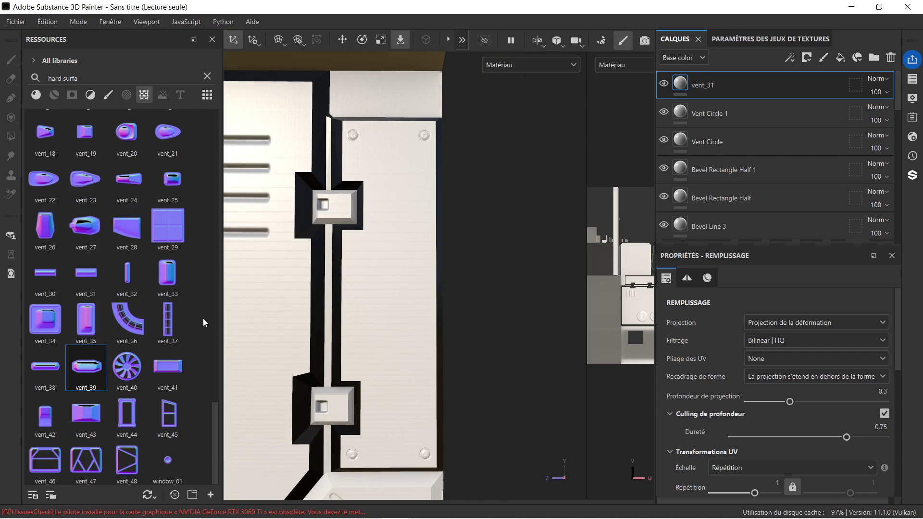
mouse_move(169, 319)
left_mouse_down()
mouse_move(399, 281)
mouse_move(407, 304)
left_mouse_up()
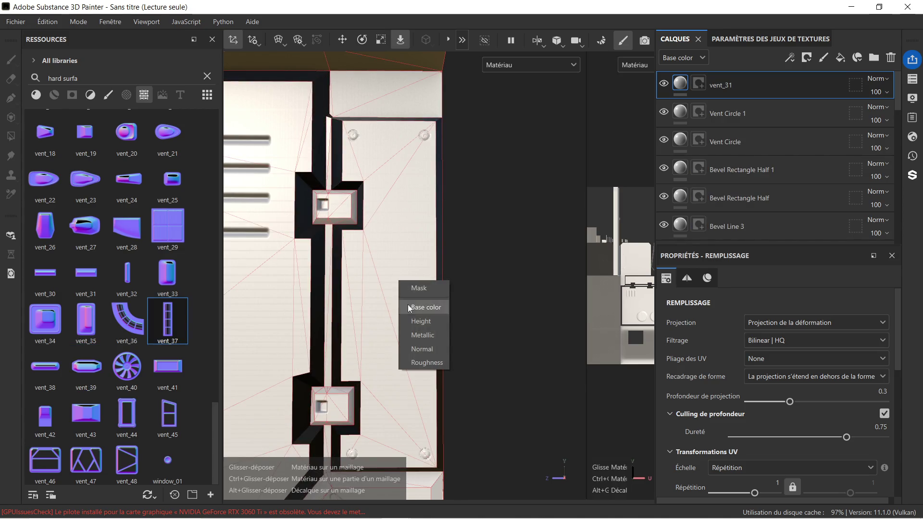
Stamp vent_37 onto the panel's right edge, moving it into place and widening it.
left_click_drag(433, 345, 433, 347)
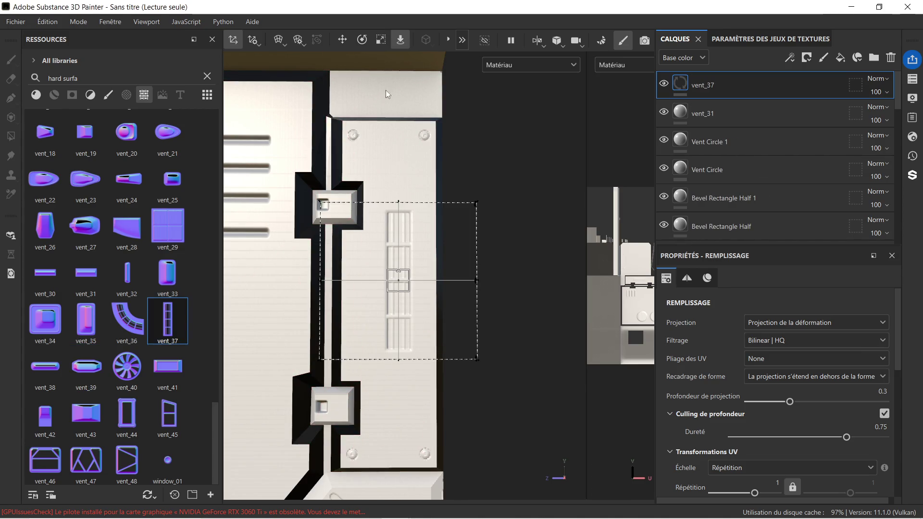
left_click(347, 40)
left_click_drag(432, 281, 465, 284)
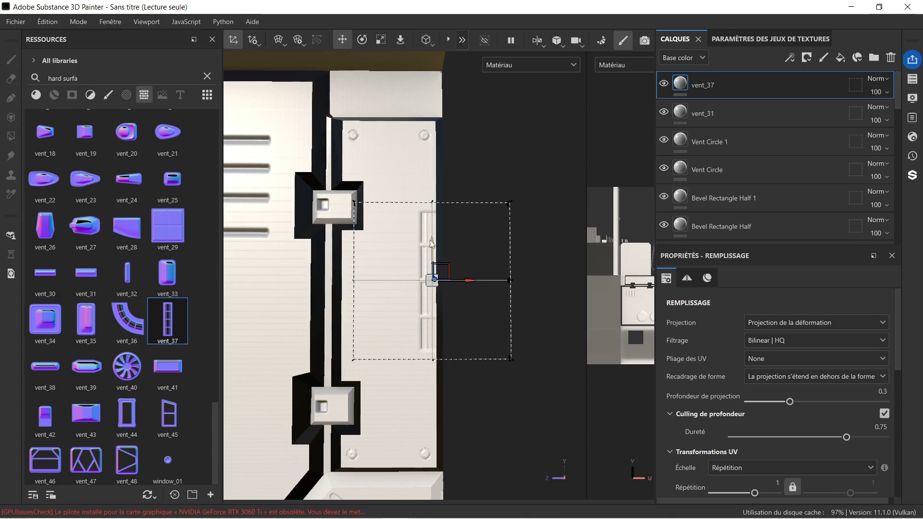
left_click_drag(430, 238, 436, 265)
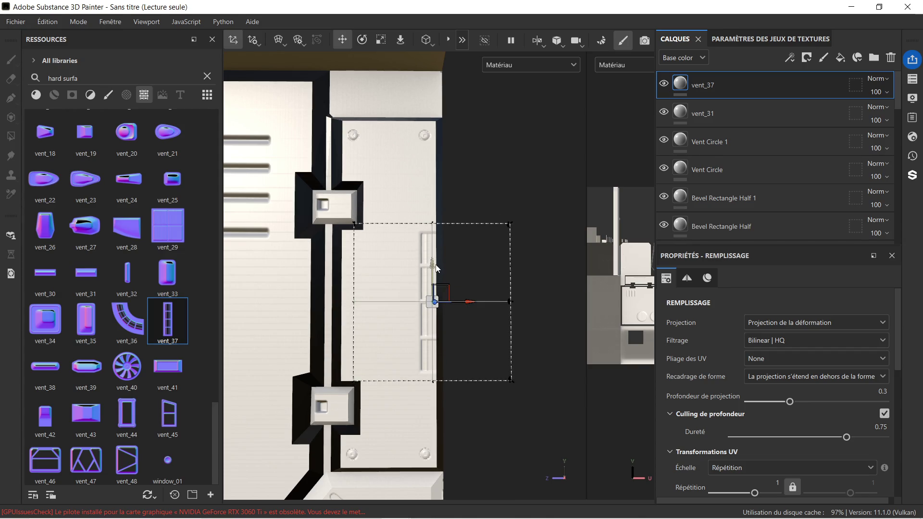
scroll(485, 221, "down", 1)
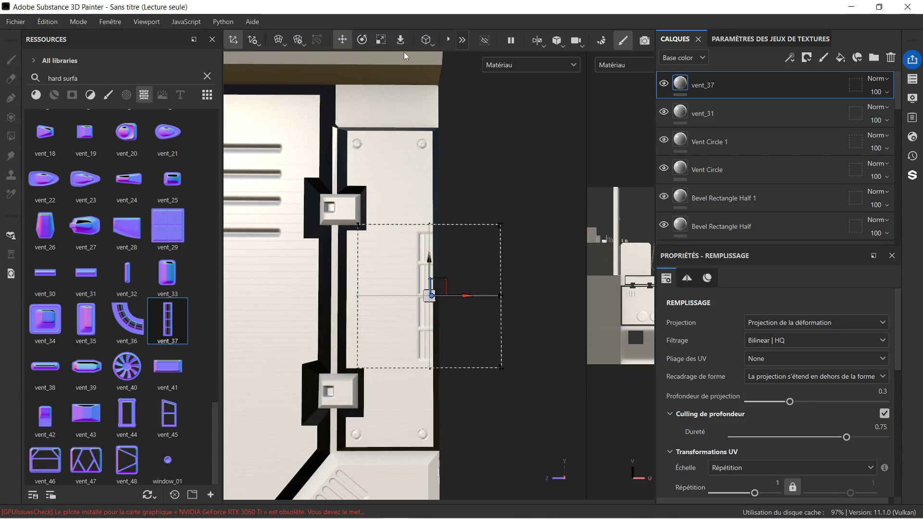
left_click(378, 40)
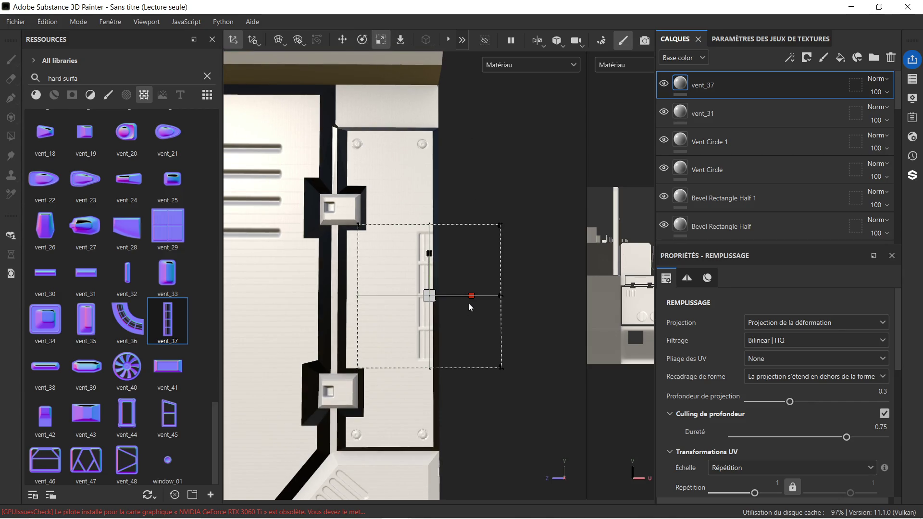
left_click_drag(471, 296, 513, 297)
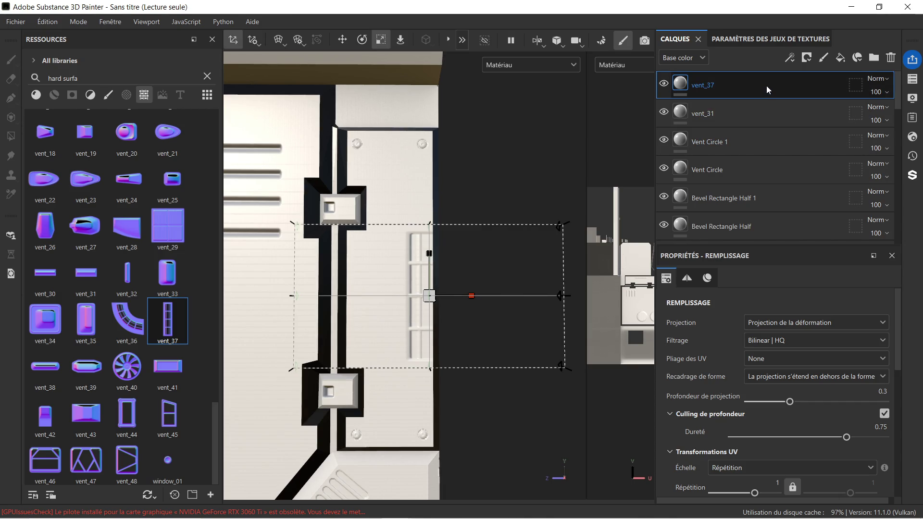
Duplicate the stamp as vent_37 1 and pan the panel view right.
key("ctrl+d")
scroll(537, 127, "down", 5)
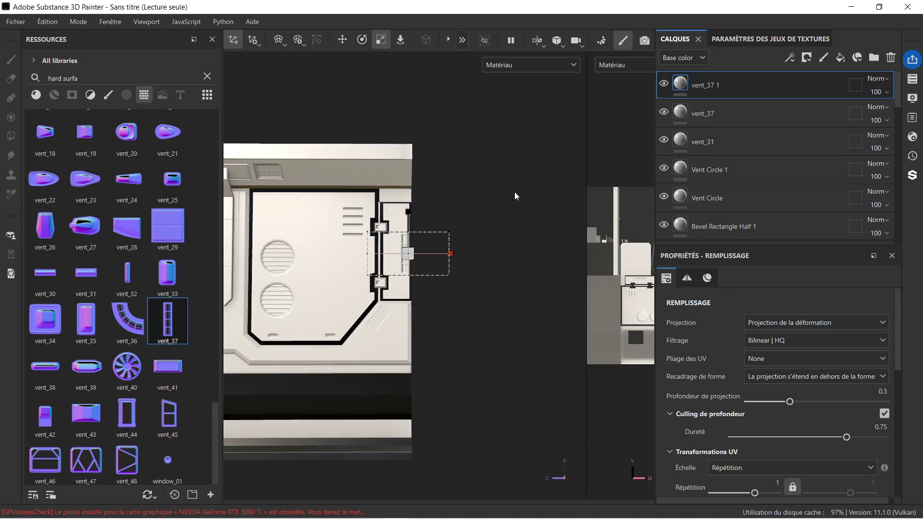
middle_click_drag(477, 192, 550, 191)
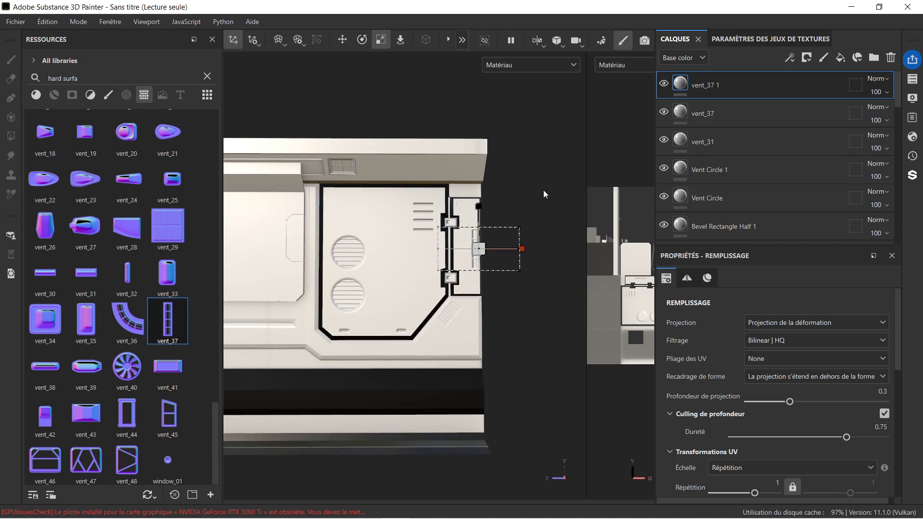
scroll(720, 195, "down", 5)
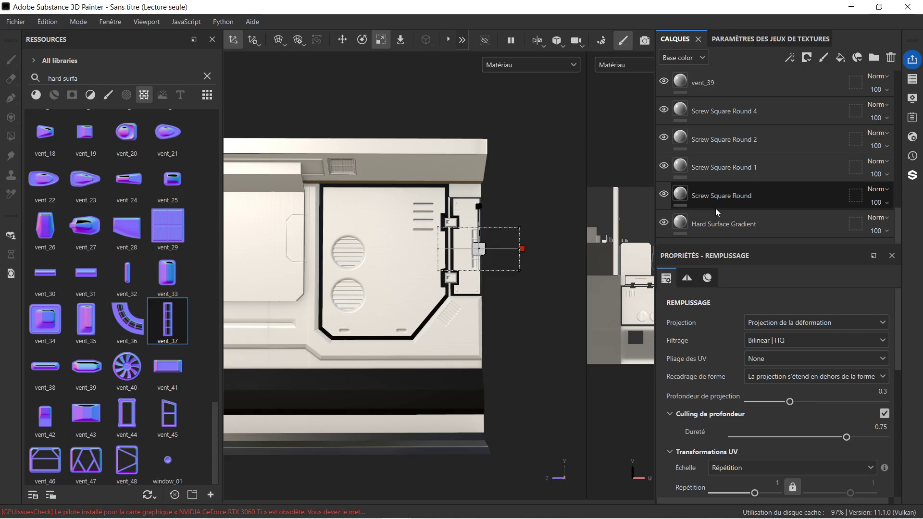
Stamp vent_41 into the Normal channel on the upper-left raised plate.
left_click(711, 223)
scroll(476, 264, "up", 3)
scroll(464, 263, "down", 3)
scroll(339, 249, "down", 2)
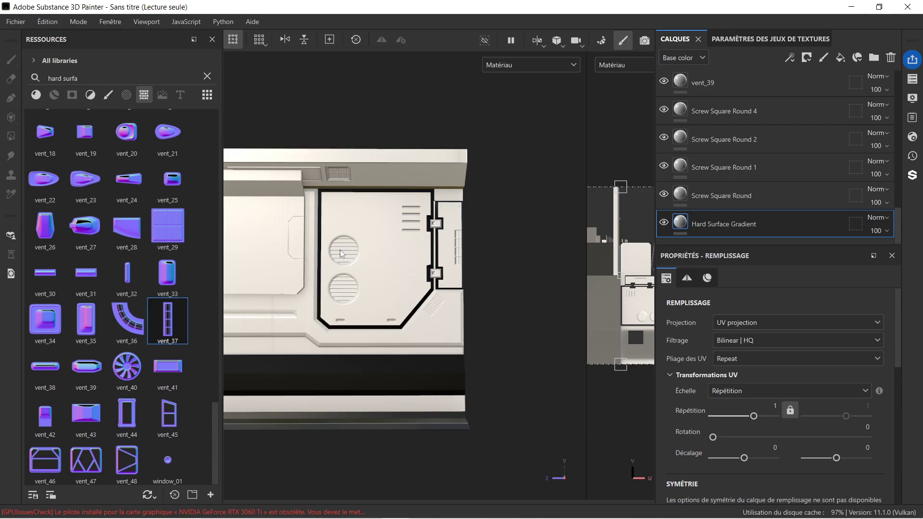
middle_click_drag(339, 249, 392, 249)
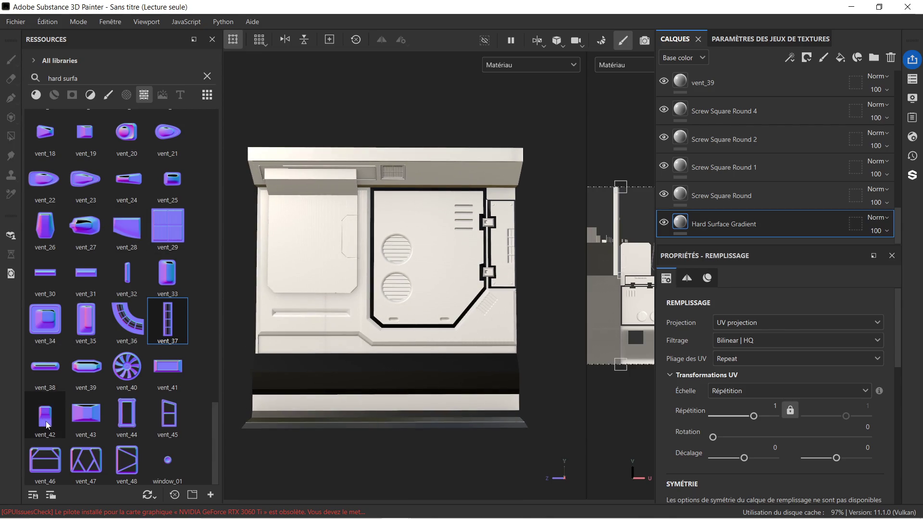
scroll(365, 335, "up", 2)
scroll(283, 263, "up", 2)
middle_click_drag(283, 264, 378, 271)
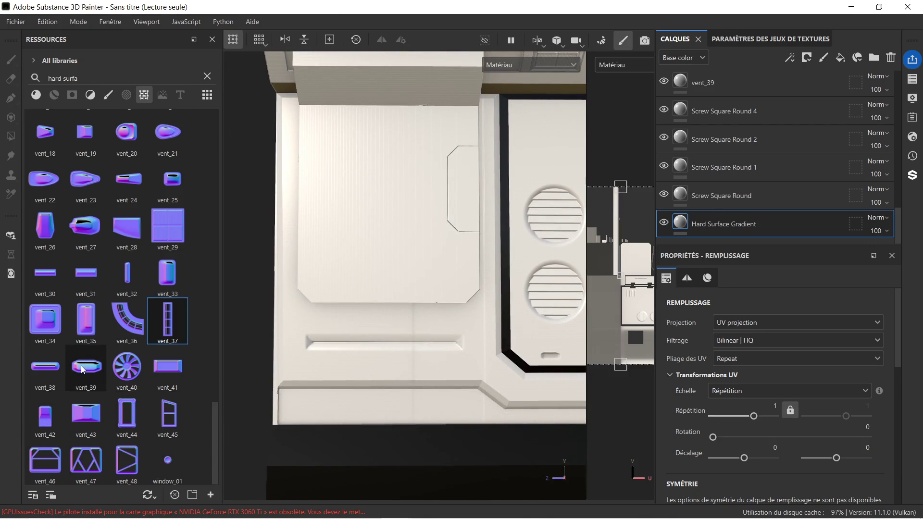
mouse_move(160, 369)
left_mouse_down()
mouse_move(351, 305)
mouse_move(350, 272)
left_mouse_up()
left_click(376, 340)
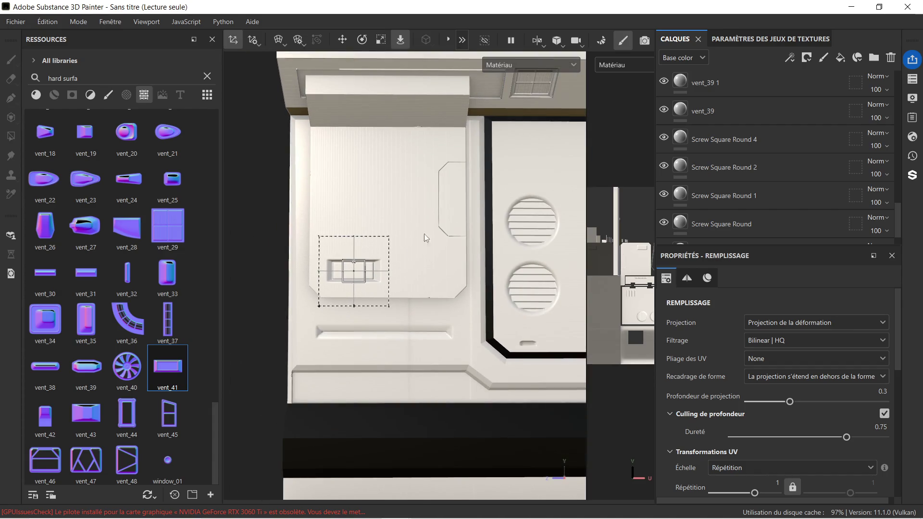
Duplicate the vent_41 stamp and move the copy up above the original.
scroll(737, 123, "up", 10)
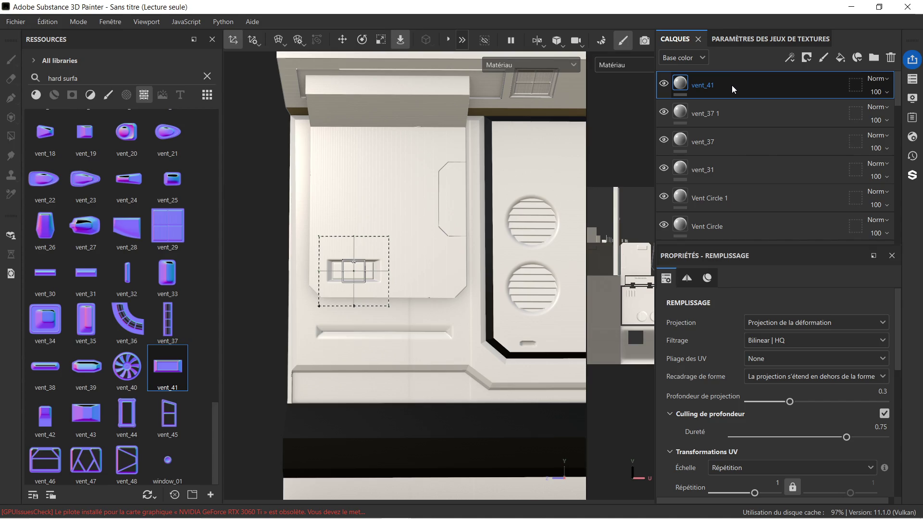
key("ctrl+d")
left_click(342, 40)
scroll(367, 237, "up", 1)
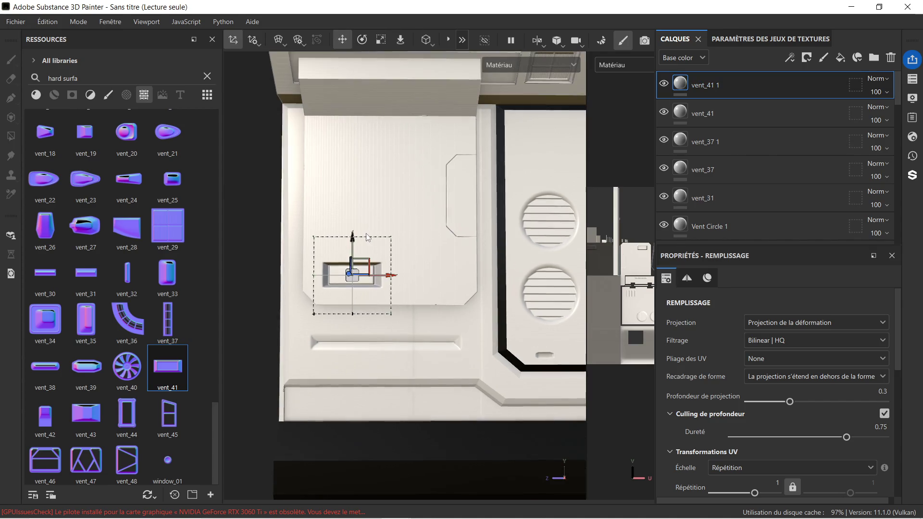
left_click_drag(353, 239, 352, 207)
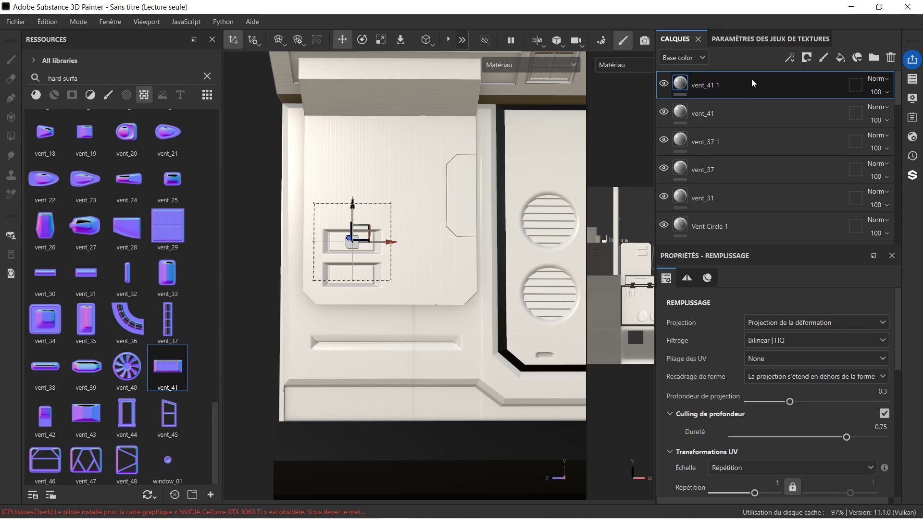
Duplicate it again and stack the third vent slot on top, fine-tuning its position.
key("ctrl+d")
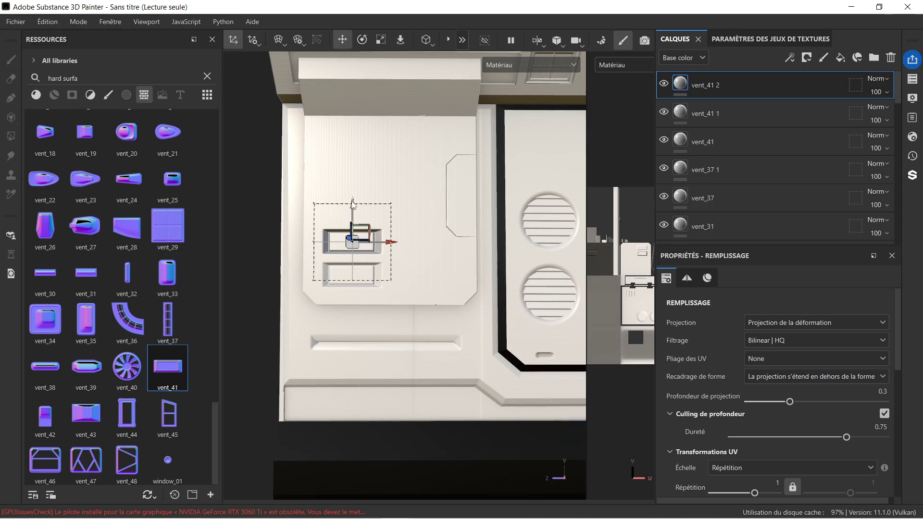
left_click_drag(353, 204, 356, 168)
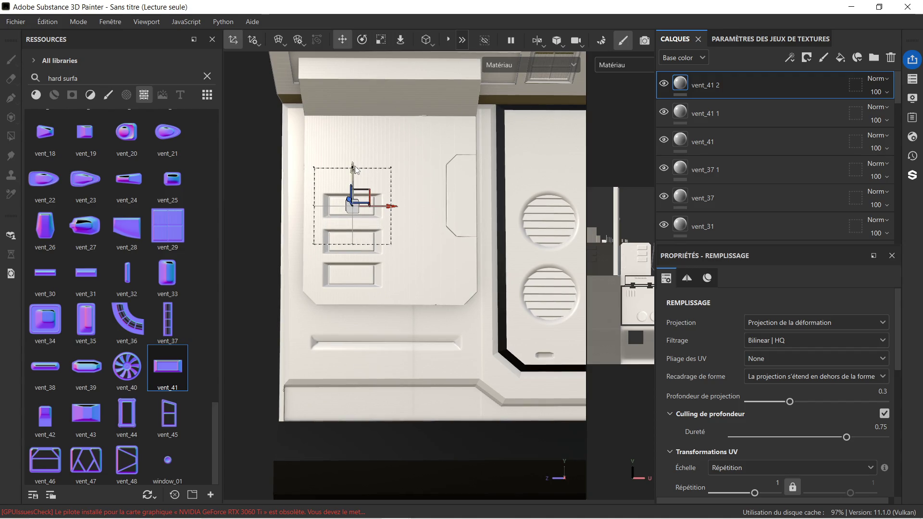
left_click_drag(356, 168, 359, 172)
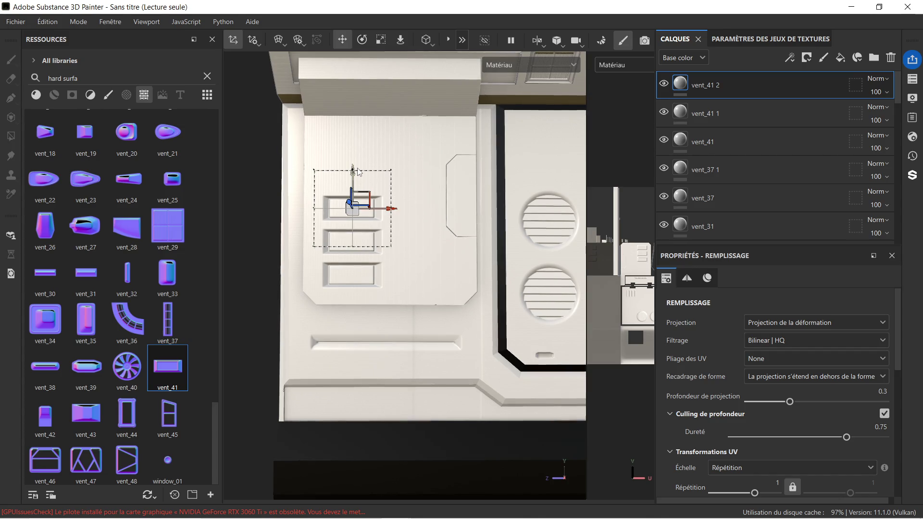
scroll(370, 191, "up", 5)
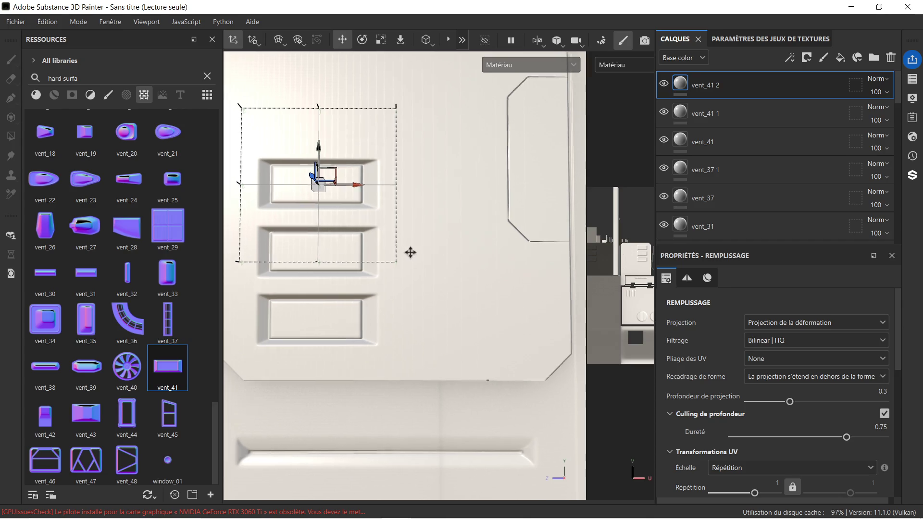
scroll(441, 295, "down", 1)
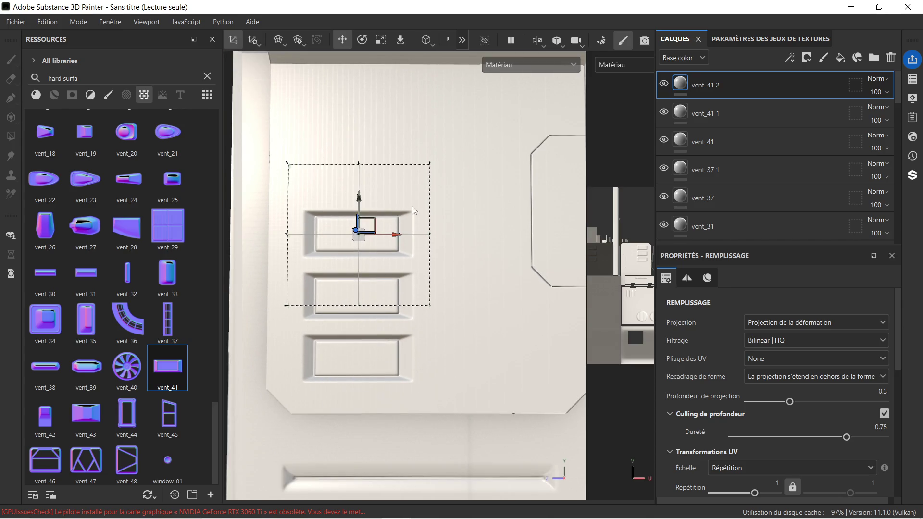
left_click_drag(361, 205, 361, 203)
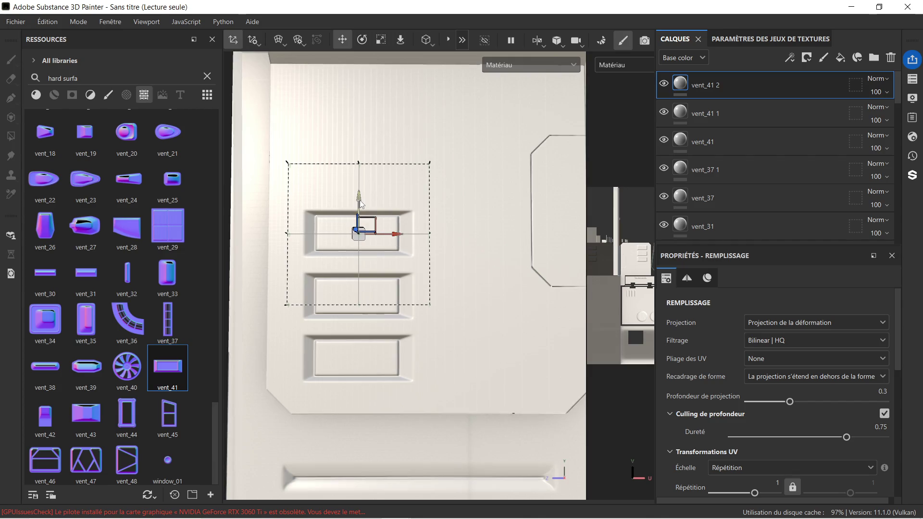
scroll(436, 182, "down", 5)
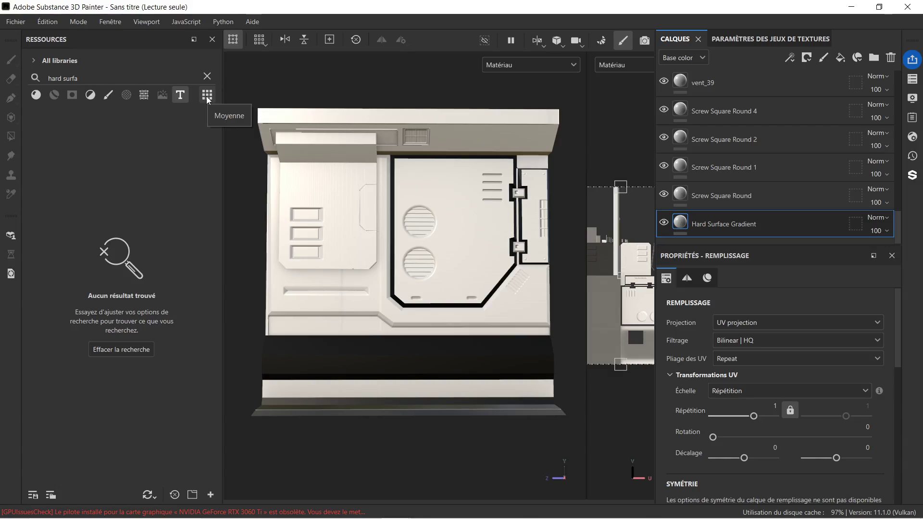
Browse the Resources type filters: textures, alphas, brushes, fonts and filters.
left_click(146, 99)
scroll(168, 217, "up", 15)
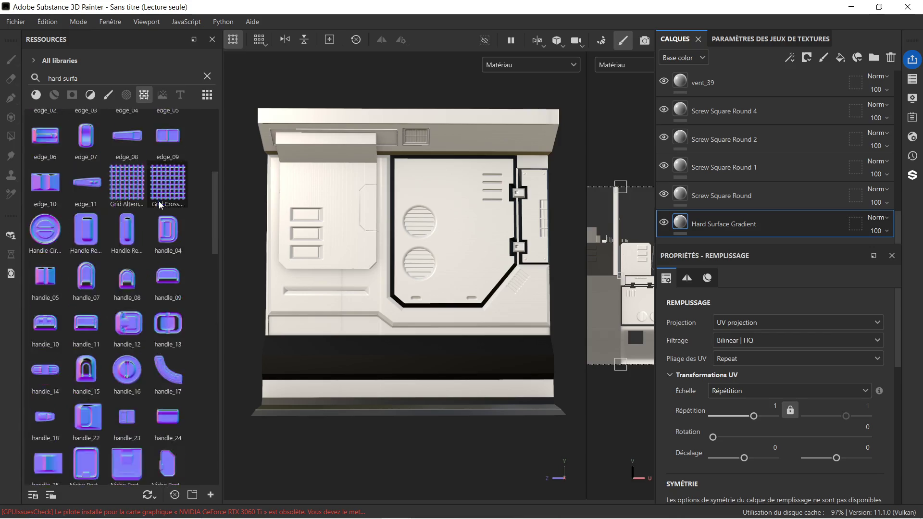
left_click(128, 98)
left_click(110, 97)
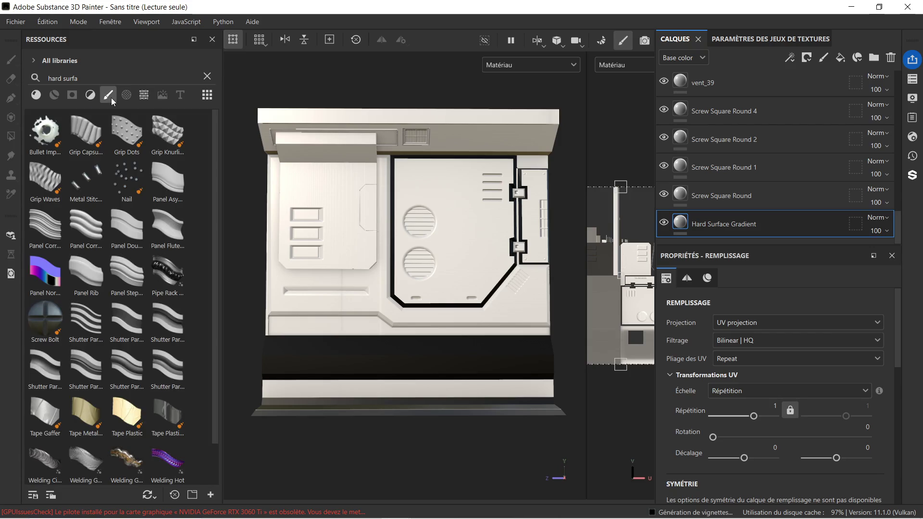
left_click(178, 97)
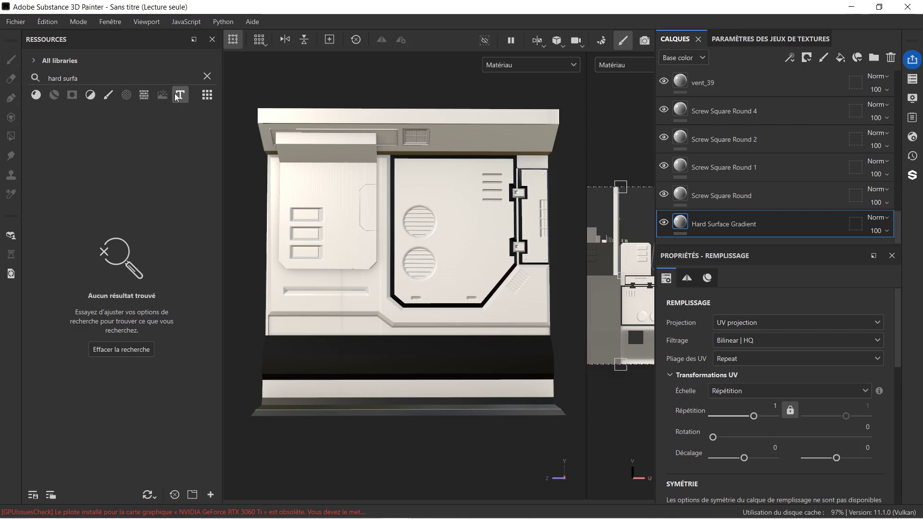
left_click(90, 95)
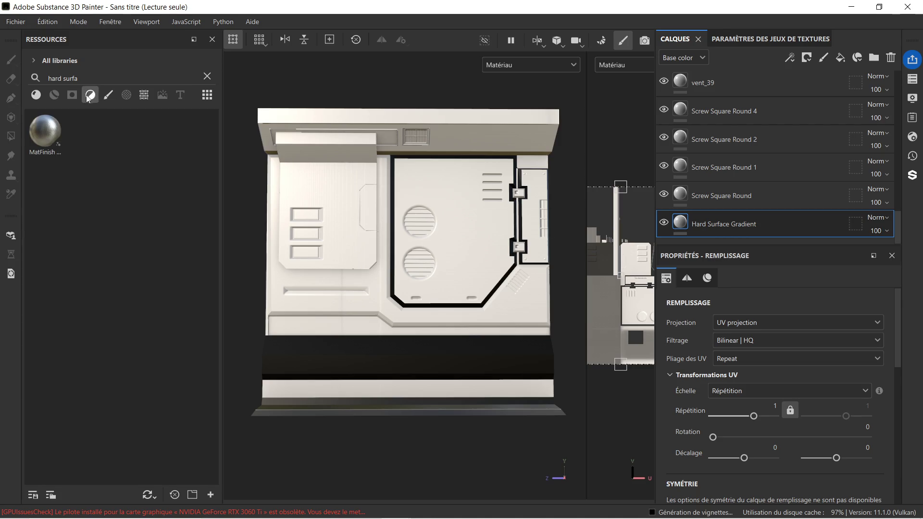
Clear the hard surface search, show Procedurals and scroll down to the handle stamps.
left_click(207, 77)
left_click(127, 95)
left_click(143, 95)
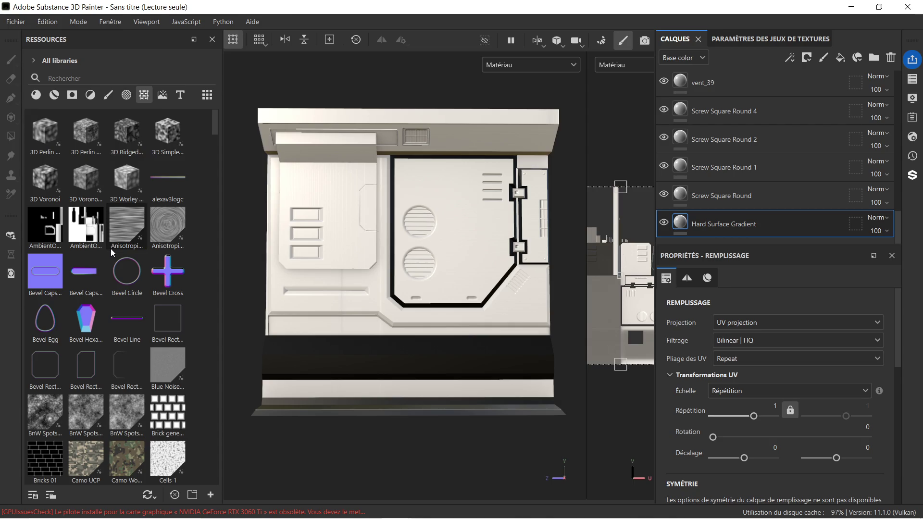
scroll(110, 253, "down", 15)
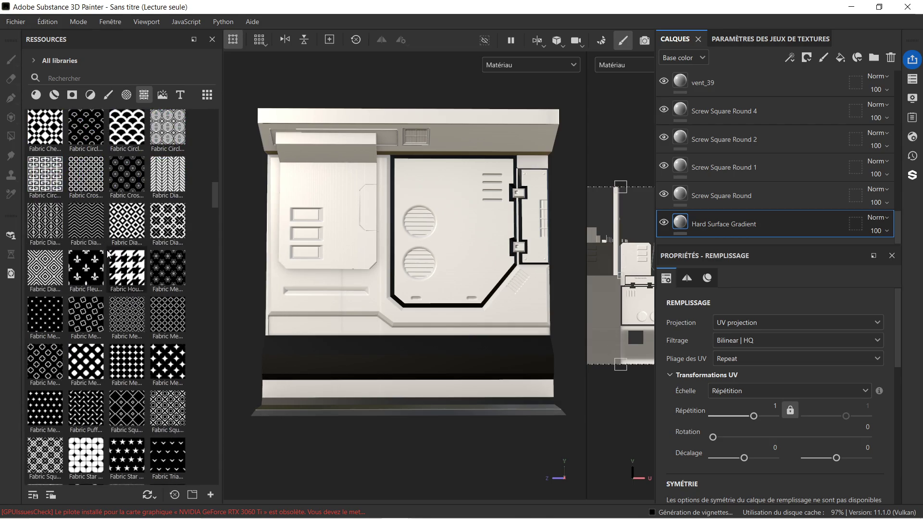
scroll(120, 259, "down", 10)
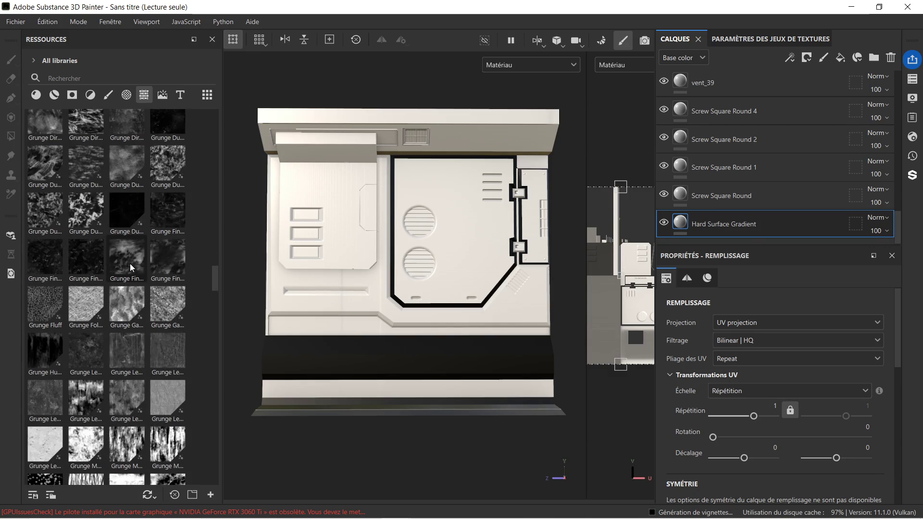
scroll(130, 279, "down", 5)
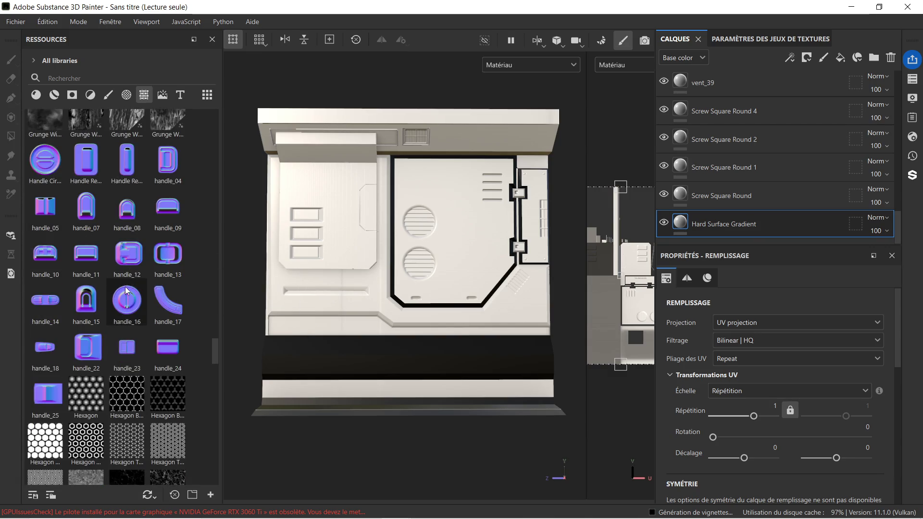
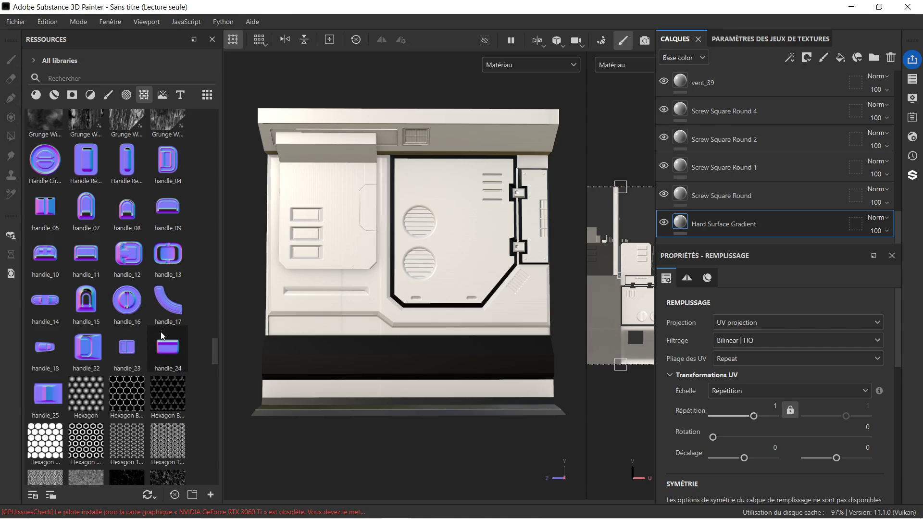
Try stamping the strap_01 decal onto the panel, then delete that layer again.
mouse_move(161, 346)
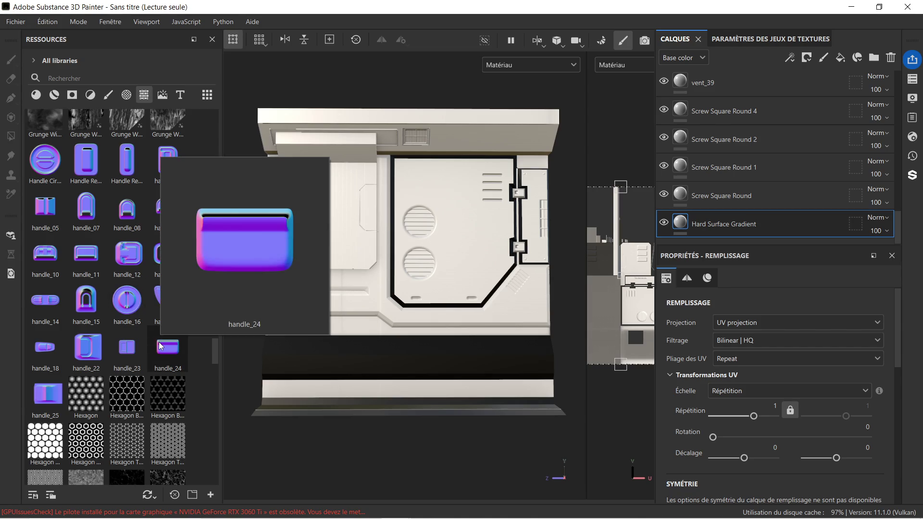
scroll(161, 345, "down", 5)
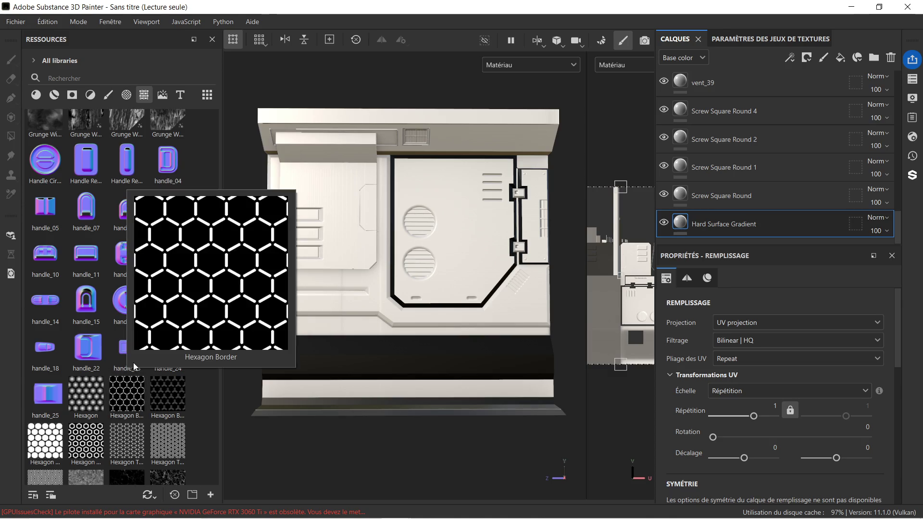
scroll(134, 366, "down", 3)
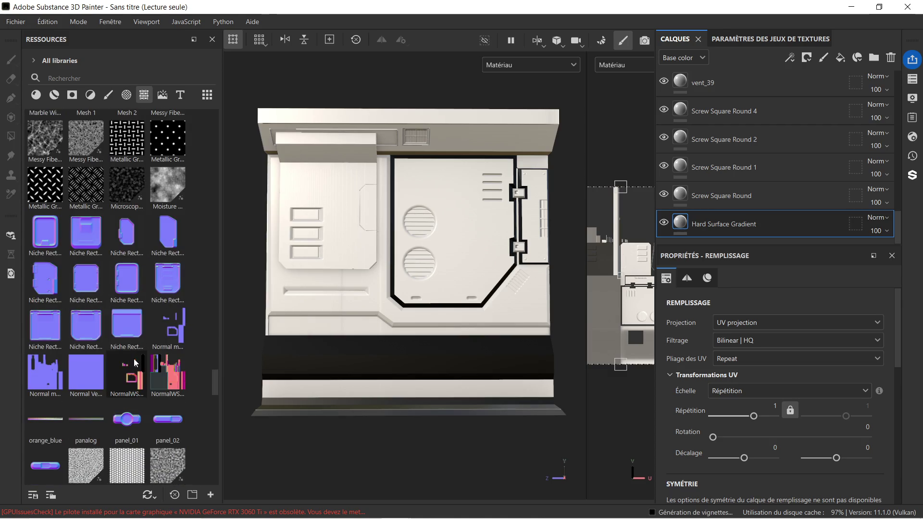
scroll(136, 362, "down", 10)
mouse_move(136, 361)
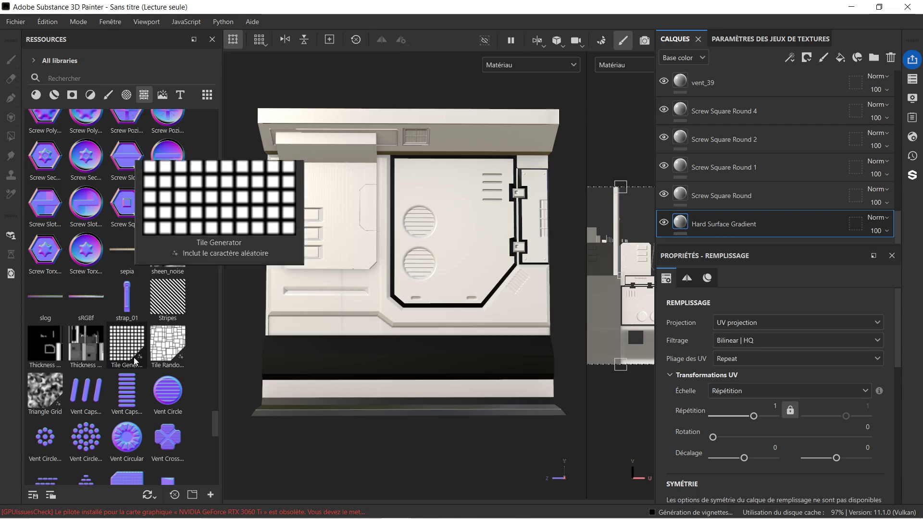
mouse_move(138, 302)
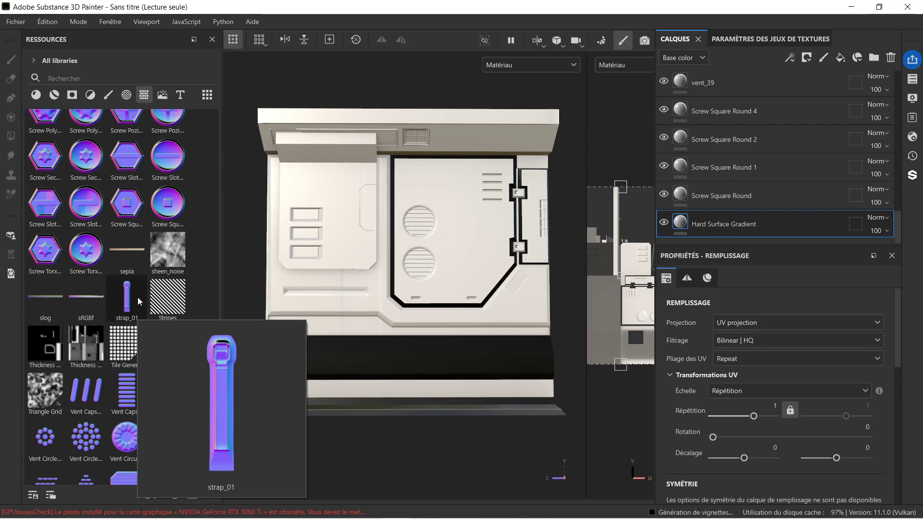
mouse_move(129, 301)
left_mouse_down()
mouse_move(453, 296)
mouse_move(494, 279)
mouse_move(482, 267)
left_mouse_up()
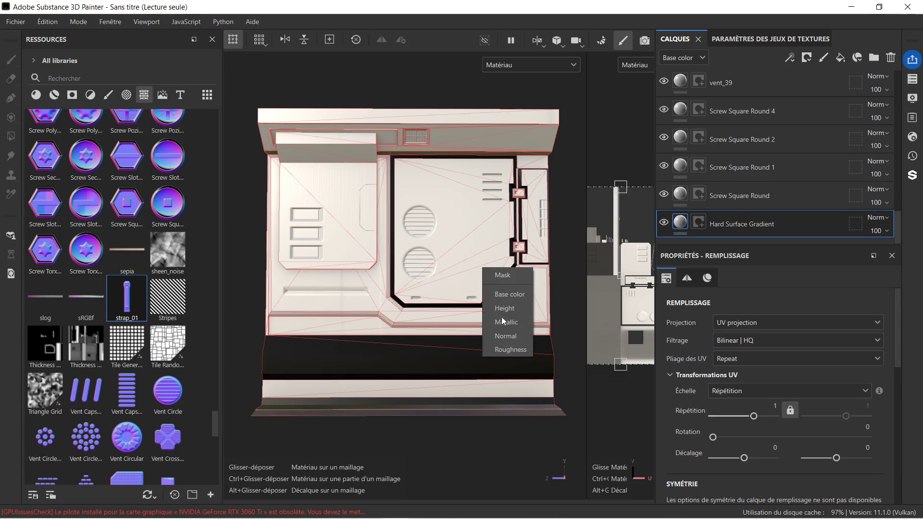
left_click(502, 335)
scroll(524, 269, "up", 5)
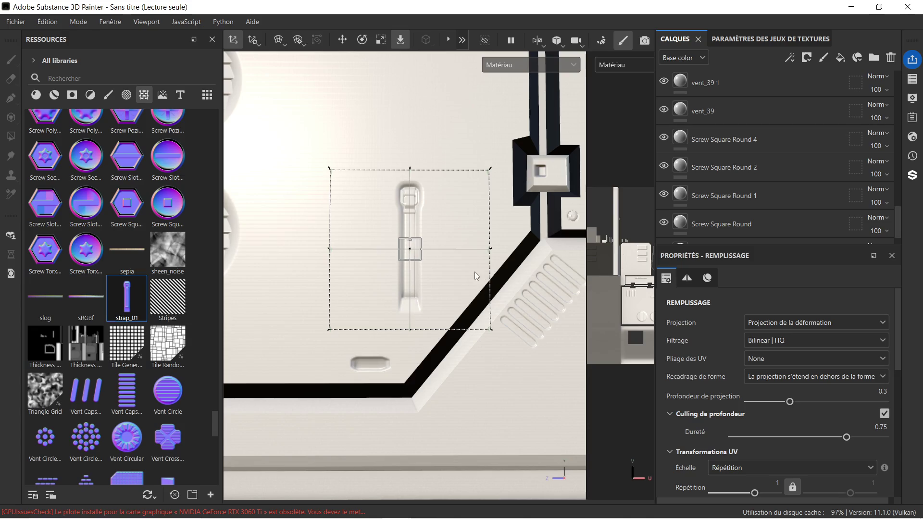
scroll(461, 263, "up", 2)
scroll(457, 261, "up", 2)
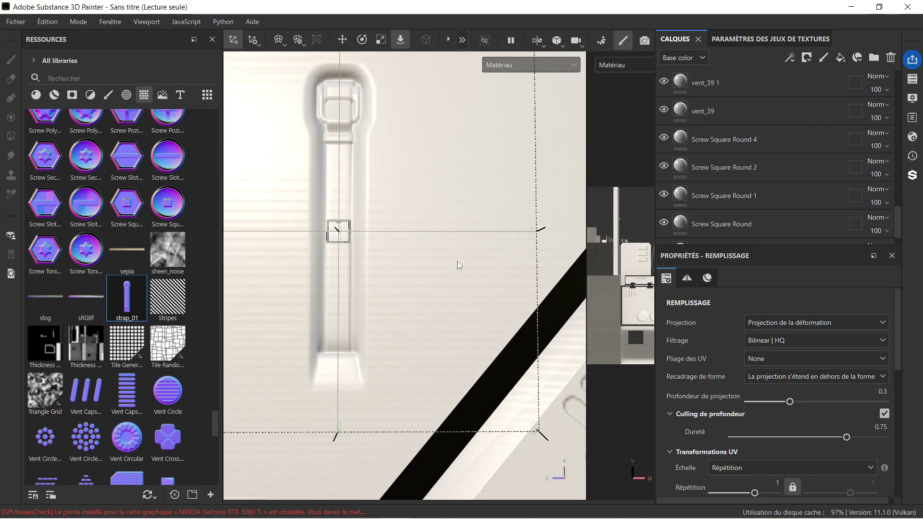
scroll(452, 260, "down", 6)
scroll(724, 81, "up", 10)
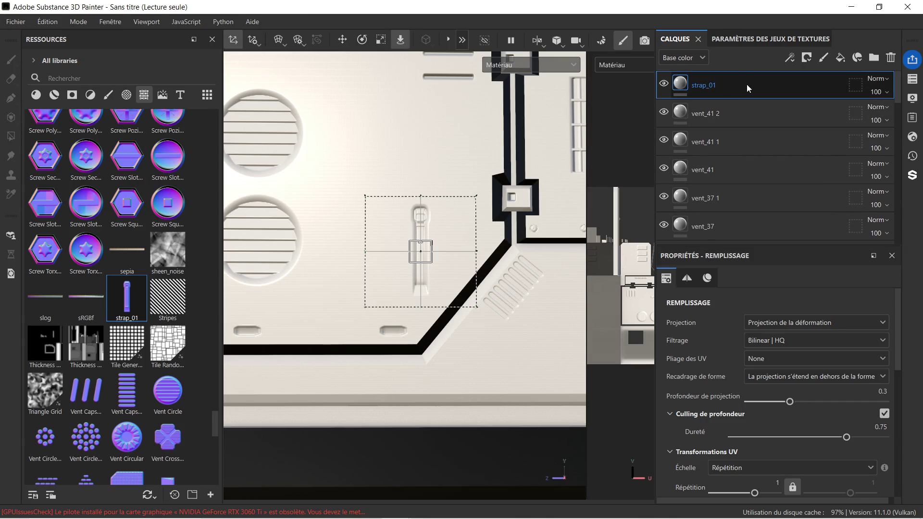
key("Delete")
Pan and zoom the view across the panel, the bracket, the diagonal vent and the circular vents.
scroll(264, 200, "down", 4)
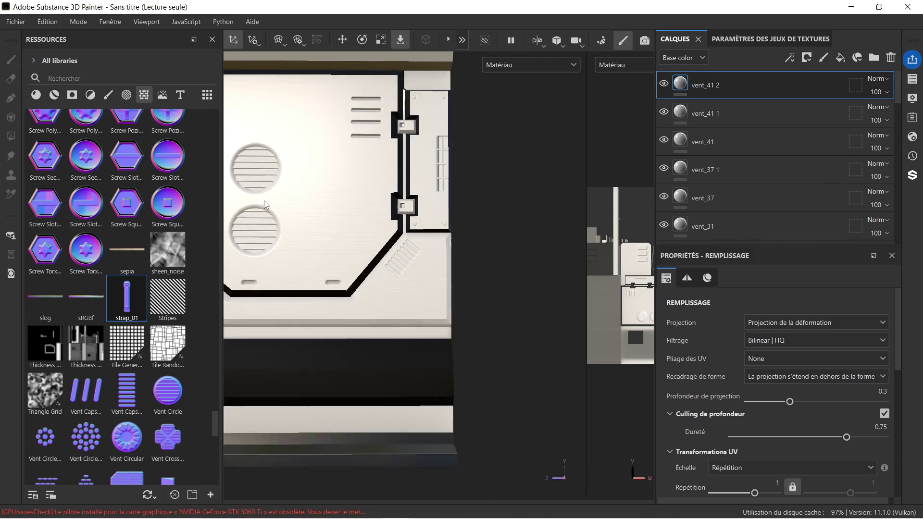
scroll(463, 273, "down", 4)
middle_click_drag(463, 273, 421, 263)
scroll(421, 263, "down", 1)
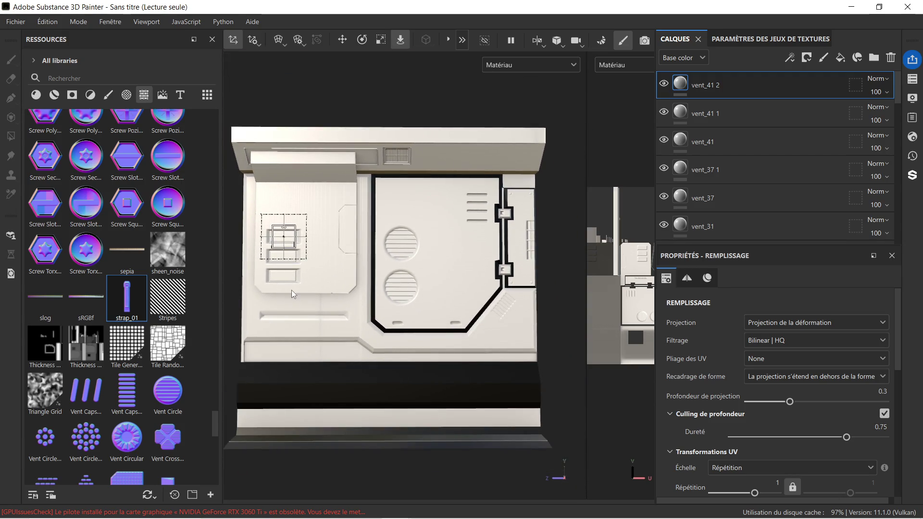
scroll(81, 236, "down", 5)
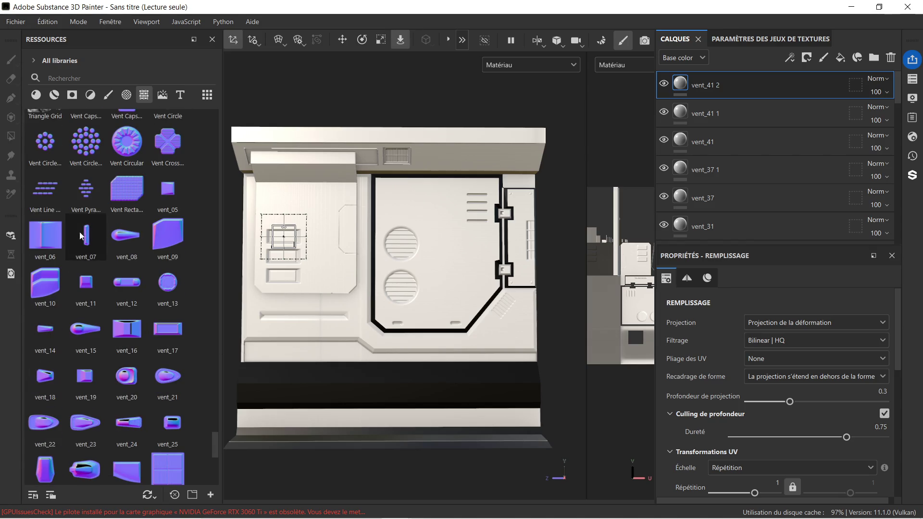
scroll(115, 323, "down", 3)
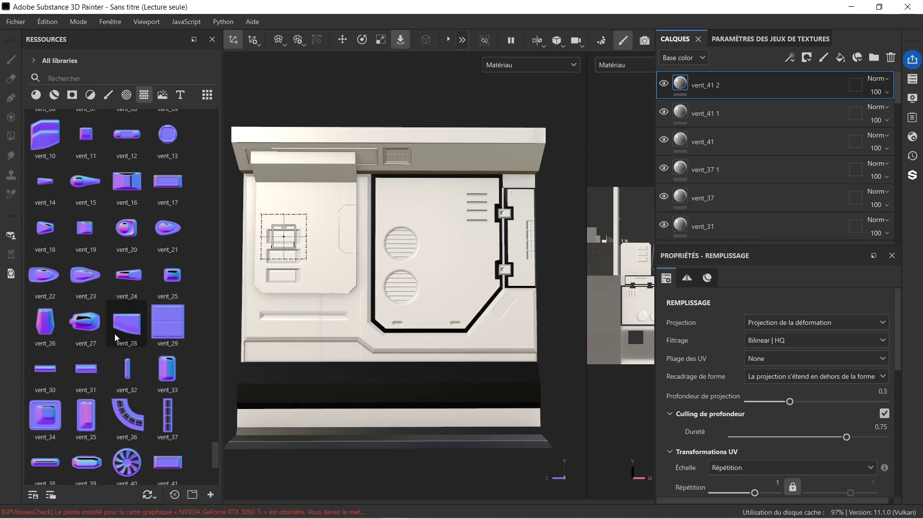
scroll(116, 338, "down", 3)
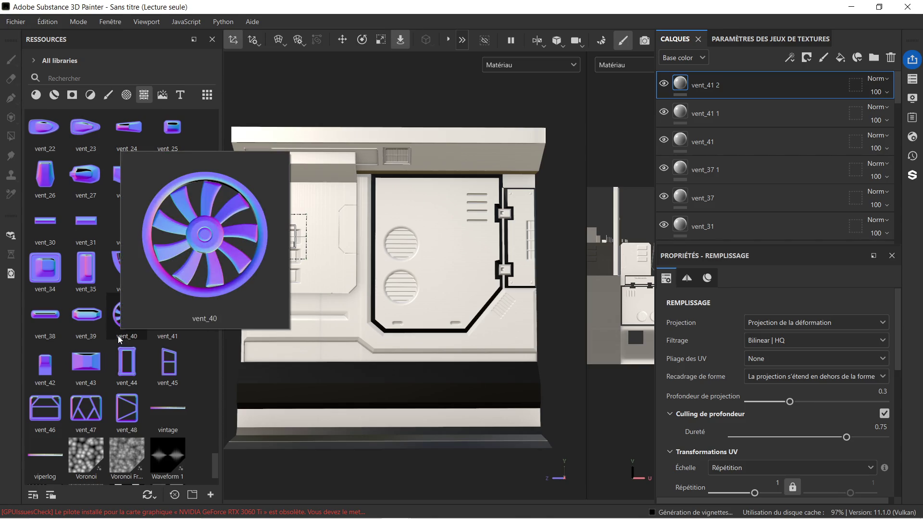
mouse_move(160, 320)
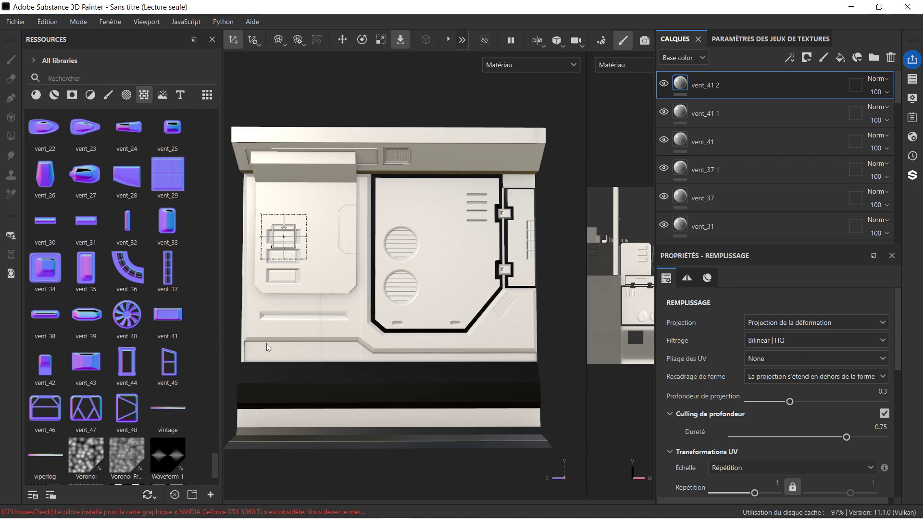
scroll(524, 336, "up", 3)
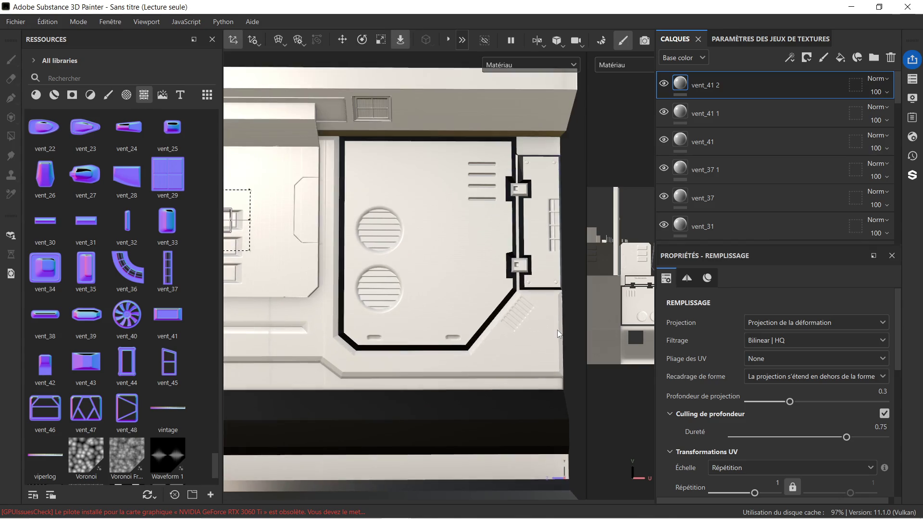
scroll(547, 348, "up", 3)
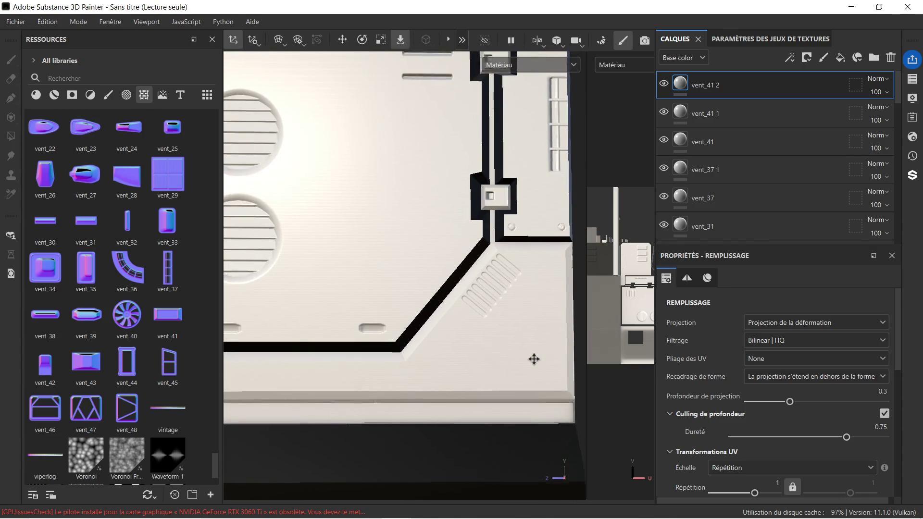
middle_click_drag(533, 358, 450, 336)
scroll(451, 335, "up", 1)
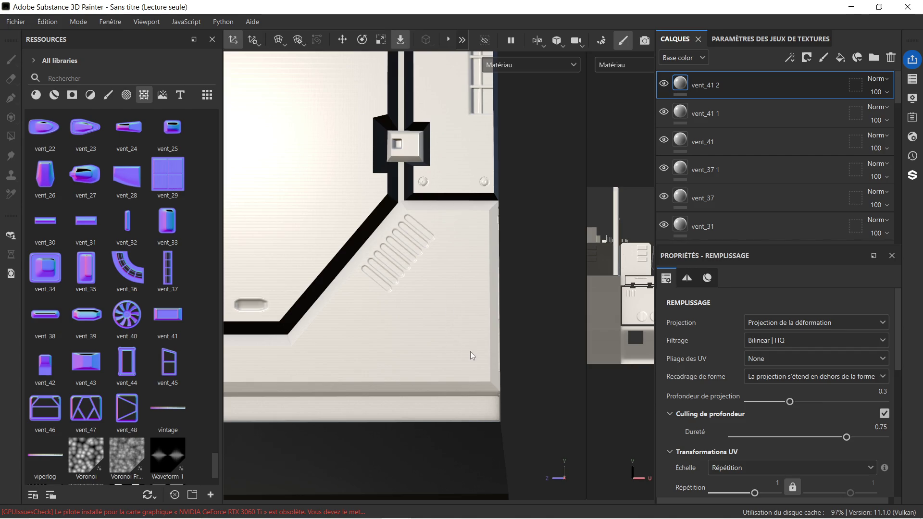
scroll(456, 353, "down", 5)
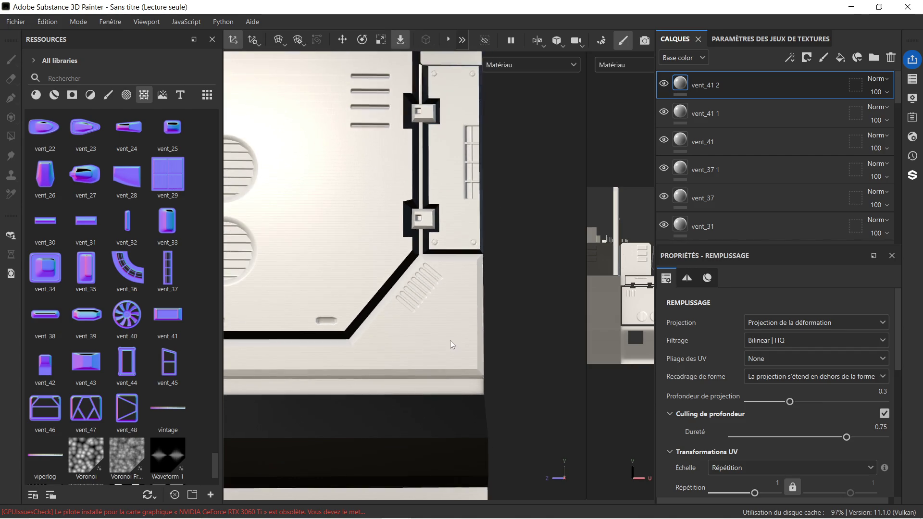
scroll(461, 317, "up", 5)
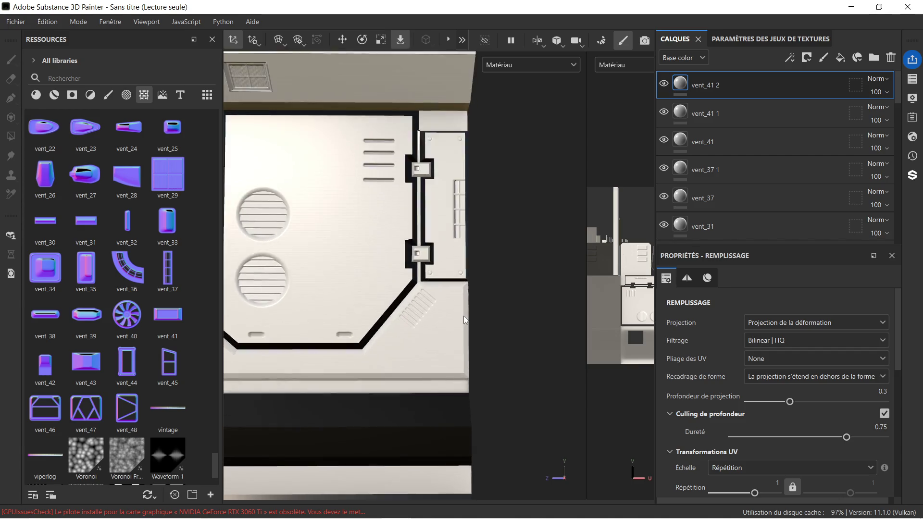
scroll(447, 279, "down", 3)
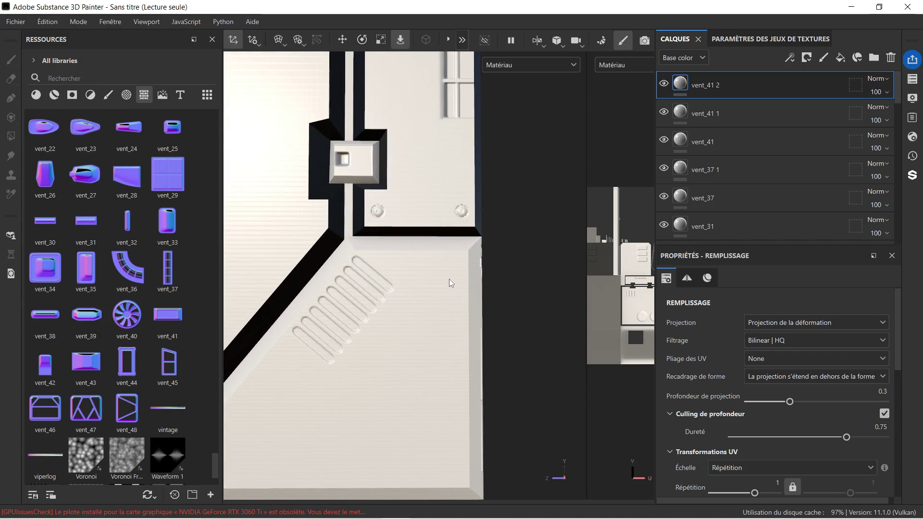
scroll(435, 275, "down", 3)
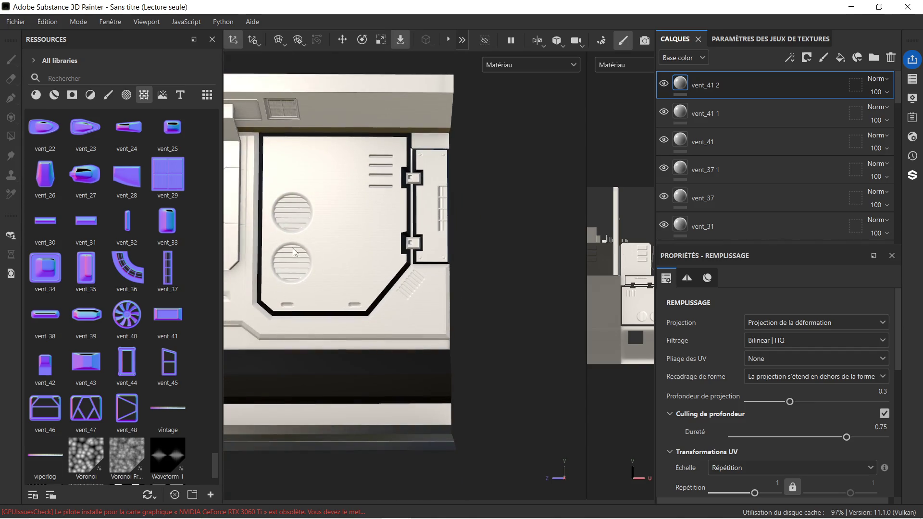
mouse_move(331, 254)
middle_mouse_down()
mouse_move(454, 262)
mouse_move(342, 201)
mouse_move(279, 199)
middle_mouse_up()
scroll(501, 226, "up", 5)
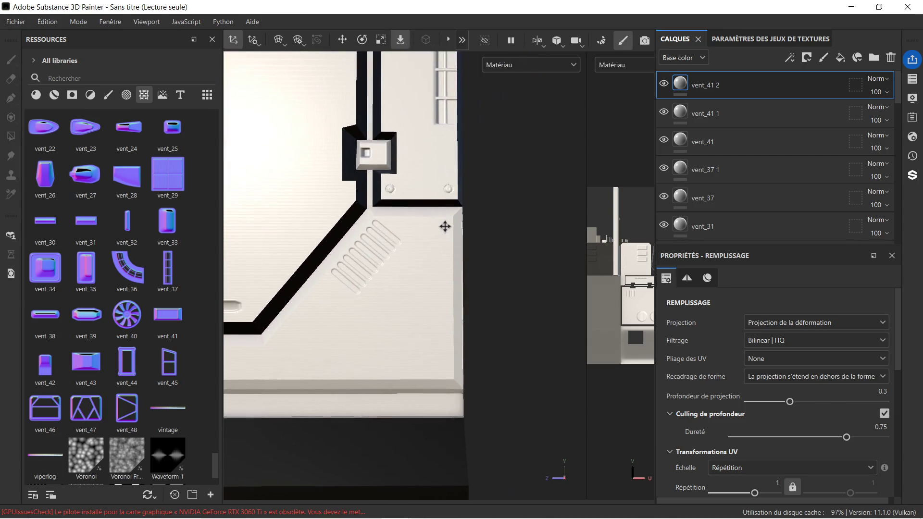
scroll(407, 233, "down", 1)
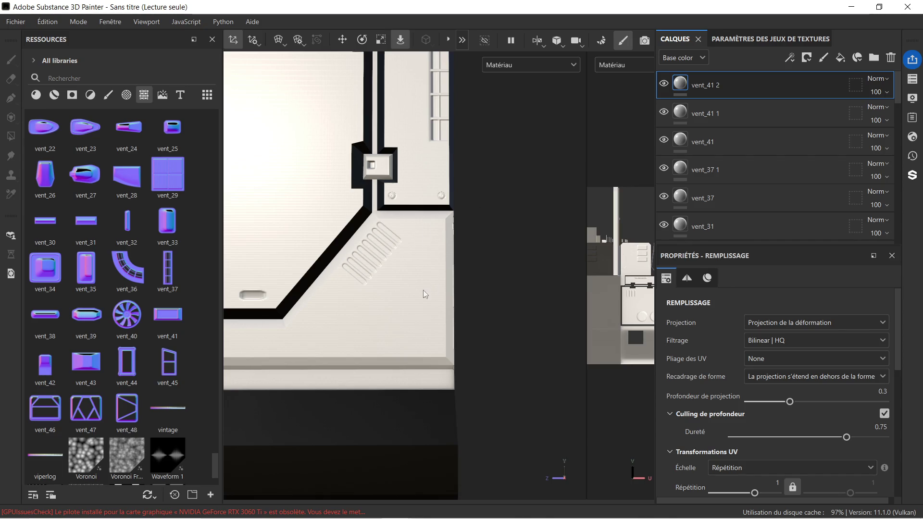
scroll(731, 145, "down", 5)
Step down through the vent_19, vent_29, vent_39 and Screw Square Round layers to locate each.
left_click(738, 166)
scroll(735, 171, "down", 1)
left_click(731, 167)
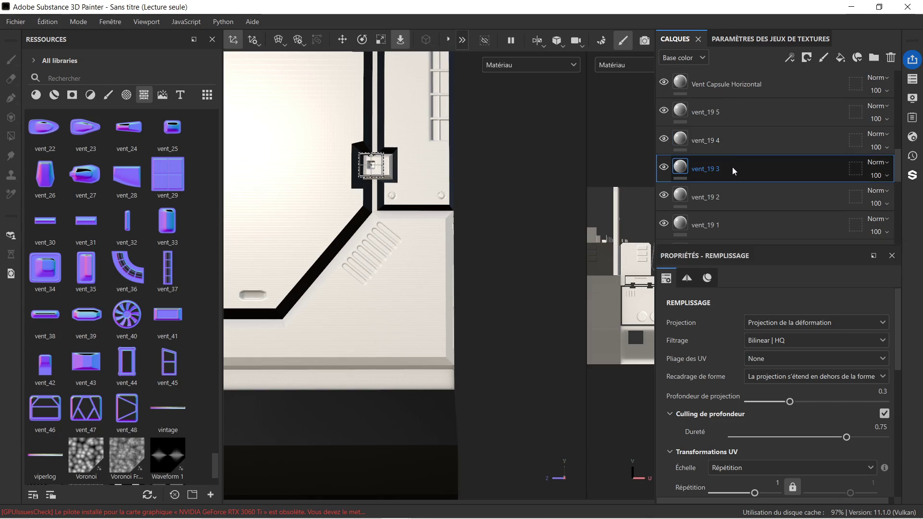
left_click(746, 189)
left_click(737, 215)
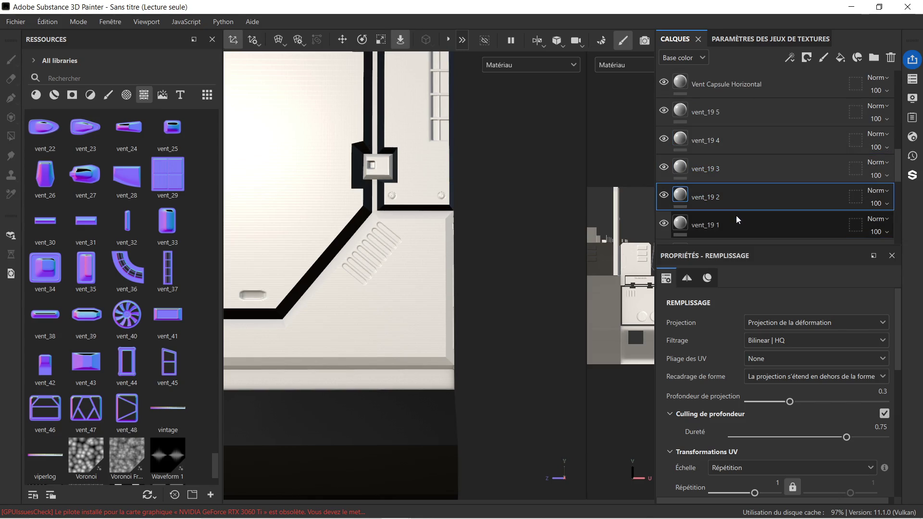
scroll(736, 215, "down", 3)
left_click(740, 210)
scroll(739, 209, "down", 3)
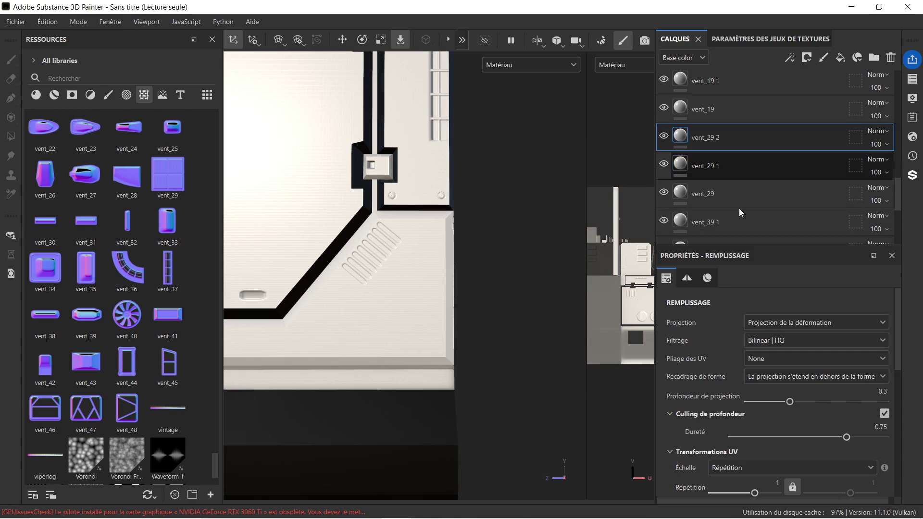
left_click(749, 193)
left_click(751, 216)
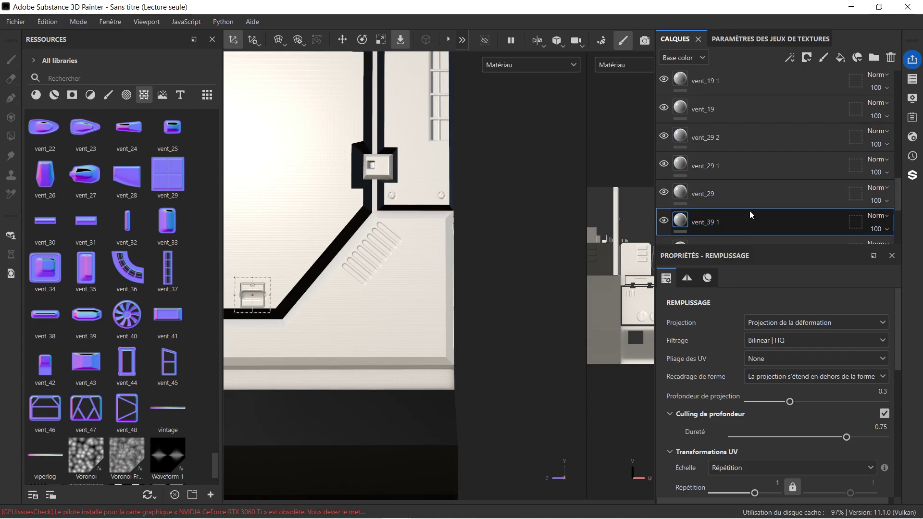
scroll(749, 210, "down", 1)
left_click(741, 210)
scroll(740, 209, "down", 3)
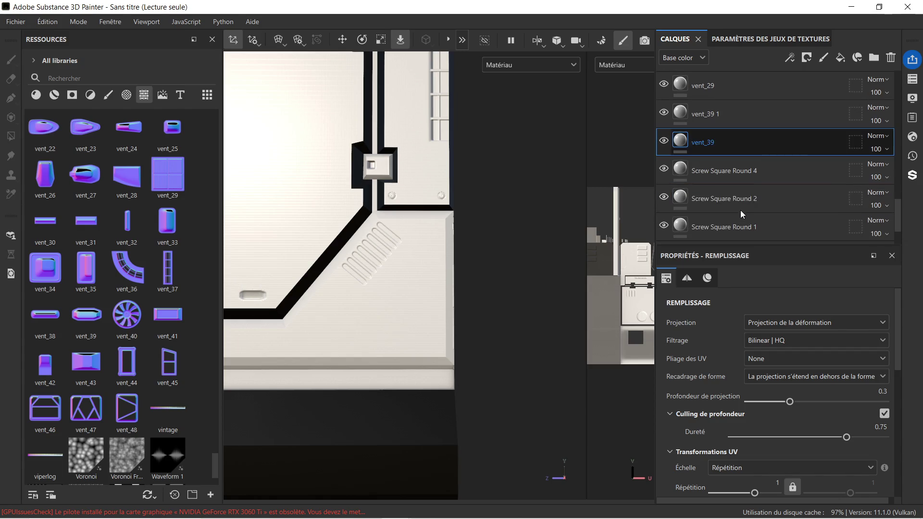
left_click(754, 174)
left_click(753, 206)
left_click(753, 205)
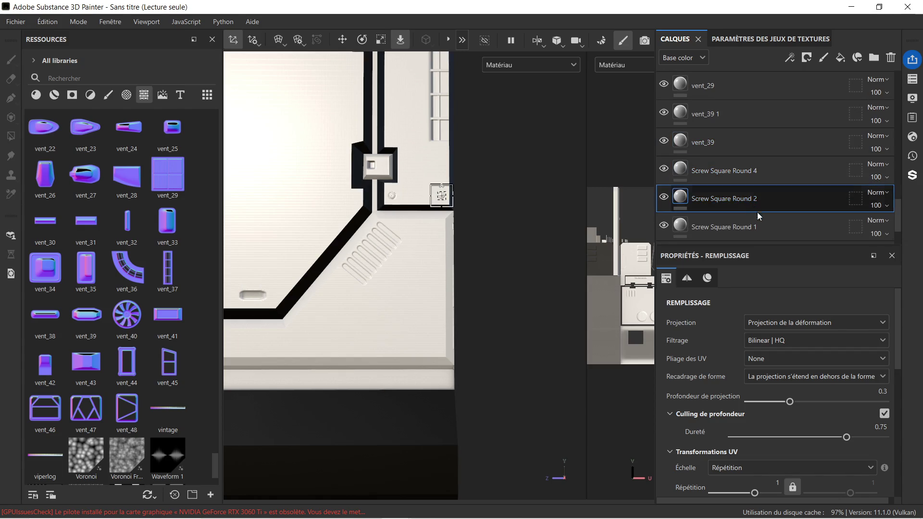
left_click(764, 225)
scroll(763, 225, "down", 1)
left_click(761, 217)
scroll(760, 217, "down", 1)
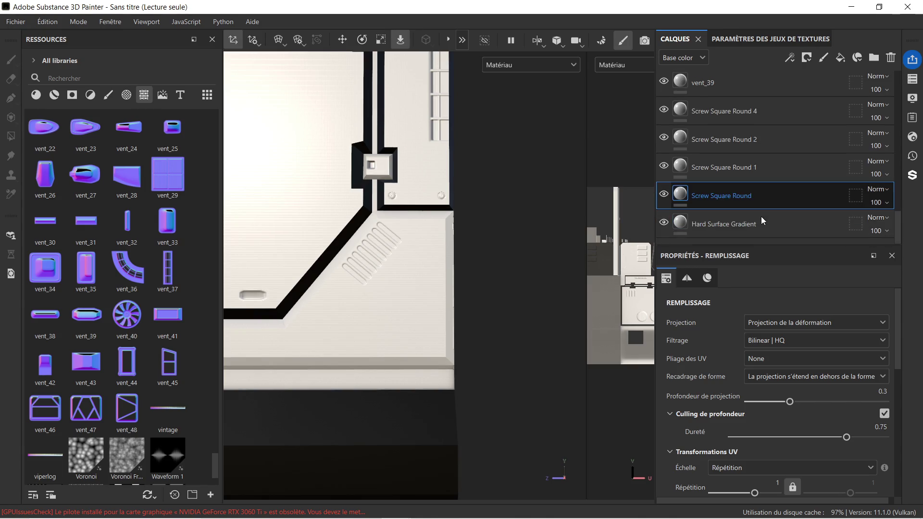
left_click(759, 221)
scroll(739, 177, "up", 5)
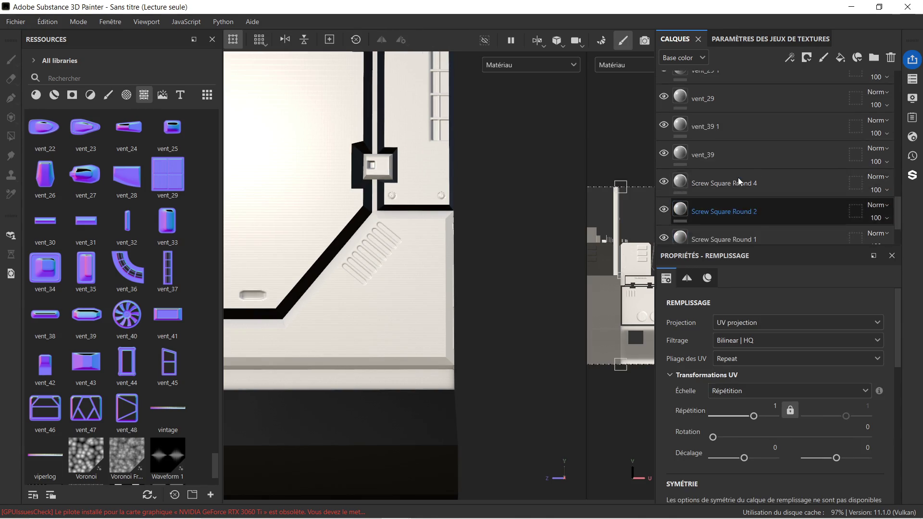
Check the Bevel Rectangle Half, vent_31/37/41 and Bevel Line layers, then select Vent Capsule Horizontal.
left_click(738, 137)
left_click(740, 114)
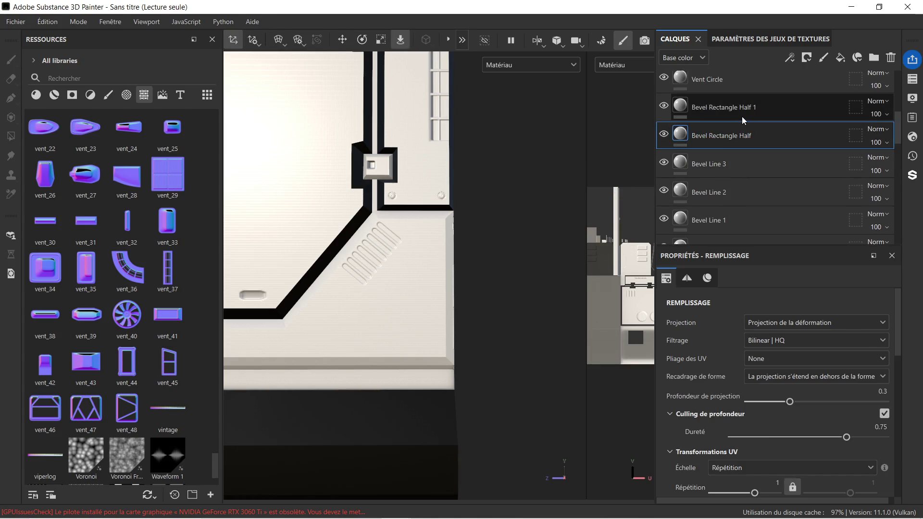
scroll(740, 97, "up", 3)
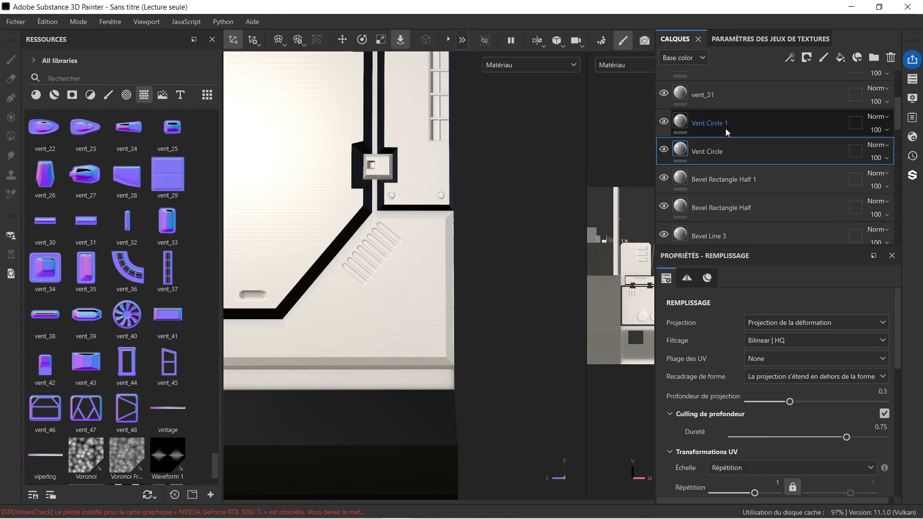
left_click(745, 100)
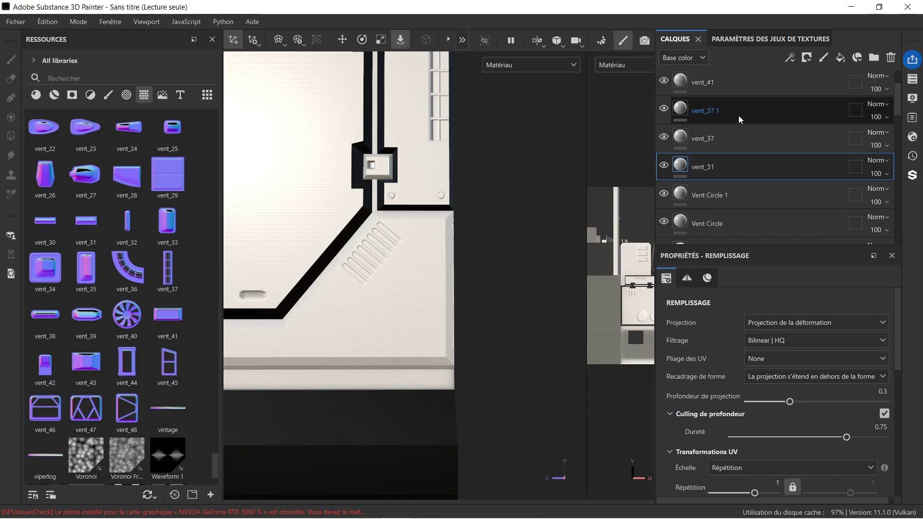
scroll(740, 110, "up", 3)
left_click(740, 121)
scroll(738, 118, "up", 2)
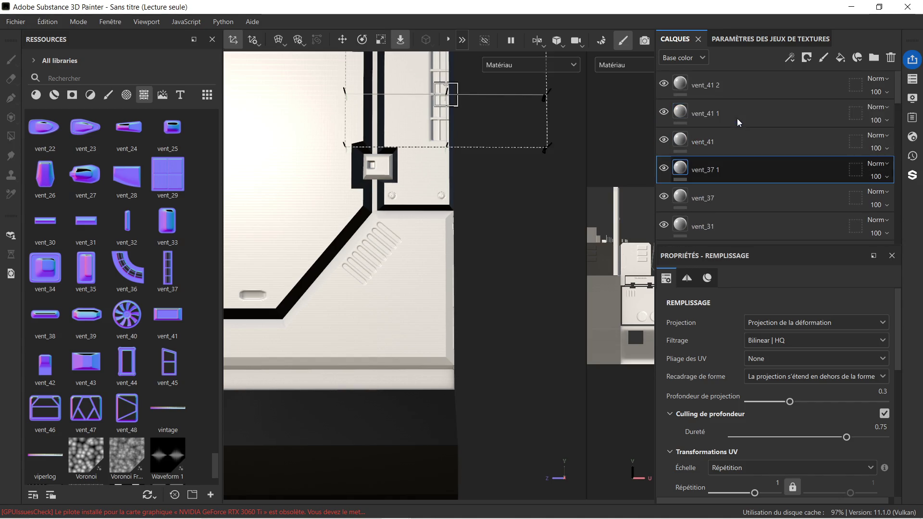
left_click(731, 141)
left_click(743, 117)
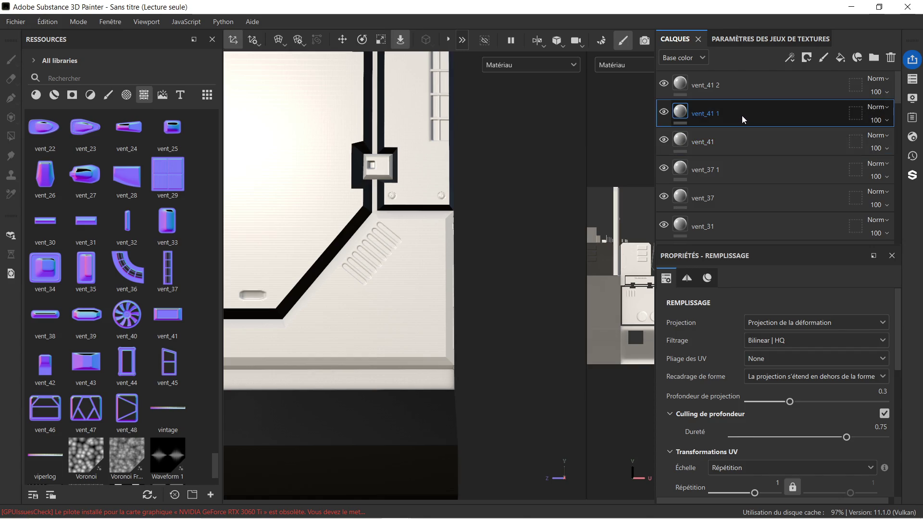
left_click(746, 96)
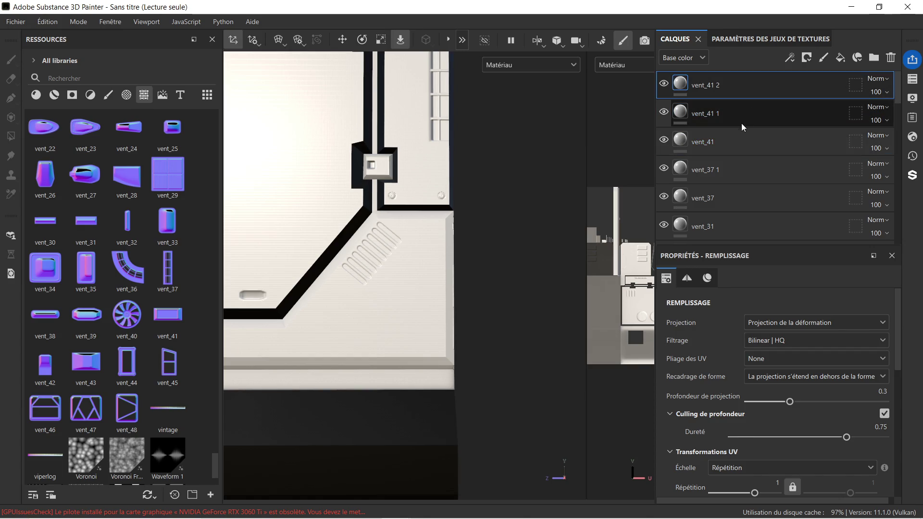
scroll(735, 144, "down", 5)
left_click(754, 155)
left_click(753, 170)
left_click(754, 197)
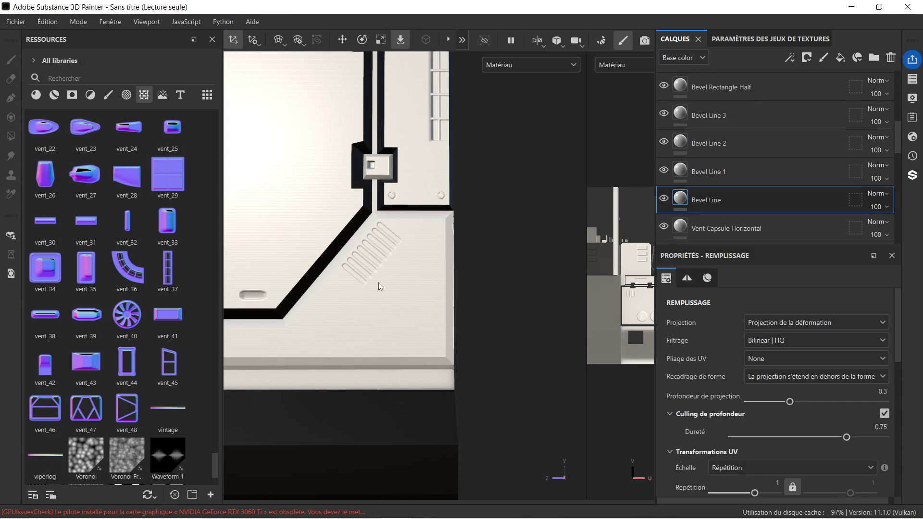
left_click(798, 227)
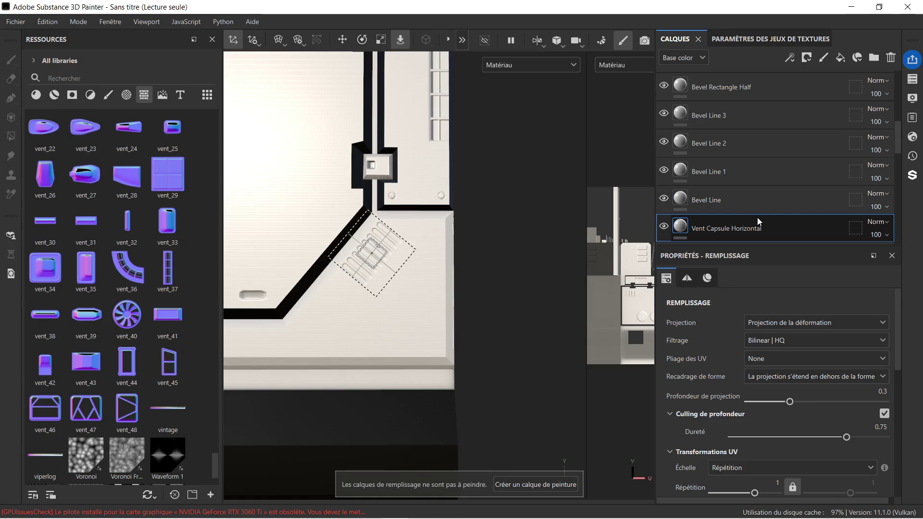
With the Move gizmo, slide the Vent Capsule Horizontal slots down-left along the diagonal border.
scroll(362, 214, "down", 2)
scroll(361, 214, "up", 1)
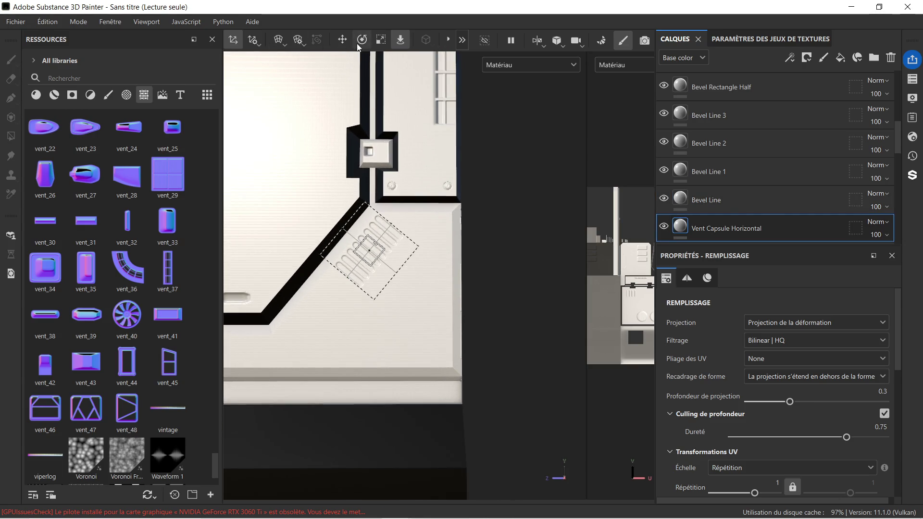
left_click(343, 40)
scroll(407, 244, "up", 1)
left_click_drag(386, 274, 405, 288)
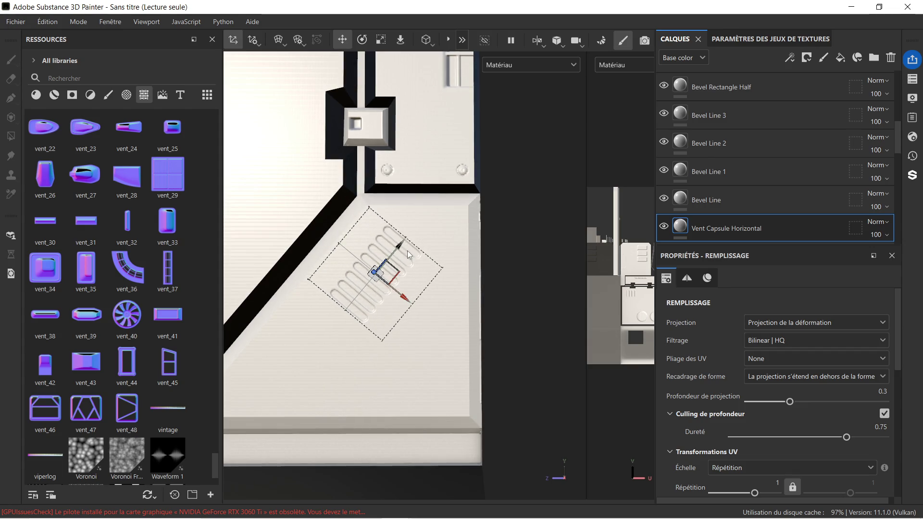
mouse_move(403, 249)
left_mouse_down()
mouse_move(372, 327)
mouse_move(362, 322)
left_mouse_up()
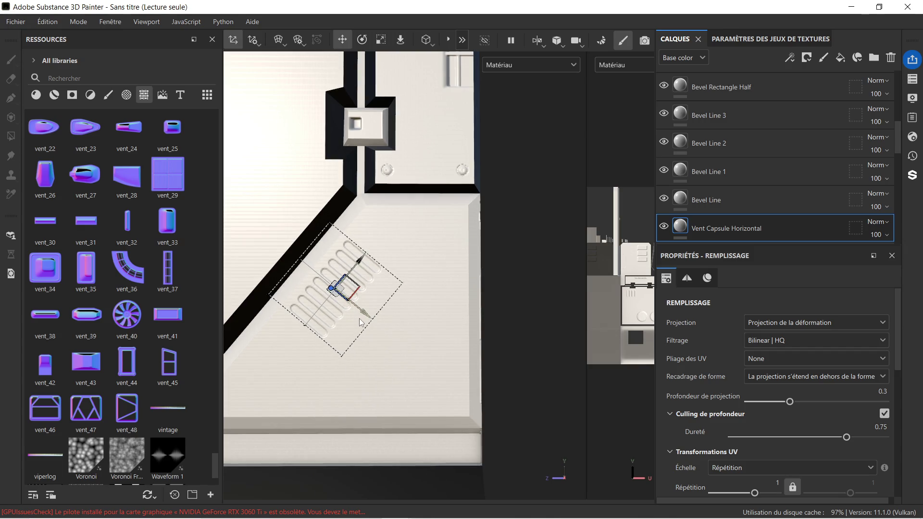
scroll(369, 204, "down", 2)
middle_click_drag(371, 205, 419, 203)
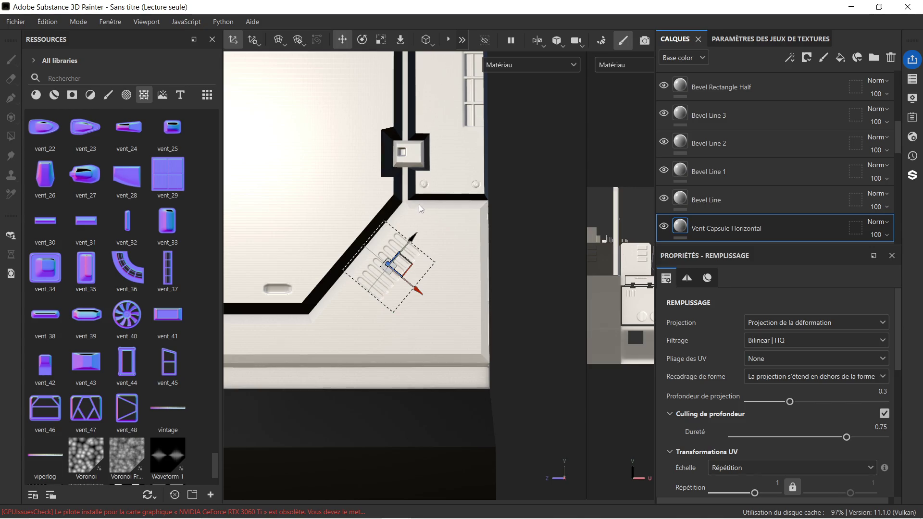
scroll(138, 295, "down", 2)
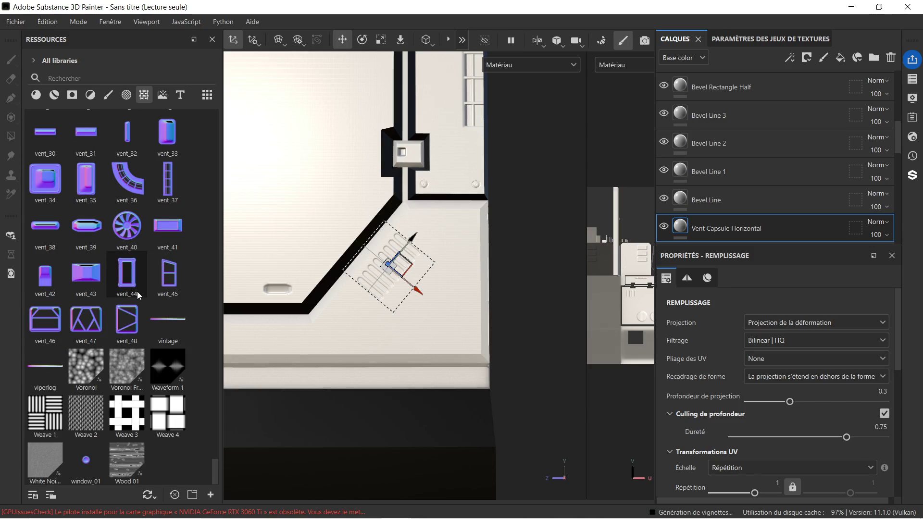
scroll(137, 291, "up", 10)
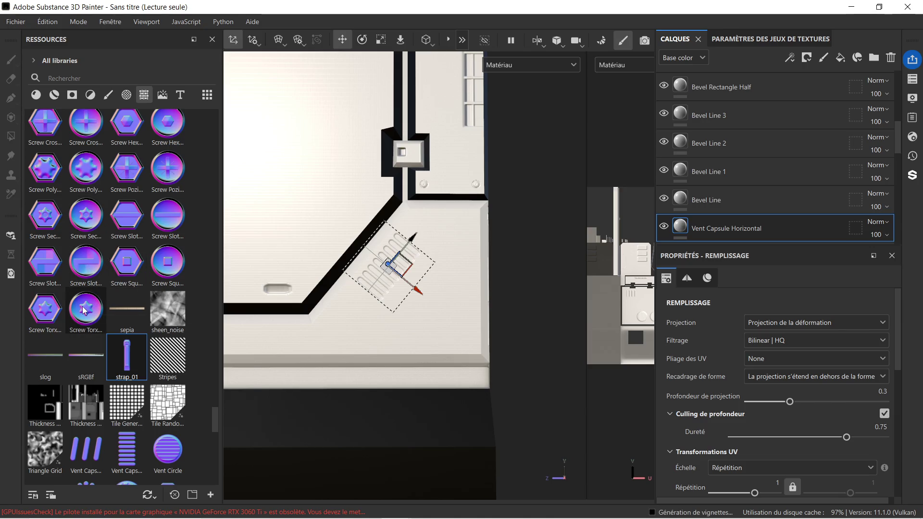
Stamp Screw Polydrive Round from Resources onto the panel as a projected decal.
mouse_move(83, 309)
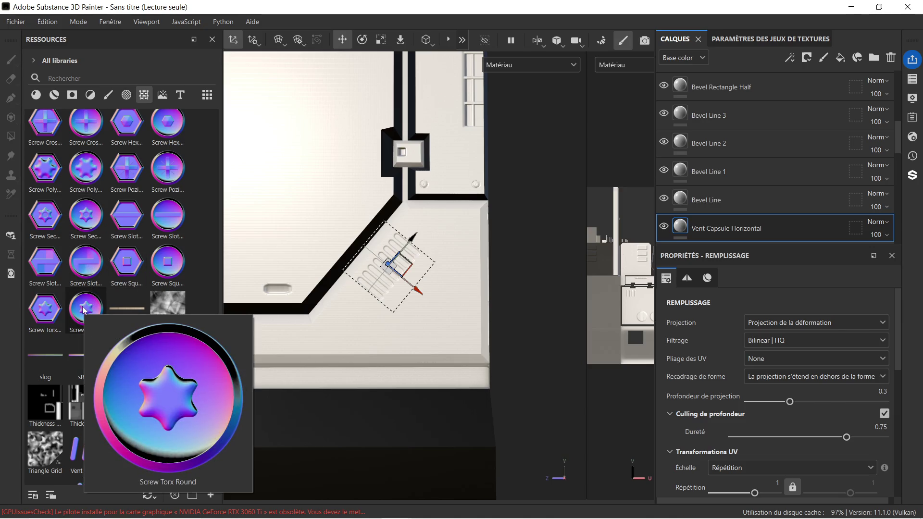
mouse_move(80, 160)
left_mouse_down()
mouse_move(434, 198)
mouse_move(465, 220)
left_mouse_up()
left_click(503, 281)
scroll(506, 239, "up", 3)
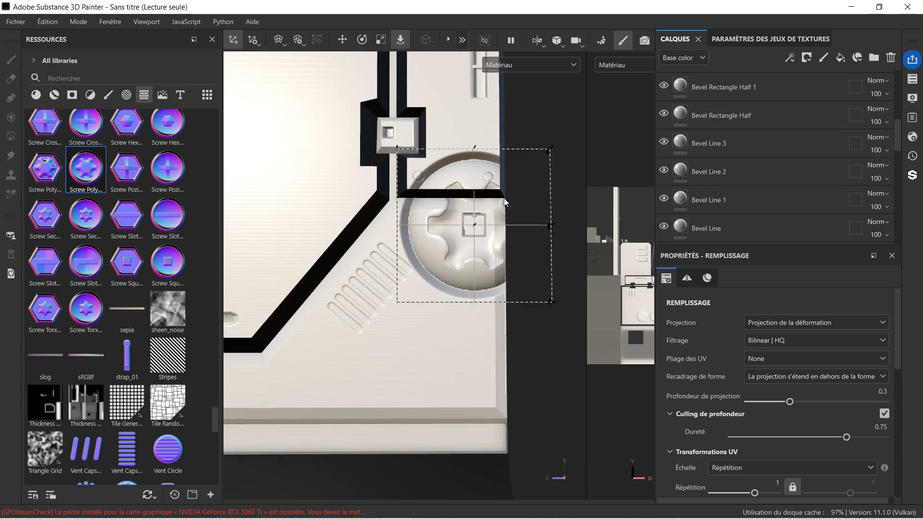
middle_click_drag(506, 198, 439, 197)
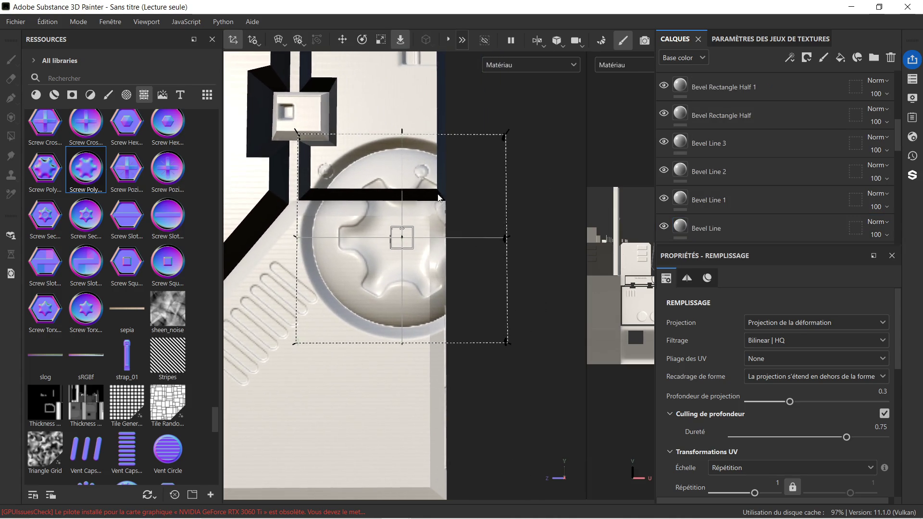
Shrink the screw decal with the Scale gizmo, then nudge it right toward the panel edge.
left_click(383, 42)
left_click_drag(404, 239, 275, 261)
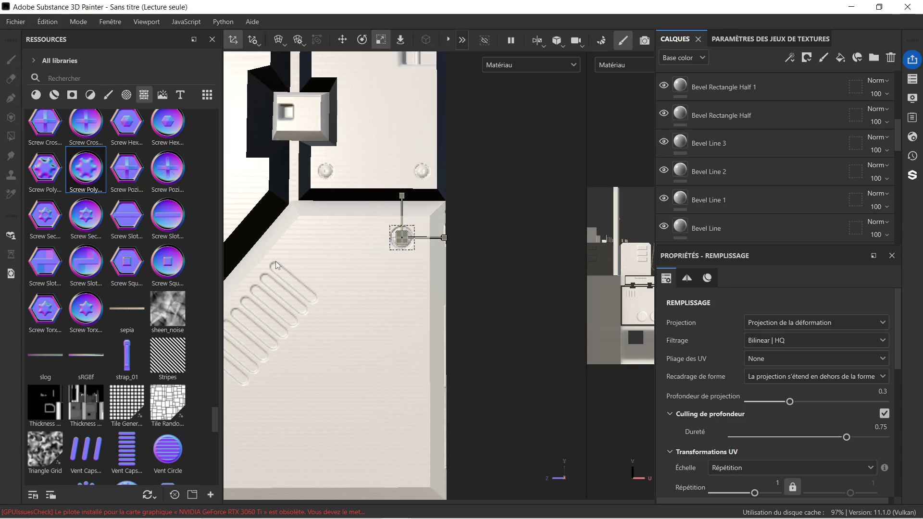
scroll(394, 249, "up", 5)
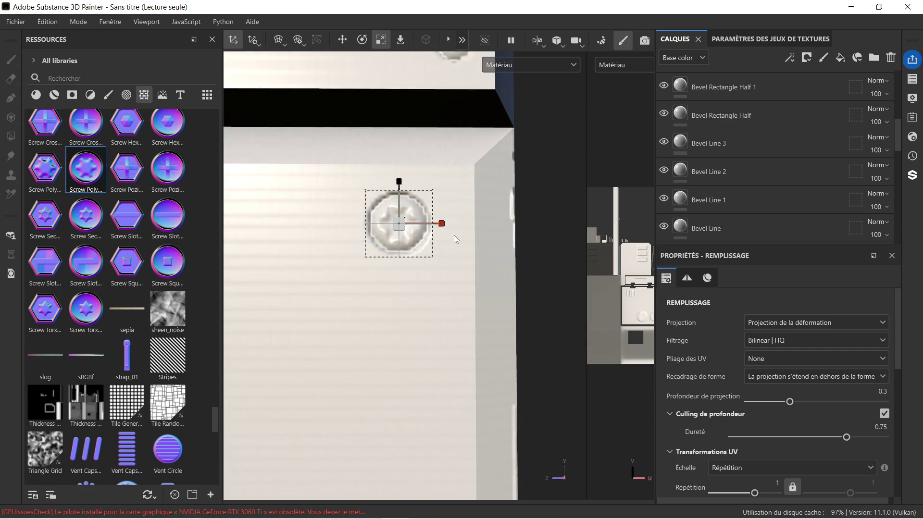
scroll(453, 235, "down", 6)
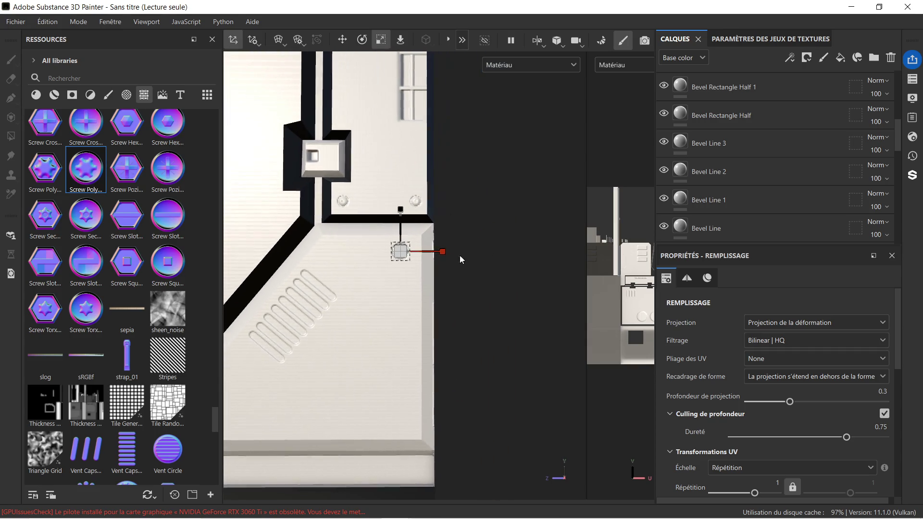
scroll(444, 245, "up", 3)
left_click(342, 40)
scroll(417, 222, "up", 1)
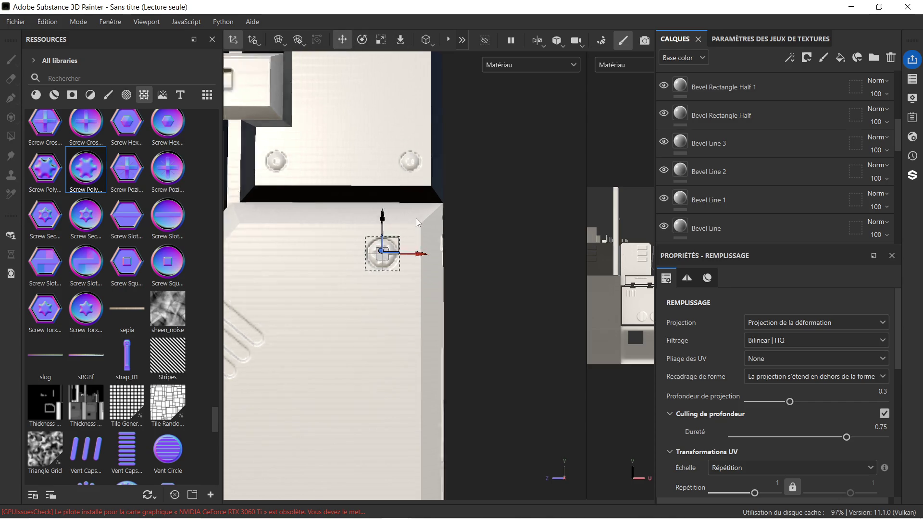
scroll(418, 222, "up", 1)
left_click_drag(412, 264, 427, 263)
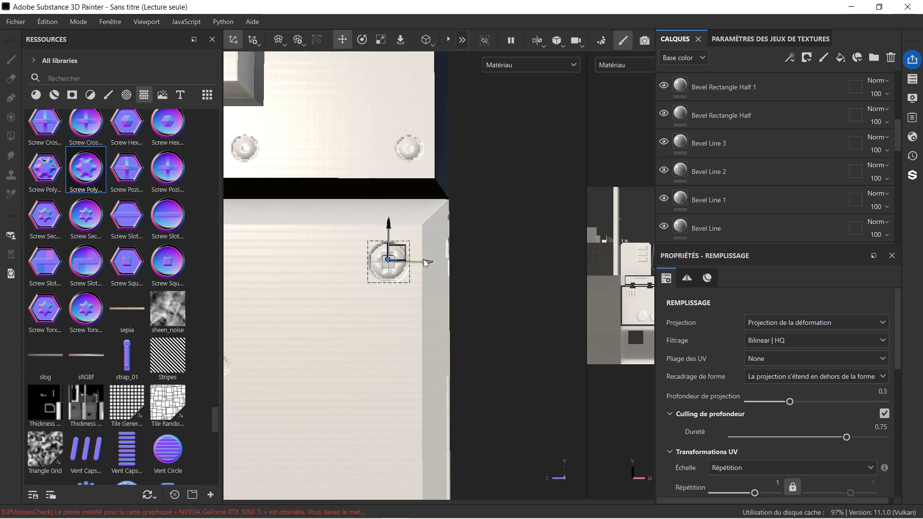
scroll(389, 230, "down", 4)
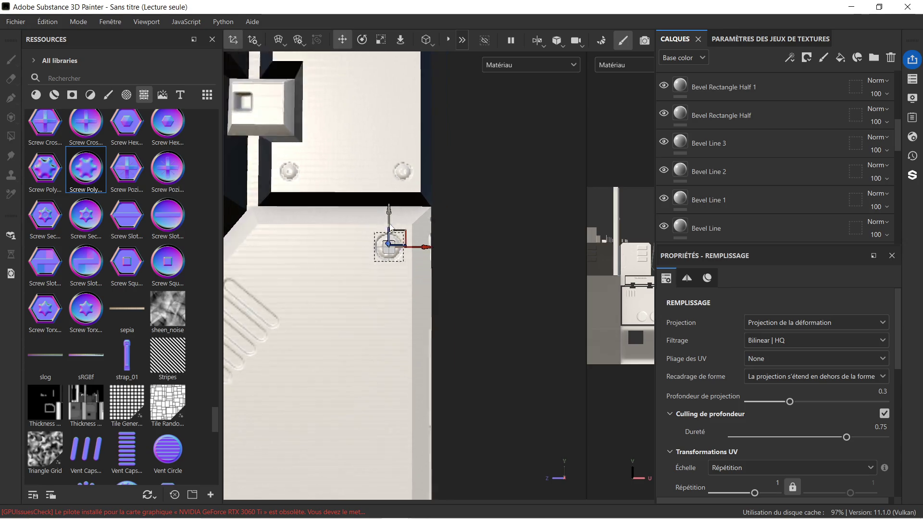
scroll(764, 102, "up", 5)
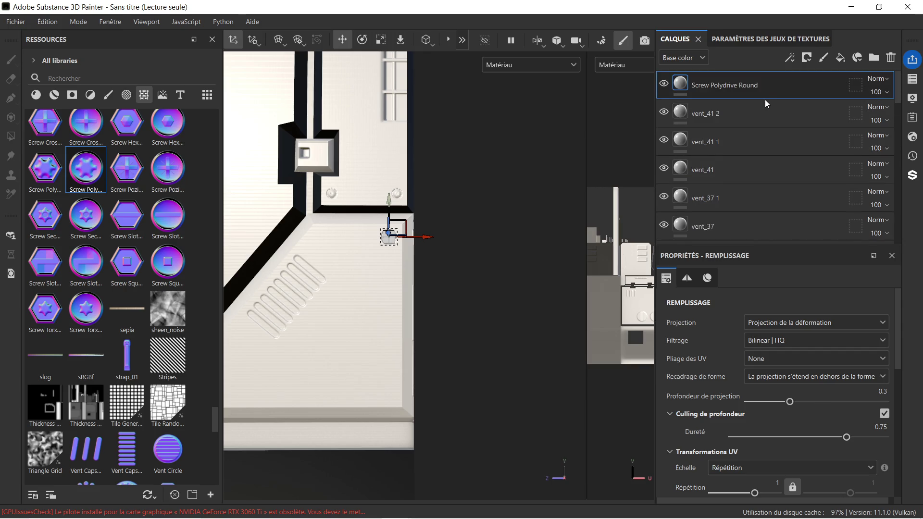
Duplicate the Screw Polydrive Round layer and slide the copy left off the original.
key("ctrl+d")
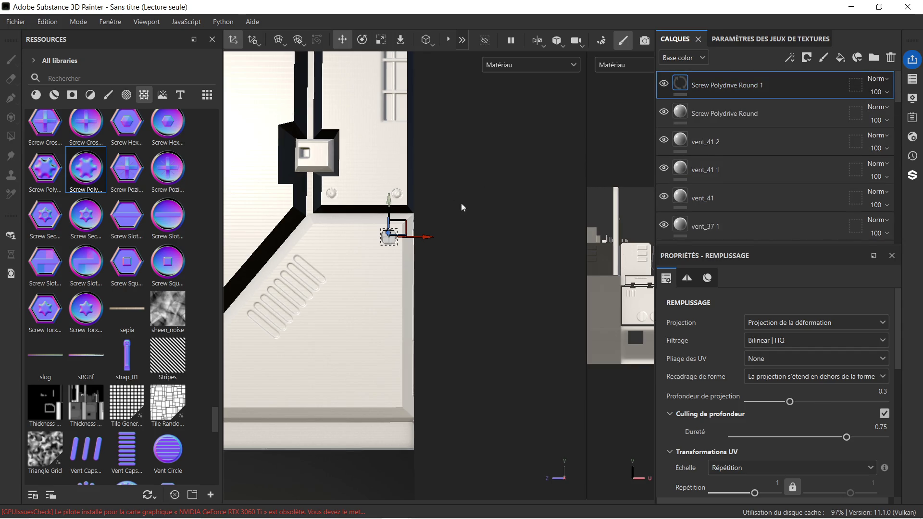
scroll(441, 246, "up", 3)
scroll(415, 248, "up", 2)
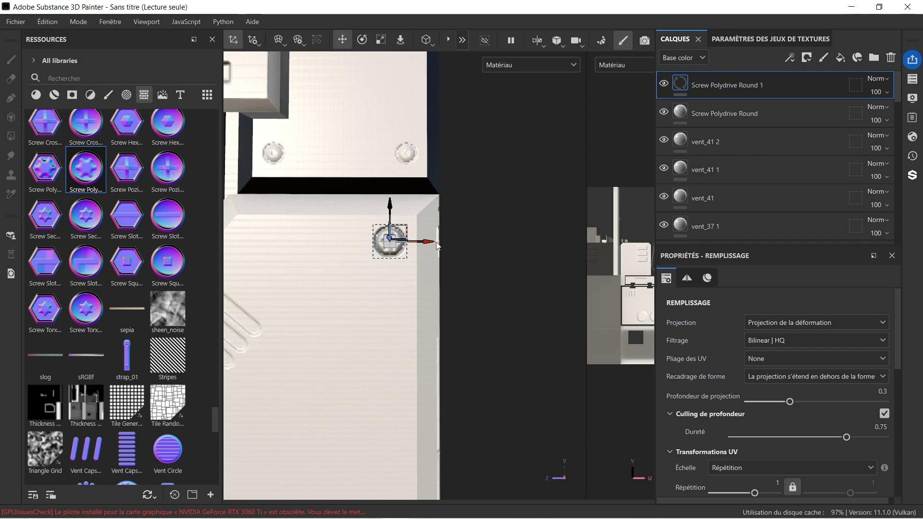
middle_click_drag(336, 293, 437, 293, "alt")
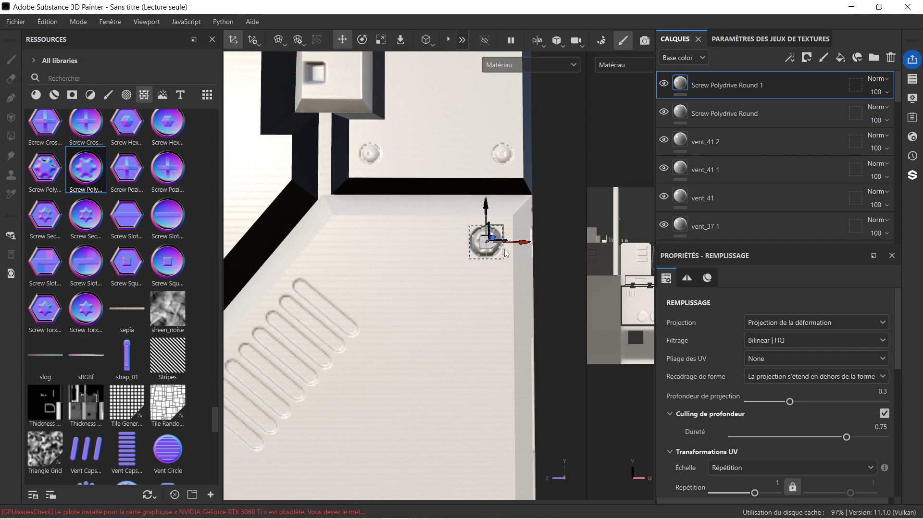
left_click_drag(528, 242, 386, 247)
scroll(387, 247, "down", 6)
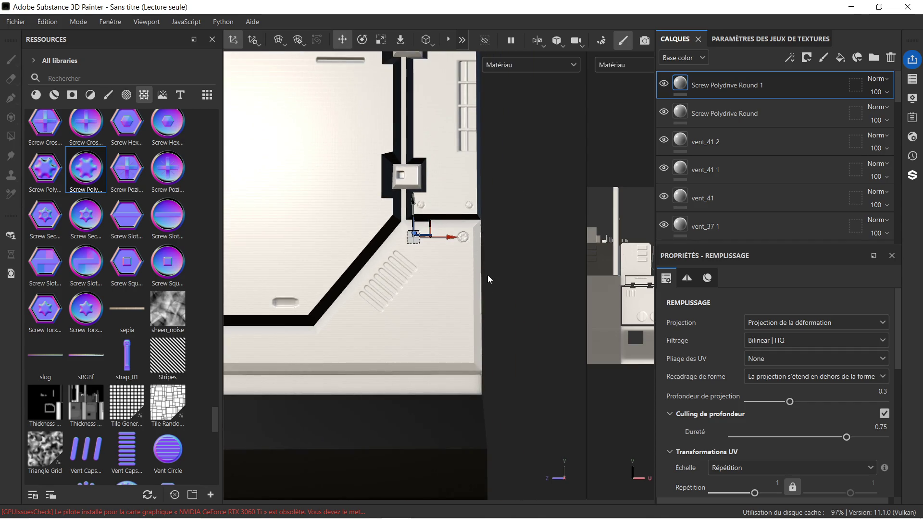
Reselect the original screw layer, duplicate it with Ctrl+D and move the copy down to the lower corner.
left_click(769, 112)
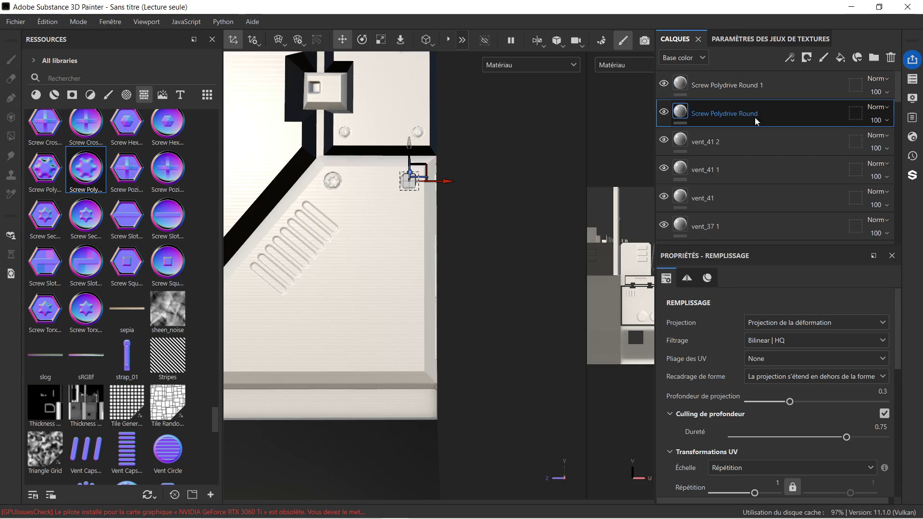
scroll(320, 186, "up", 3)
scroll(327, 182, "up", 3)
scroll(380, 206, "down", 4)
scroll(382, 207, "up", 3)
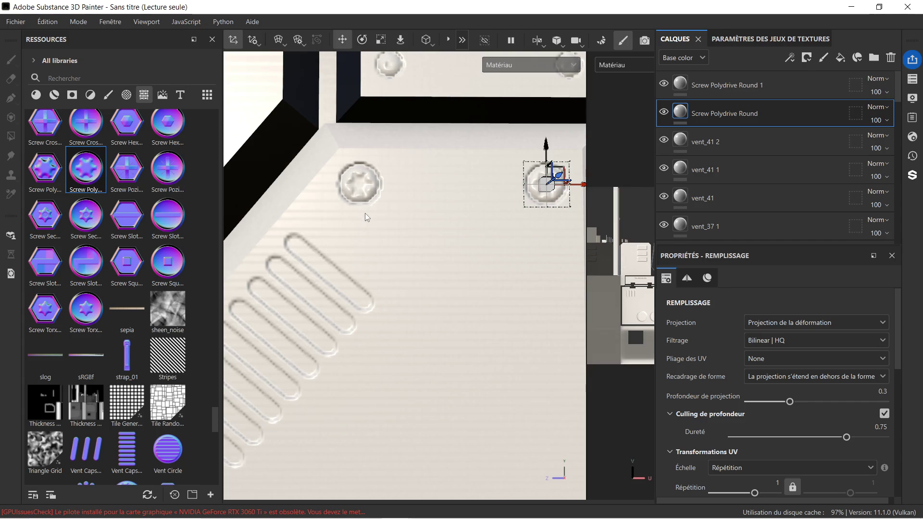
scroll(366, 219, "down", 6)
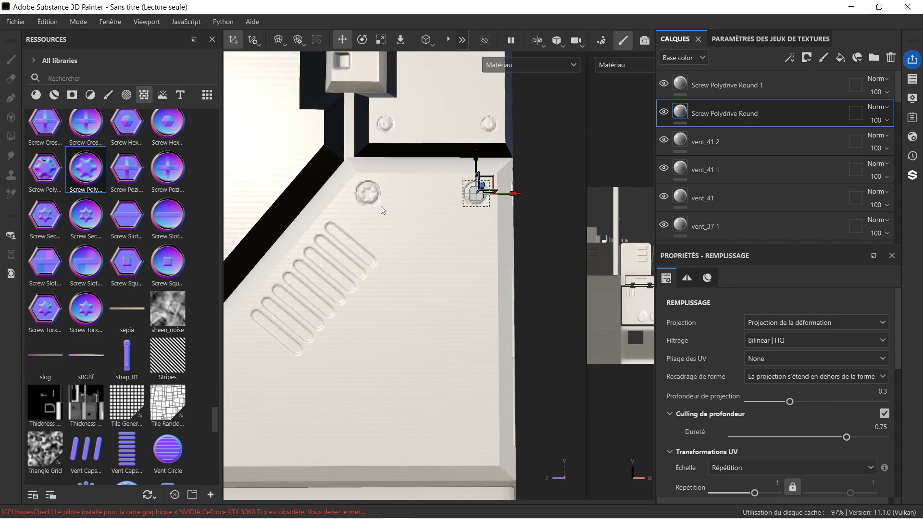
mouse_move(337, 224)
middle_mouse_down()
mouse_move(412, 267)
mouse_move(444, 269)
mouse_move(377, 216)
middle_mouse_up()
scroll(499, 248, "up", 6)
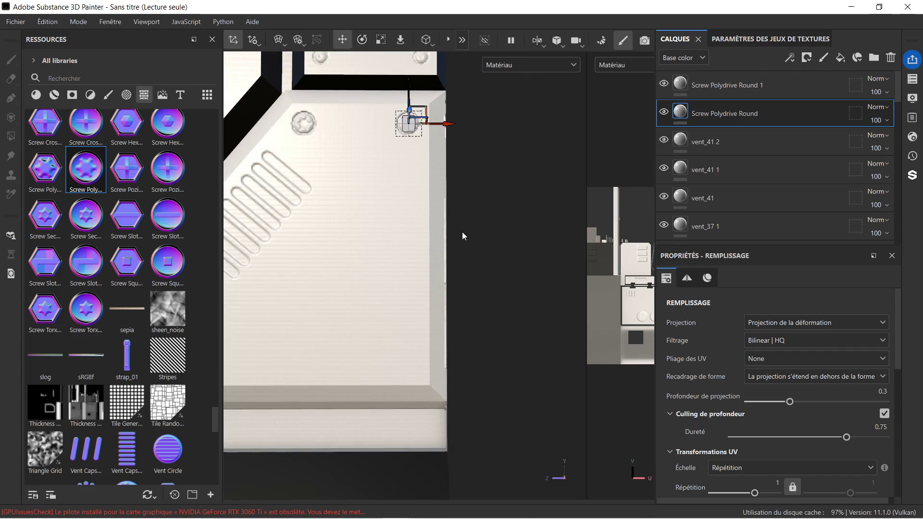
scroll(134, 244, "up", 3)
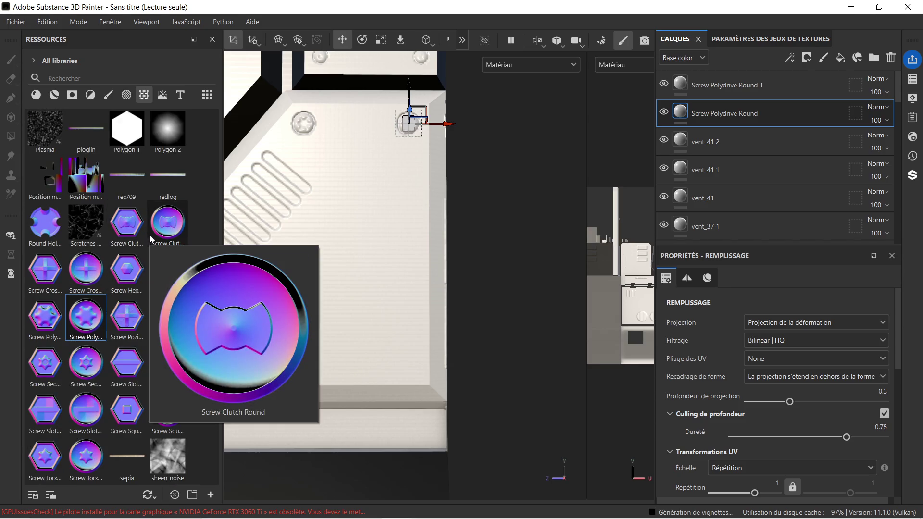
scroll(457, 170, "up", 1)
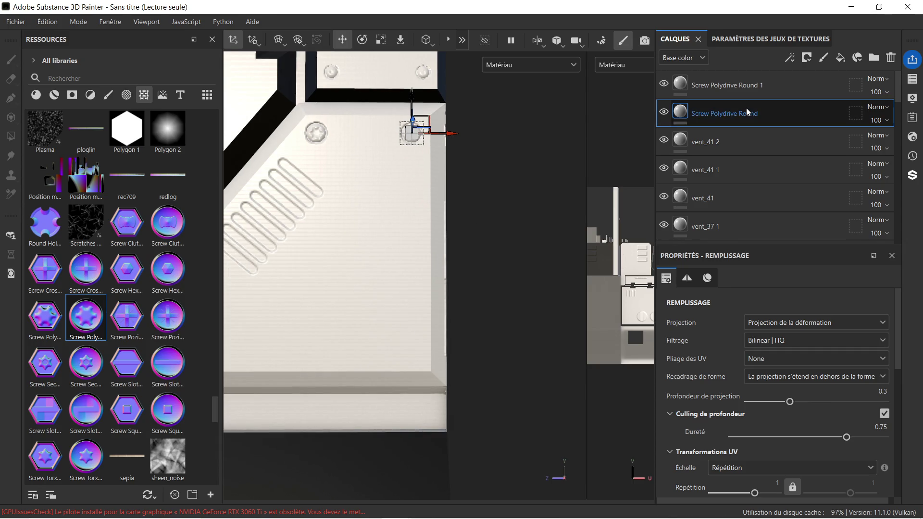
key("ctrl")
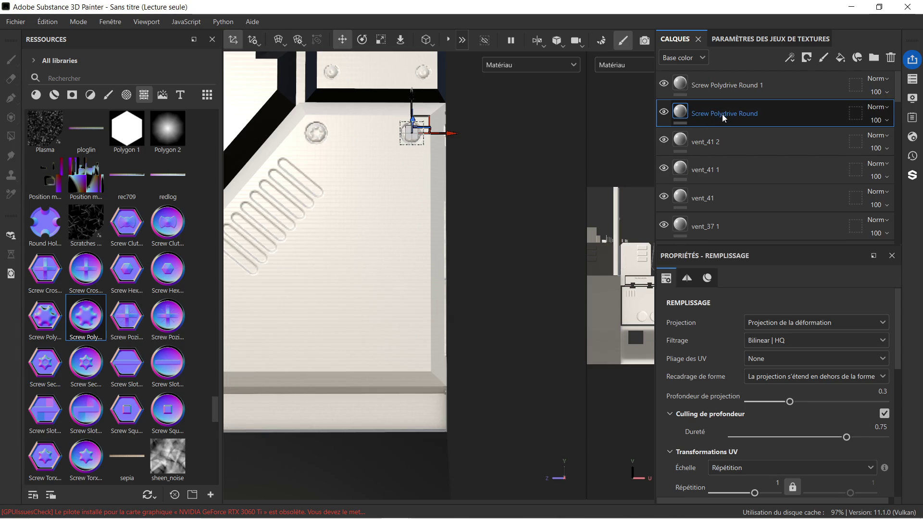
key("ctrl+d")
left_click_drag(410, 95, 417, 151)
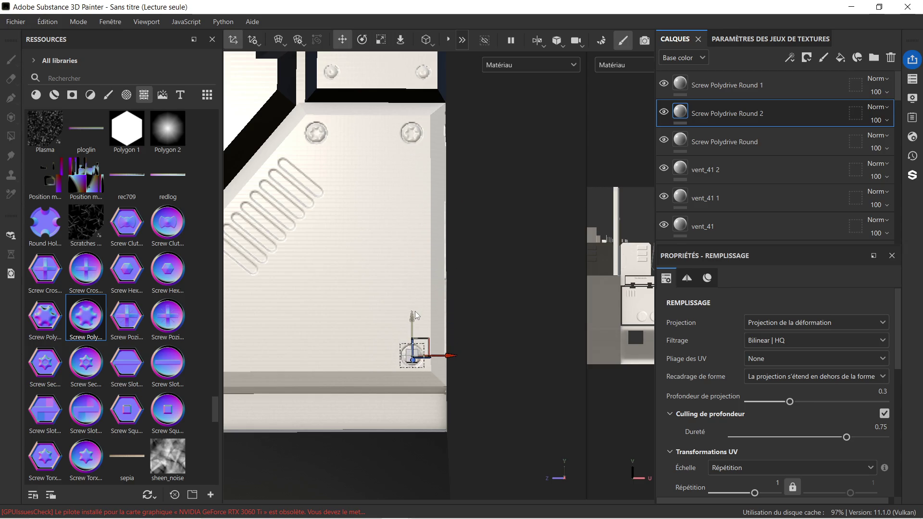
Duplicate the lower screw again and slide the new copy left along the bottom edge.
scroll(419, 280, "down", 2)
scroll(419, 284, "down", 2)
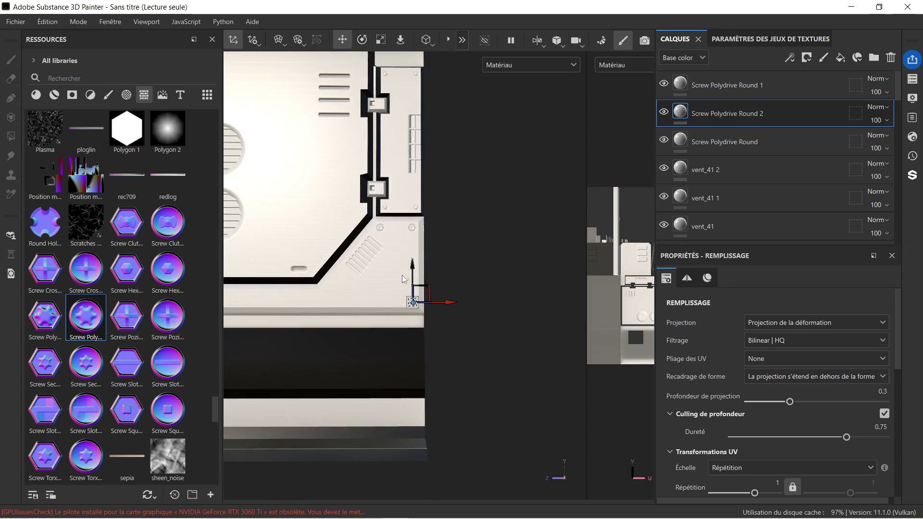
mouse_move(419, 284)
middle_mouse_down()
mouse_move(482, 284)
mouse_move(430, 276)
middle_mouse_up()
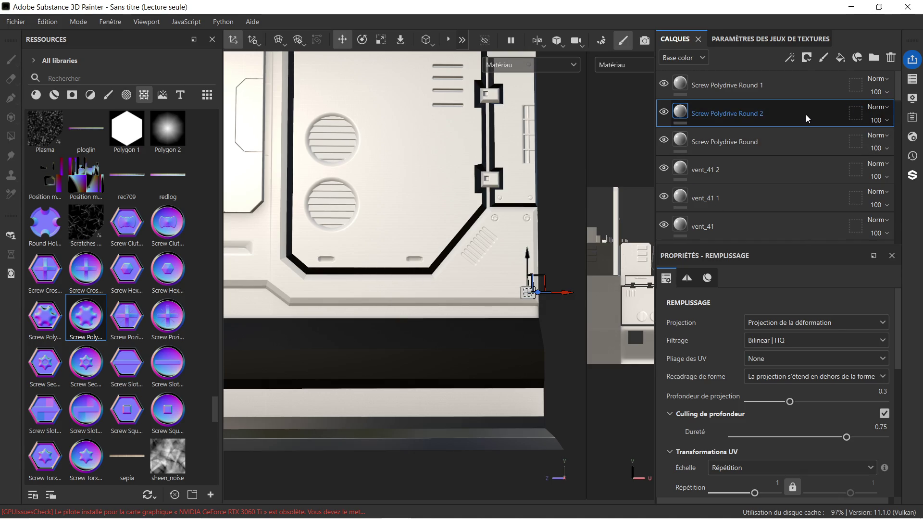
key("ctrl+d")
left_click_drag(550, 299, 328, 295)
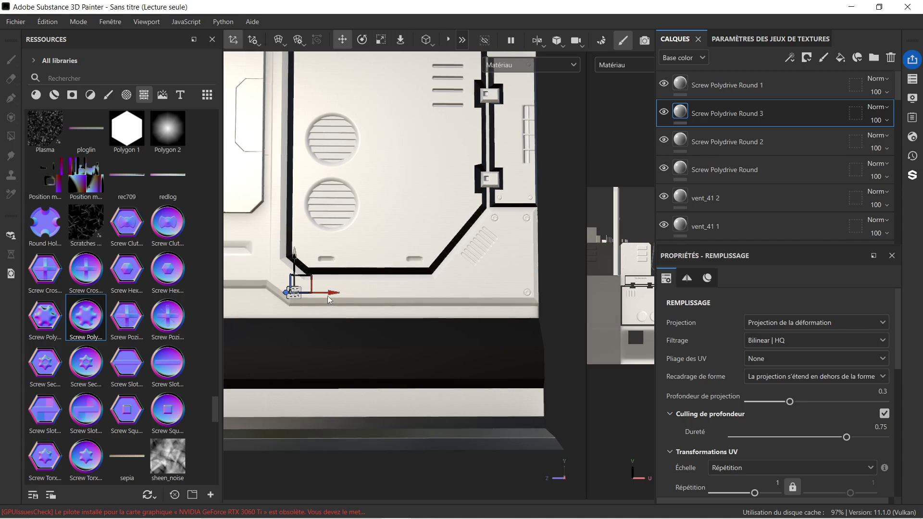
Orbit and pan around the panel to inspect the screw decals, then duplicate the latest screw layer.
scroll(290, 301, "up", 5)
scroll(309, 294, "down", 5)
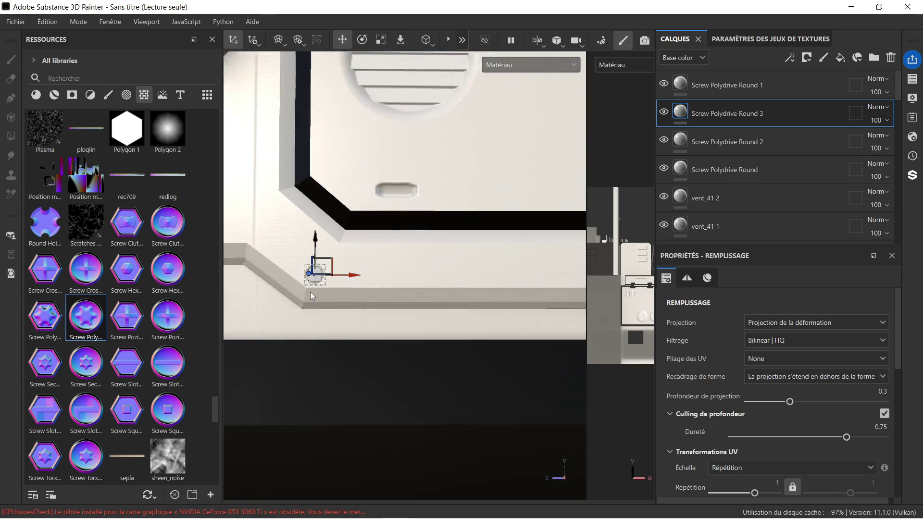
mouse_move(278, 257)
middle_mouse_down()
mouse_move(271, 256)
mouse_move(361, 336)
middle_mouse_up()
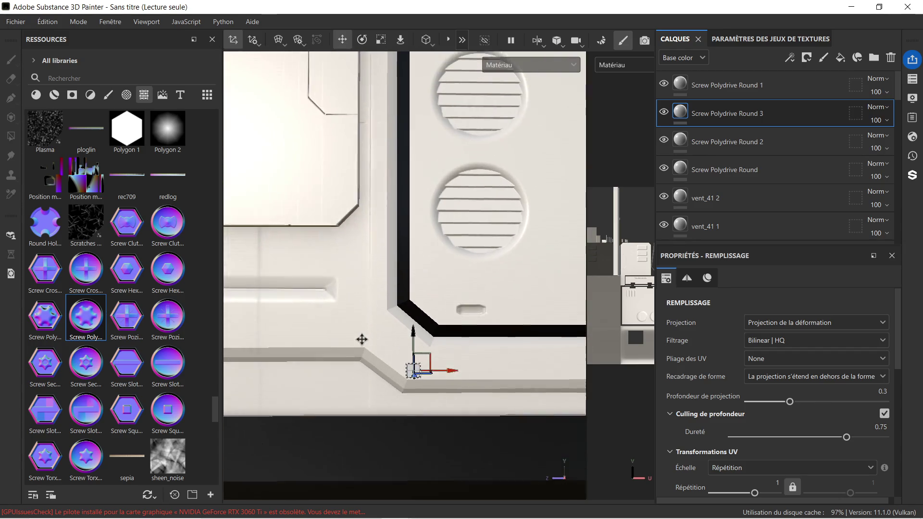
left_click(349, 266)
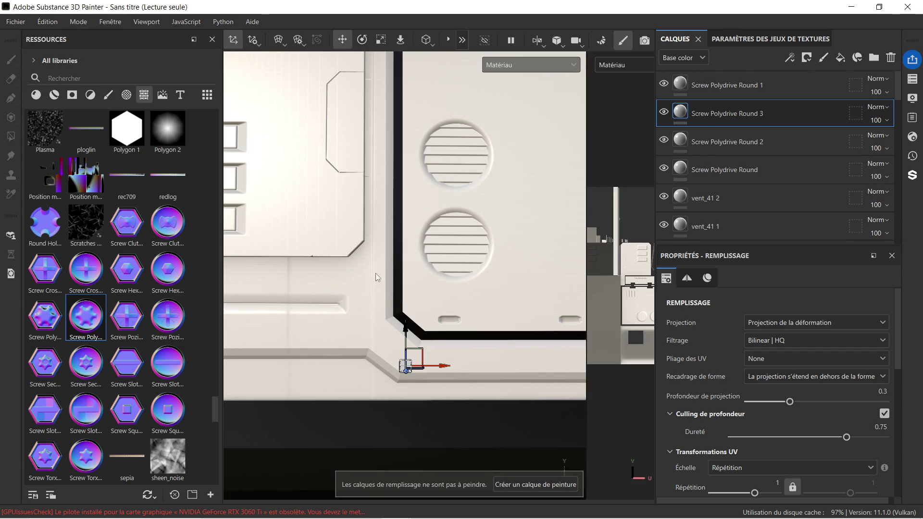
key("p")
middle_click_drag(312, 264, 356, 280)
left_click(410, 281)
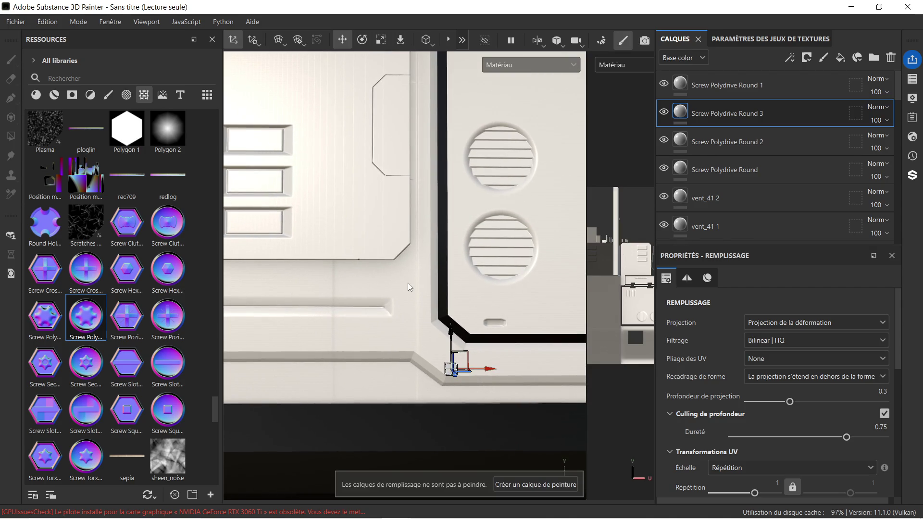
mouse_move(403, 283)
left_mouse_down("alt")
mouse_move(482, 242)
mouse_move(361, 319)
mouse_move(273, 300)
mouse_move(427, 284)
mouse_move(329, 280)
left_mouse_up("alt")
scroll(437, 268, "up", 5)
mouse_move(251, 287)
left_mouse_down("alt")
mouse_move(255, 274)
mouse_move(379, 256)
mouse_move(423, 221)
mouse_move(455, 218)
mouse_move(504, 195)
mouse_move(432, 232)
mouse_move(264, 261)
mouse_move(276, 271)
mouse_move(315, 118)
mouse_move(321, 134)
mouse_move(310, 144)
mouse_move(307, 124)
mouse_move(365, 97)
mouse_move(364, 126)
mouse_move(388, 167)
left_mouse_up("alt")
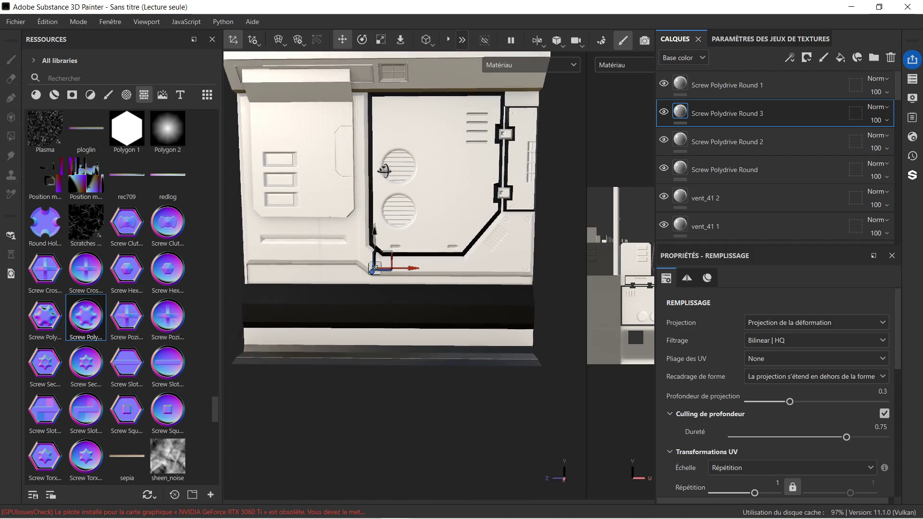
scroll(388, 192, "up", 3)
middle_click_drag(418, 255, 413, 171)
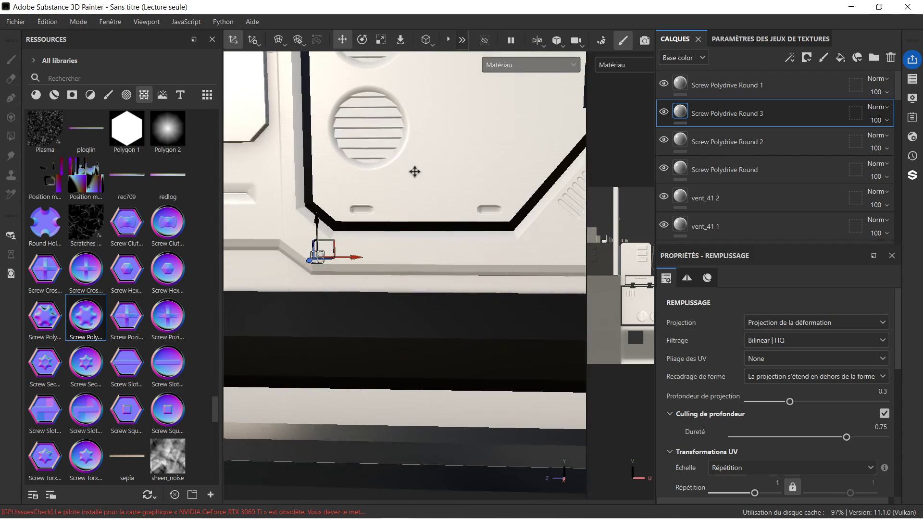
scroll(334, 232, "up", 5)
mouse_move(309, 260)
middle_mouse_down()
mouse_move(437, 183)
mouse_move(486, 168)
mouse_move(480, 179)
middle_mouse_up()
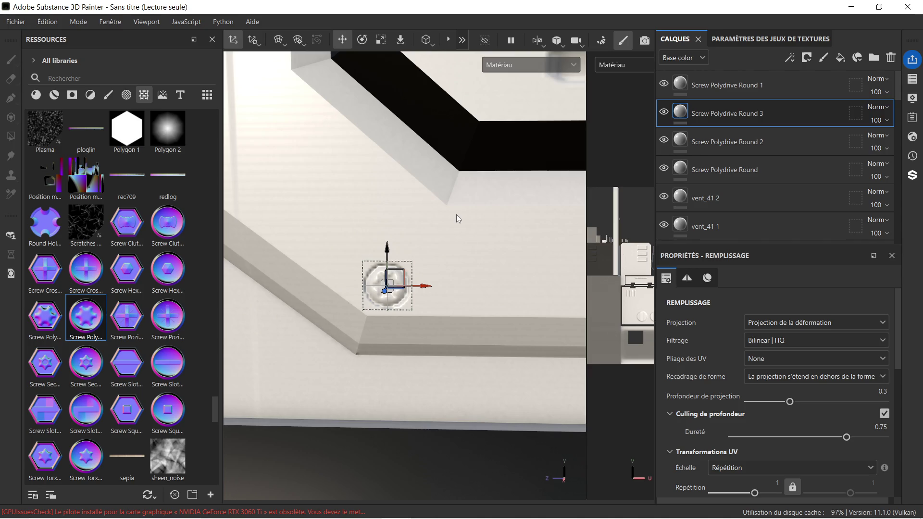
scroll(457, 214, "down", 1)
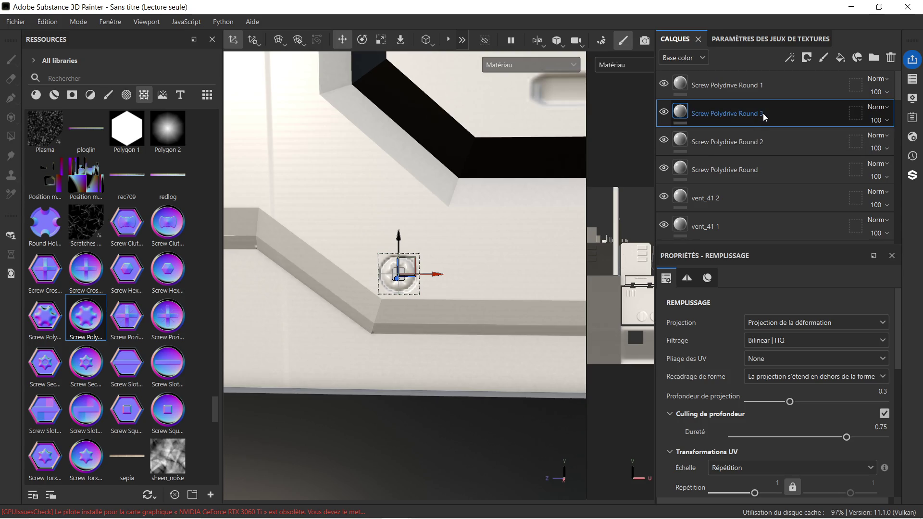
key("ctrl+d")
Move the new Screw Polydrive Round 4 up and right onto the black outline's inner corner.
left_click_drag(400, 245, 400, 189)
left_click_drag(438, 218, 499, 235)
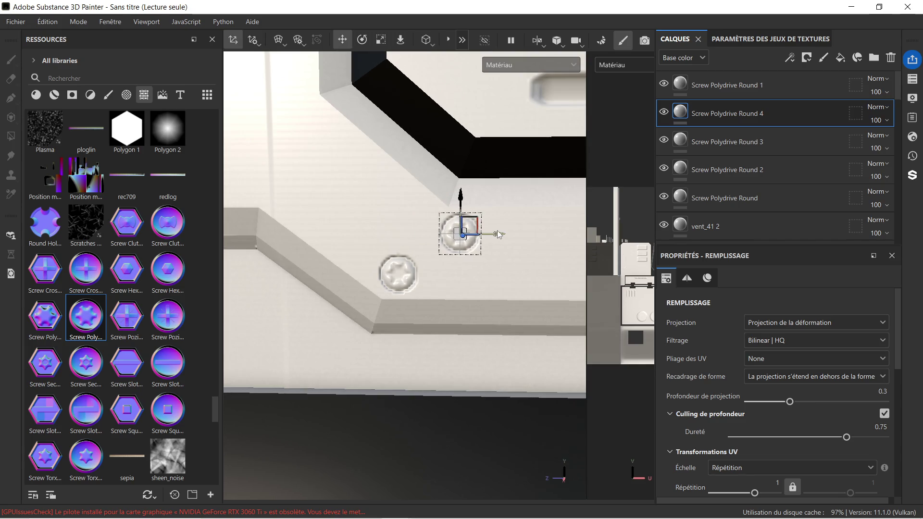
left_click_drag(458, 197, 458, 171)
scroll(509, 212, "down", 5)
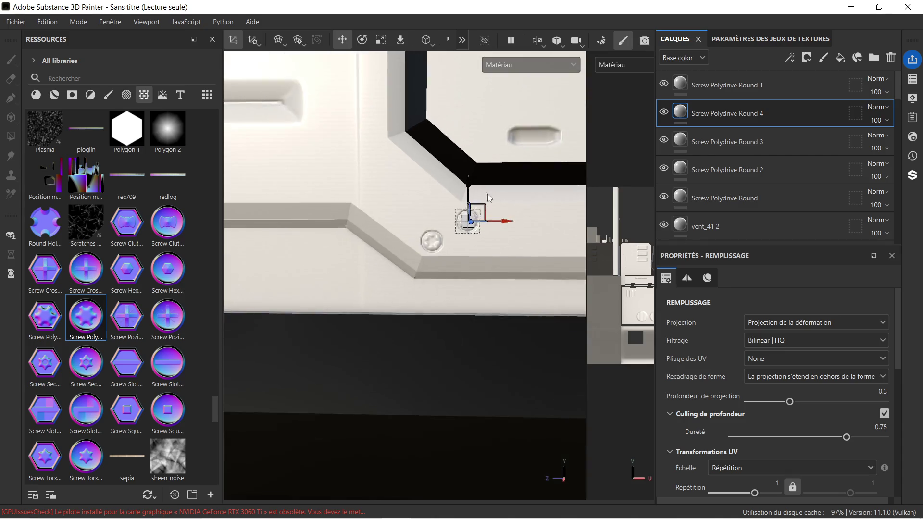
mouse_move(496, 237)
middle_mouse_down()
mouse_move(437, 262)
mouse_move(418, 256)
mouse_move(428, 244)
middle_mouse_up()
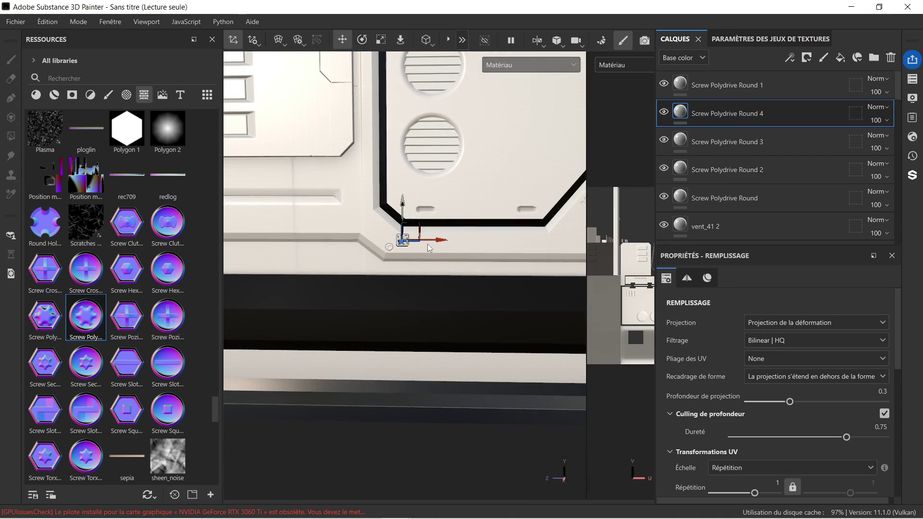
Select the vent_41 2 layer, survey the whole panel, then select Screw Polydrive Round 1.
left_click(758, 227)
scroll(498, 249, "up", 5)
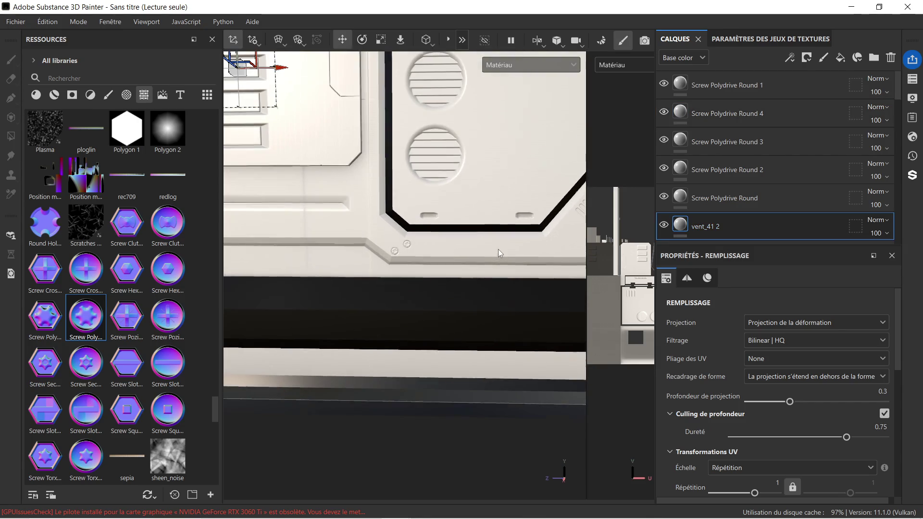
middle_click_drag(519, 253, 370, 258)
scroll(461, 255, "down", 5)
mouse_move(459, 249)
middle_mouse_down()
mouse_move(506, 239)
mouse_move(465, 245)
middle_mouse_up()
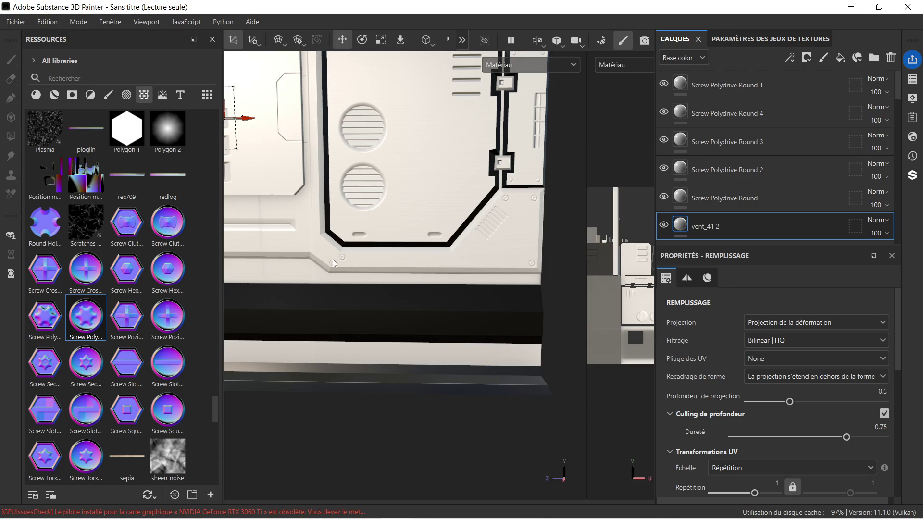
scroll(336, 262, "up", 2)
scroll(370, 250, "down", 1)
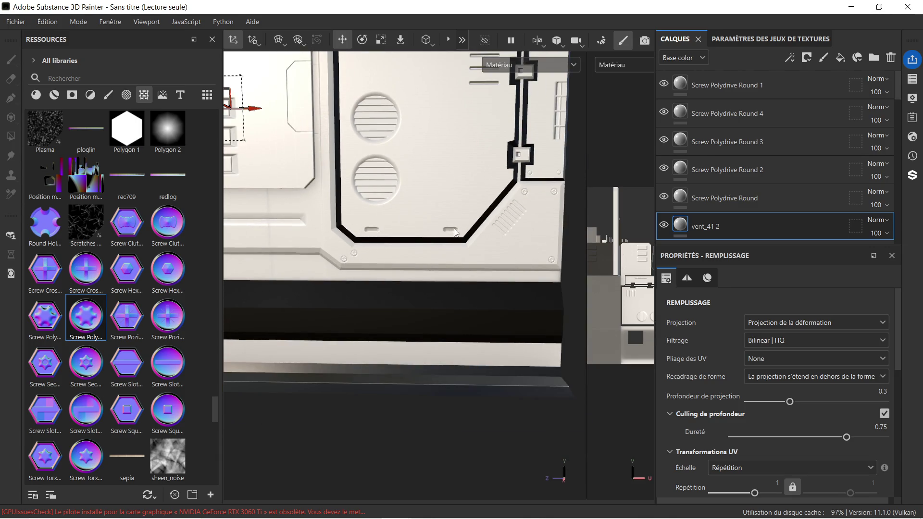
left_click(769, 89)
Delete the Screw Polydrive Round 4, Round 3, Round 2 and original screw layers.
left_click(750, 114)
left_click(754, 143)
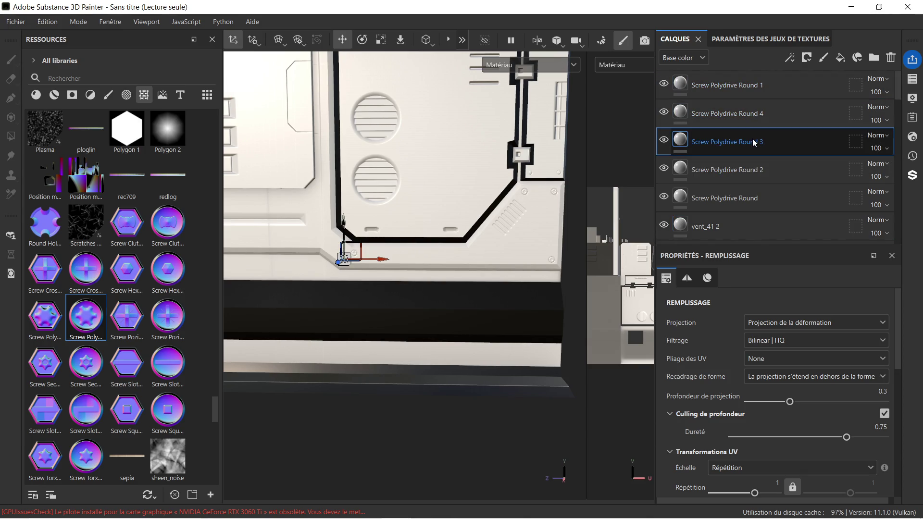
key("Delete")
left_click(766, 121)
key("Delete")
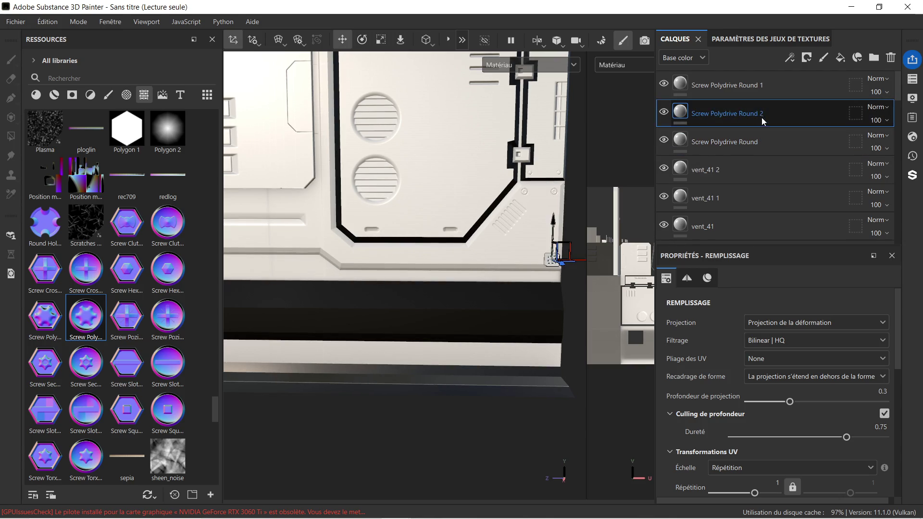
key("Delete")
left_click(759, 114)
key("Delete")
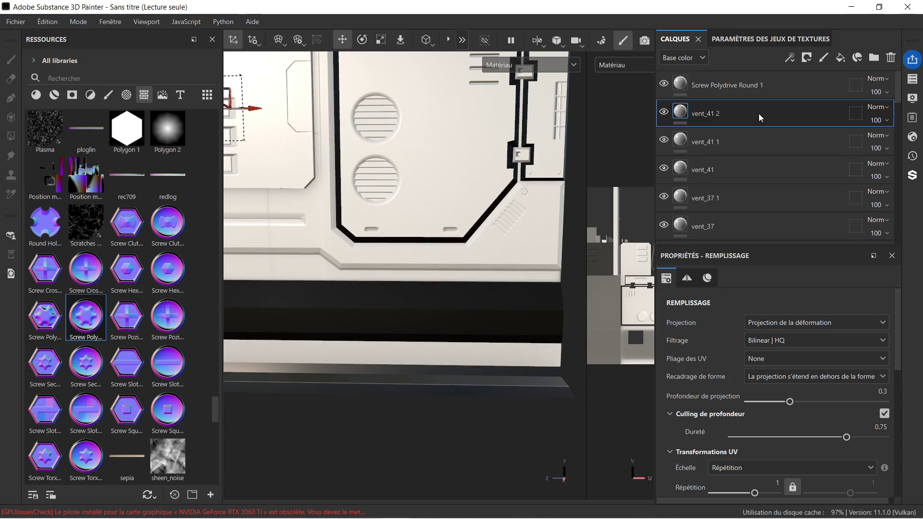
Shrink the Screw Polydrive Round 1 projection, then delete that decal layer.
left_click(751, 92)
scroll(564, 179, "up", 5)
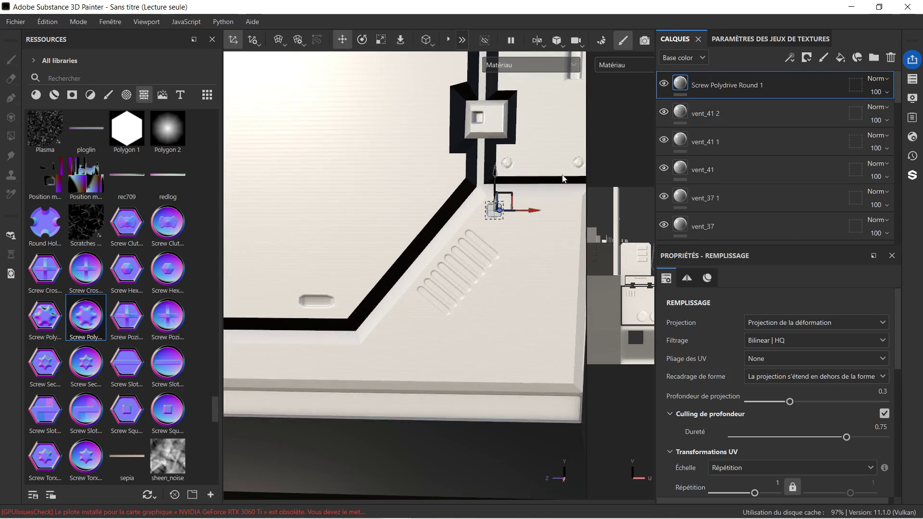
scroll(564, 179, "up", 3)
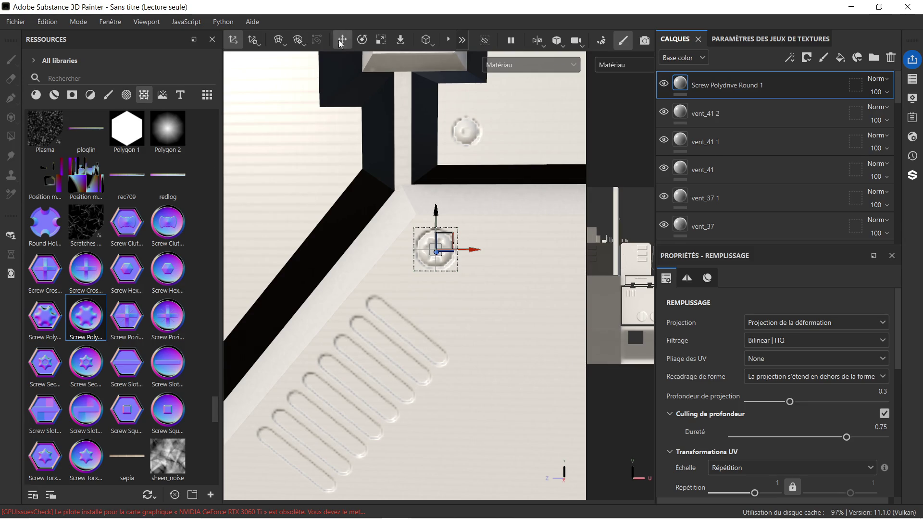
left_click(378, 42)
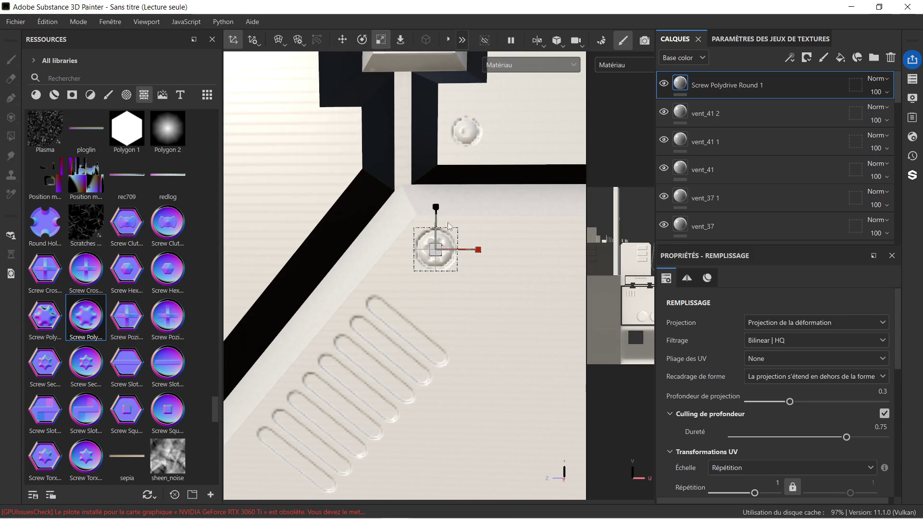
left_click_drag(443, 244, 374, 274)
scroll(458, 269, "up", 2)
scroll(458, 270, "up", 3)
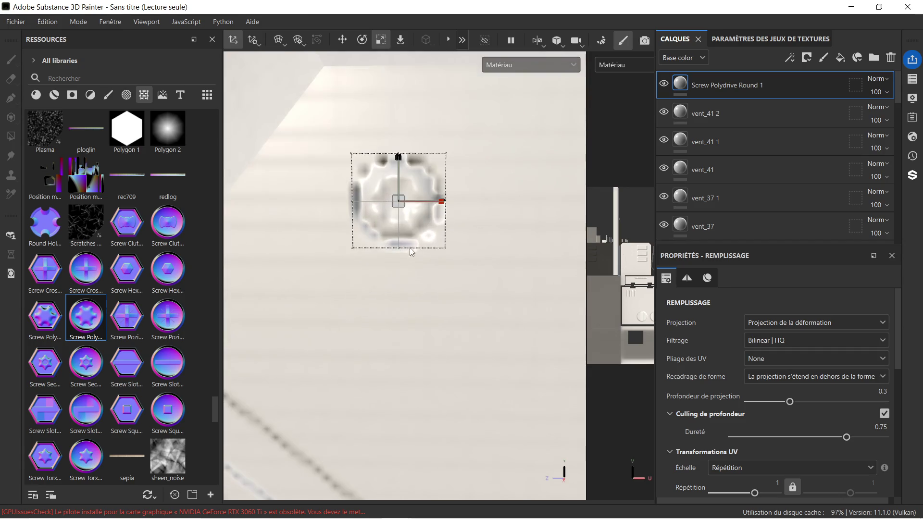
key("Delete")
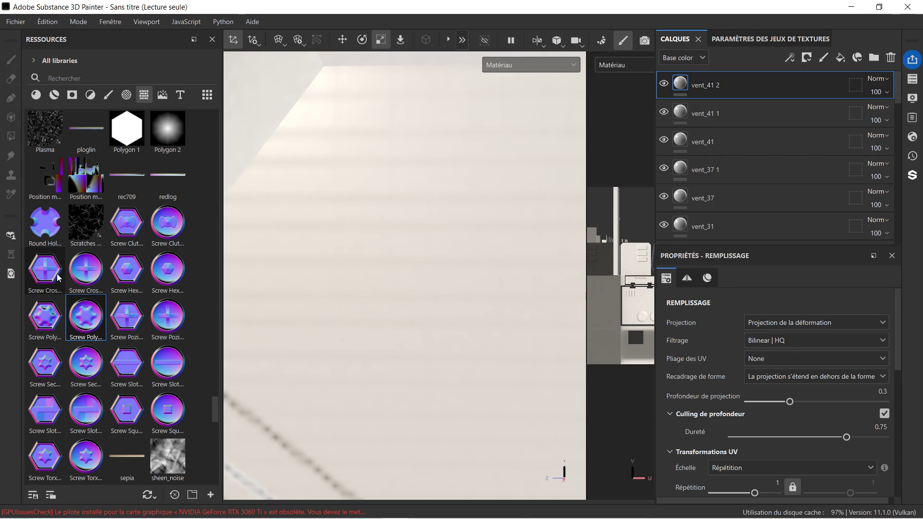
Drop the Screw Cross decal onto the panel, projecting it into the Height channel.
scroll(131, 272, "down", 5)
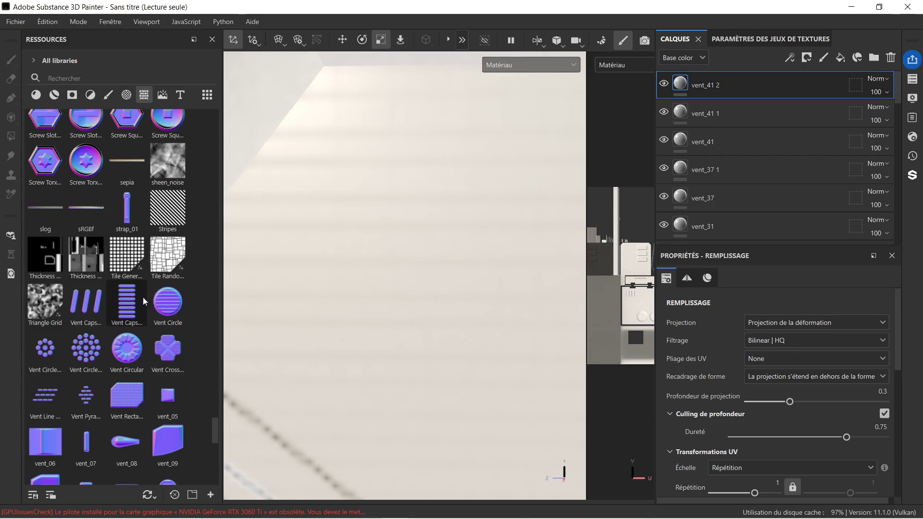
mouse_move(47, 350)
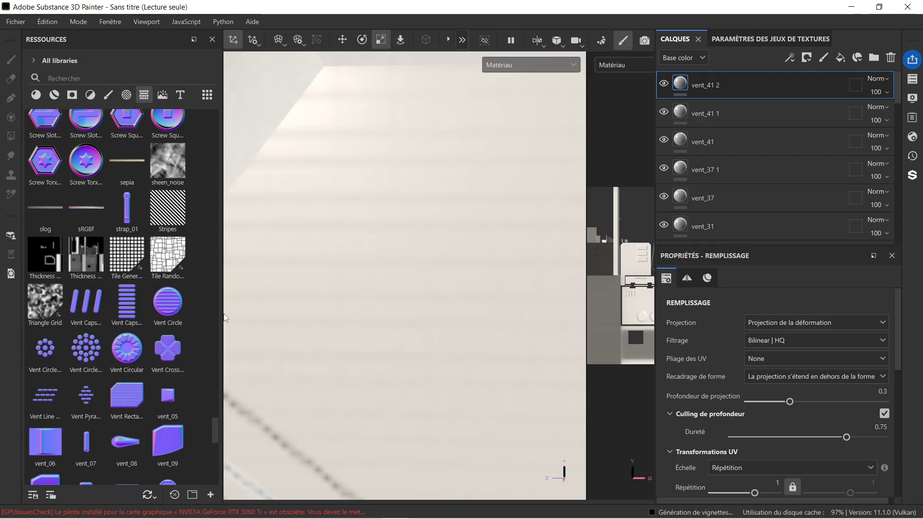
scroll(181, 312, "up", 5)
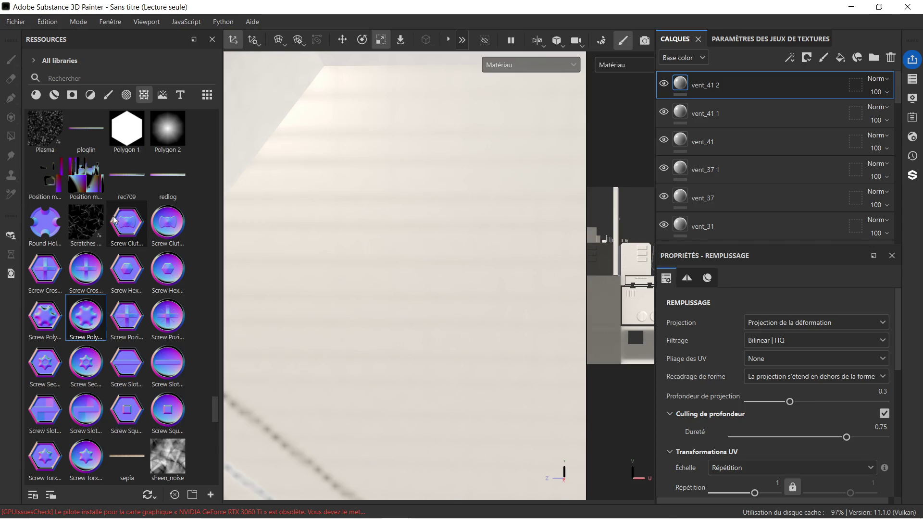
left_click_drag(86, 268, 338, 155)
left_click(364, 201)
scroll(368, 201, "up", 5)
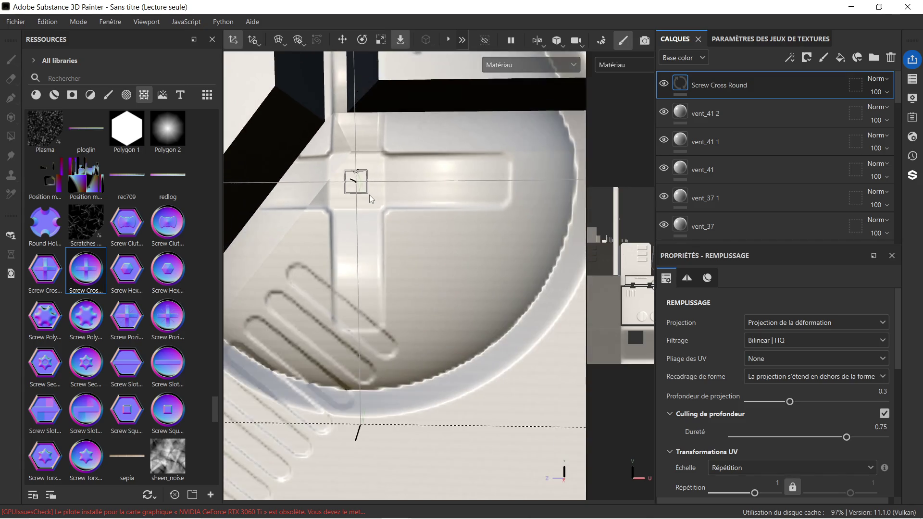
scroll(371, 196, "down", 2)
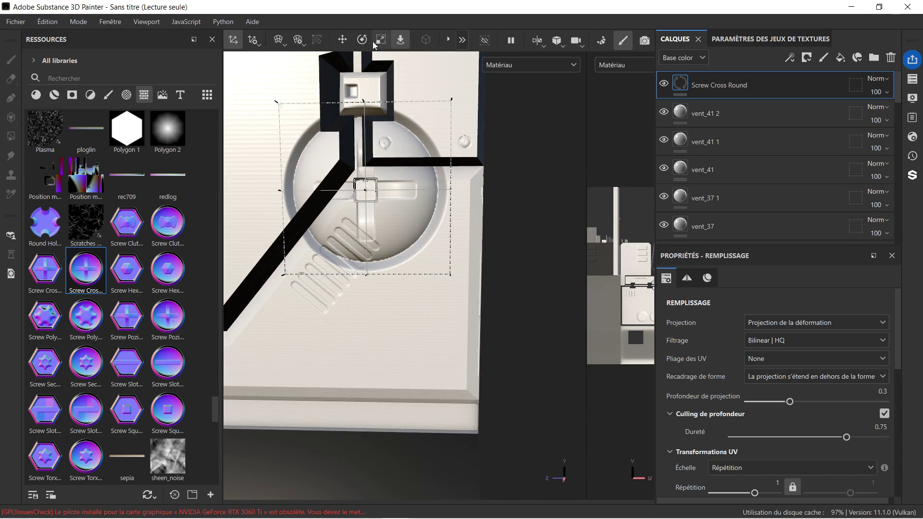
Shrink the Screw Cross Round projection box, then delete the Screw Cross Round layer.
left_click(380, 45)
mouse_move(371, 182)
left_mouse_down()
mouse_move(382, 184)
mouse_move(243, 225)
left_mouse_up()
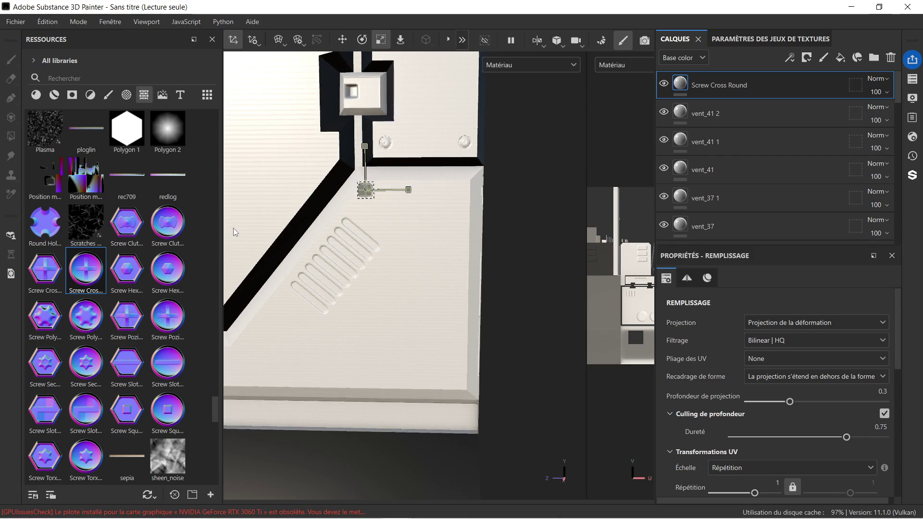
scroll(408, 192, "up", 3)
scroll(407, 192, "up", 4)
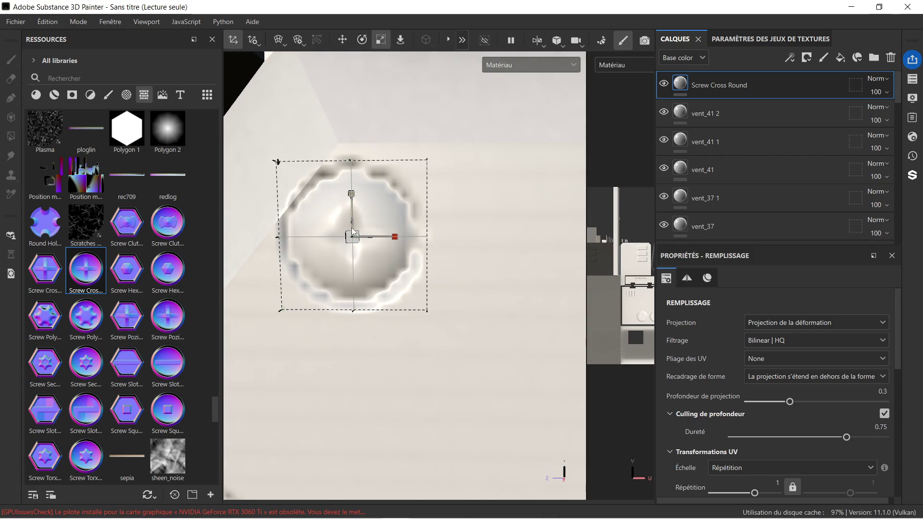
scroll(353, 242, "down", 4)
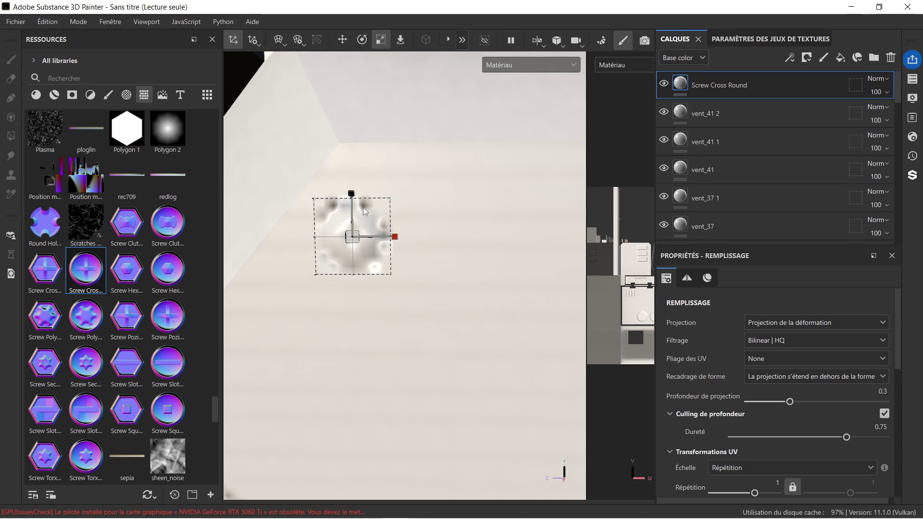
scroll(365, 205, "down", 3)
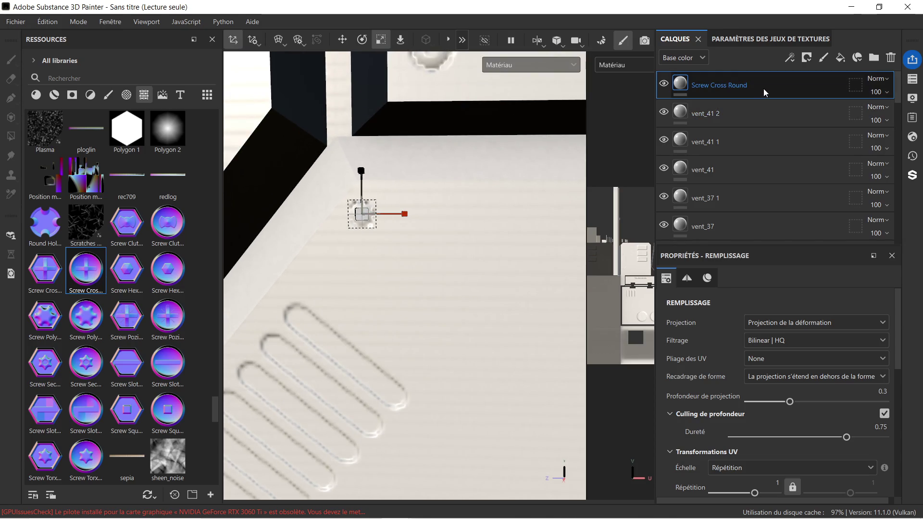
key("Delete")
scroll(493, 160, "down", 5)
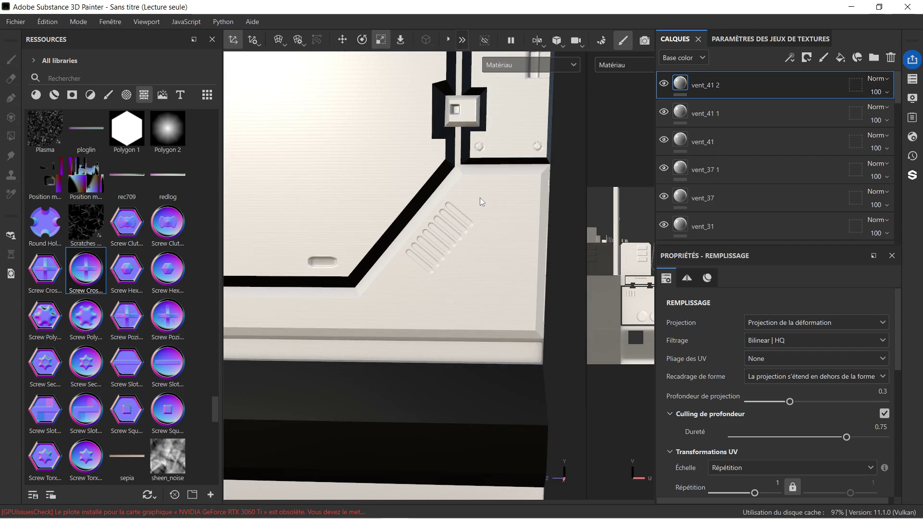
middle_click_drag(456, 202, 387, 202)
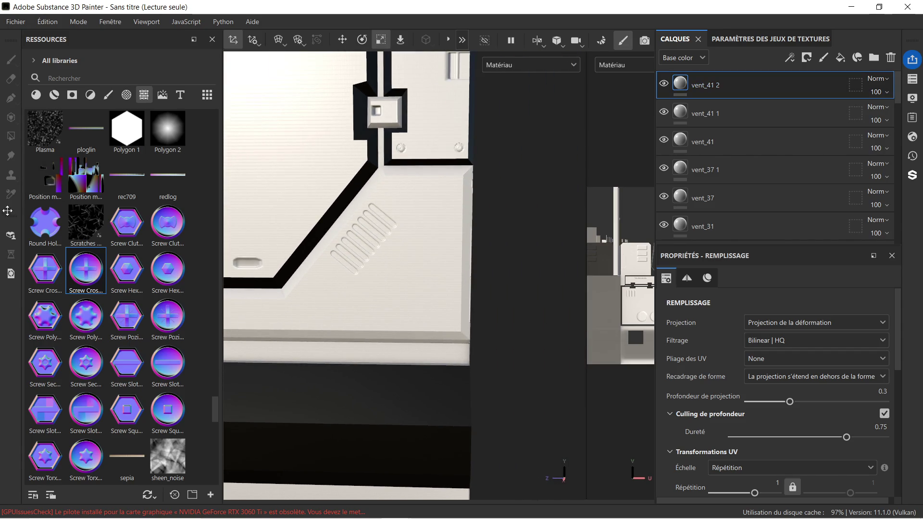
scroll(121, 237, "up", 10)
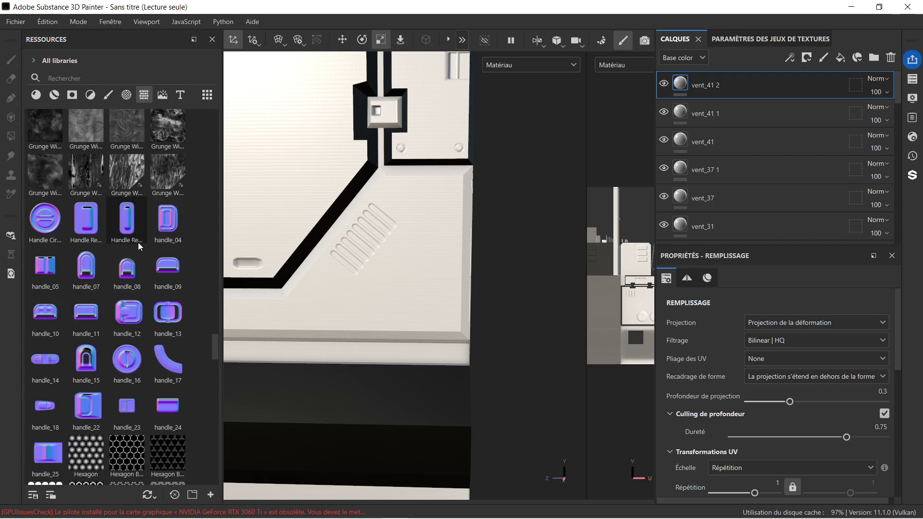
scroll(305, 235, "down", 3)
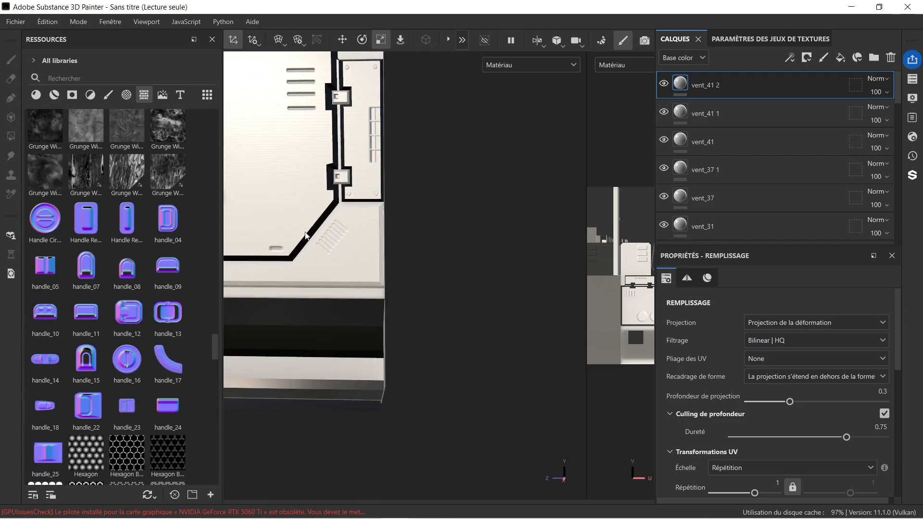
scroll(305, 236, "down", 3)
middle_click_drag(274, 214, 393, 212)
scroll(466, 222, "up", 2)
mouse_move(466, 222)
middle_mouse_down()
mouse_move(417, 210)
mouse_move(408, 217)
middle_mouse_up()
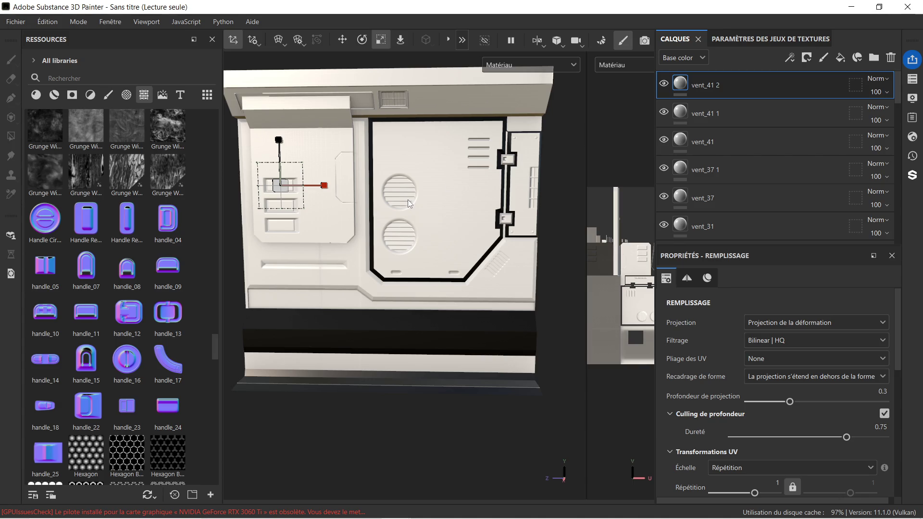
scroll(408, 200, "up", 1)
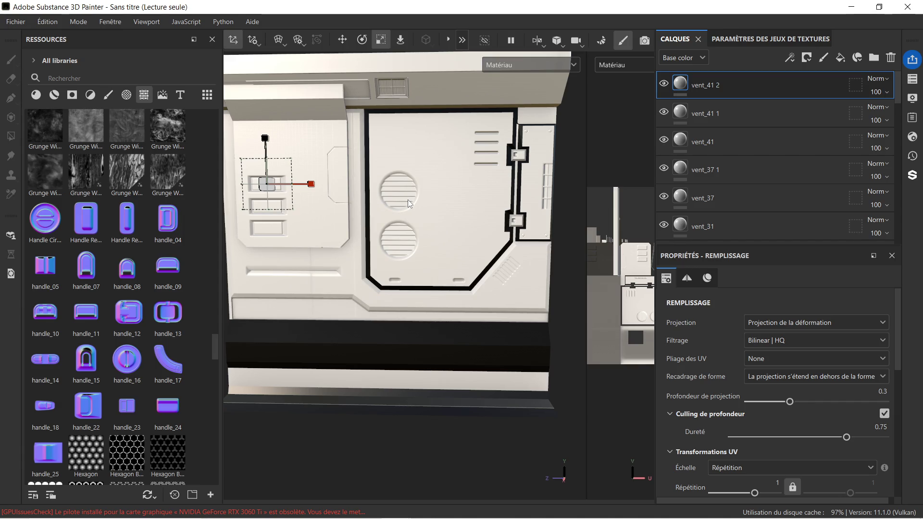
mouse_move(408, 202)
left_mouse_down("alt")
mouse_move(408, 227)
mouse_move(435, 218)
mouse_move(457, 196)
mouse_move(432, 208)
mouse_move(315, 220)
left_mouse_up("alt")
scroll(375, 199, "down", 3)
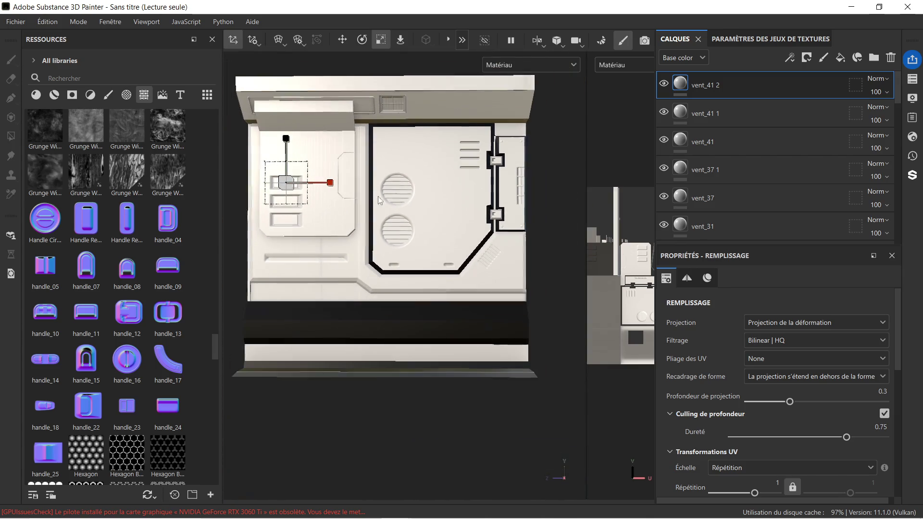
middle_click_drag(420, 194, 399, 209, "alt")
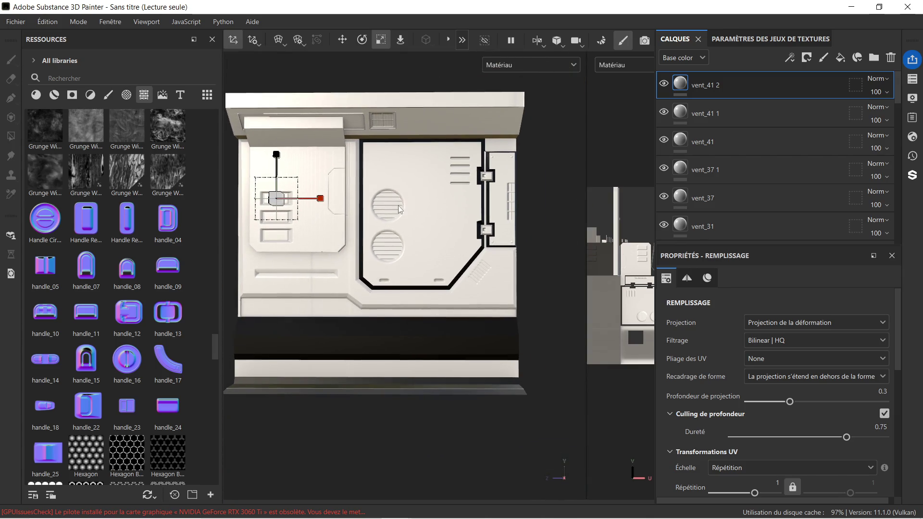
Filter Resources to fonts and drop Orbitron-Light above the upper vent as a Base color text decal.
left_click(182, 96)
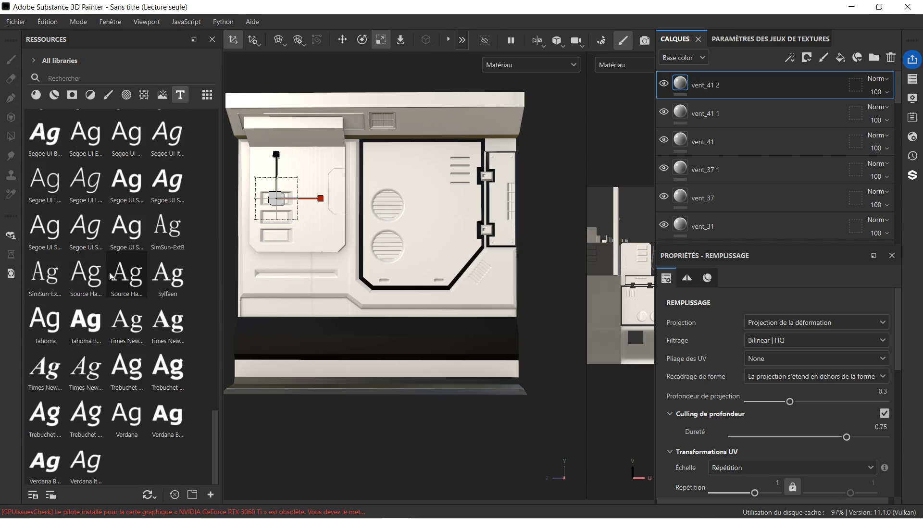
scroll(107, 259, "up", 5)
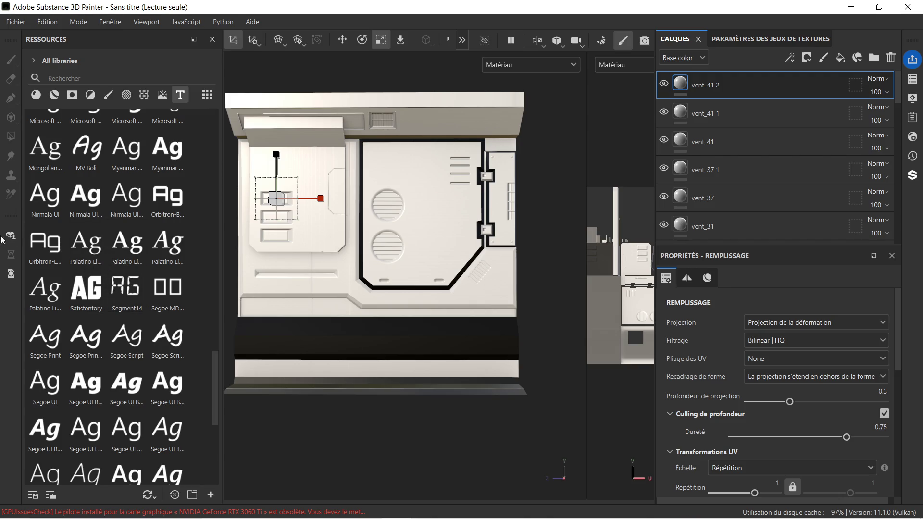
mouse_move(49, 248)
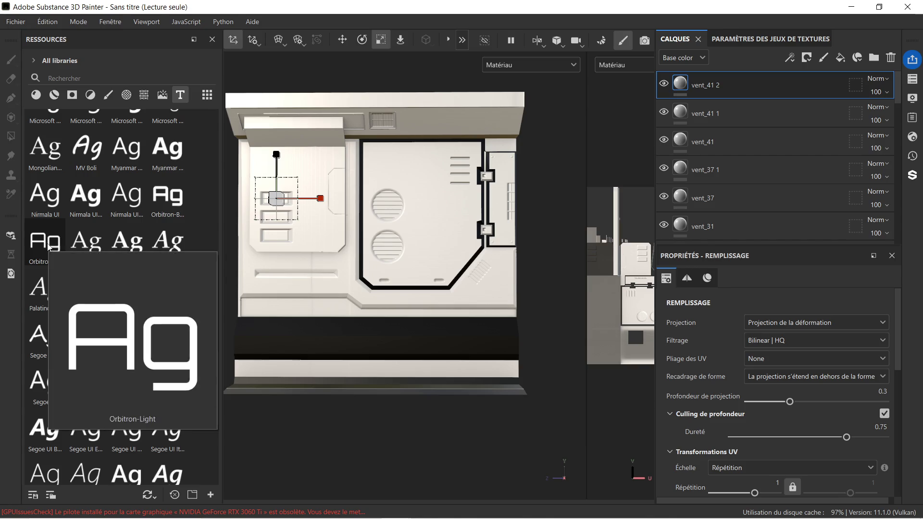
mouse_move(48, 248)
left_mouse_down()
mouse_move(209, 192)
mouse_move(414, 179)
mouse_move(391, 164)
left_mouse_up()
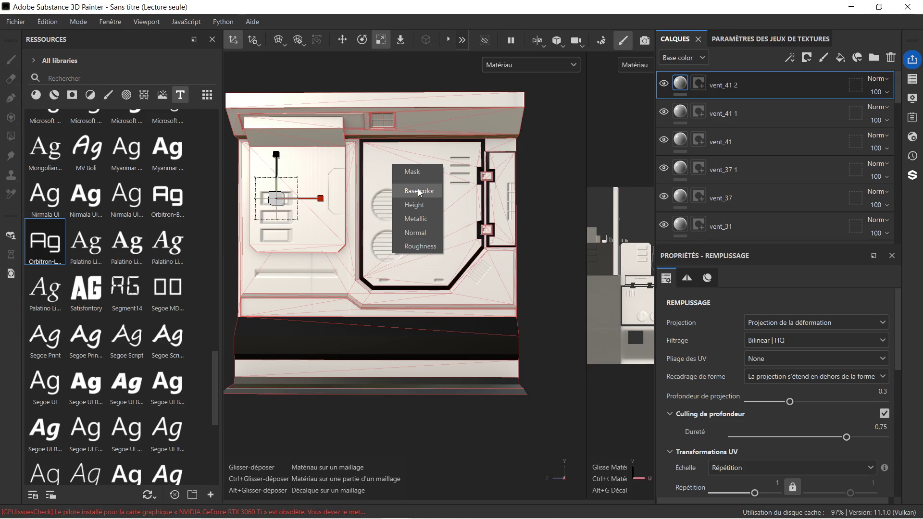
left_click(418, 190)
scroll(406, 168, "up", 5)
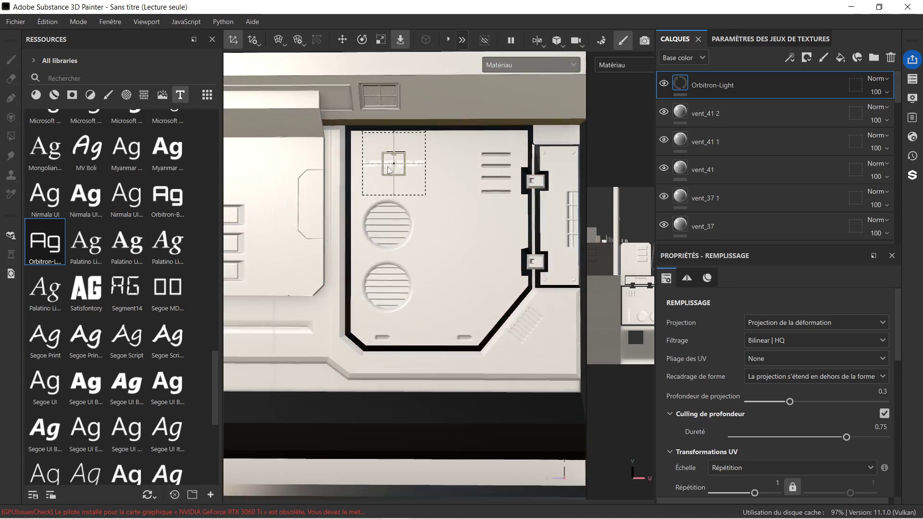
scroll(407, 167, "down", 5)
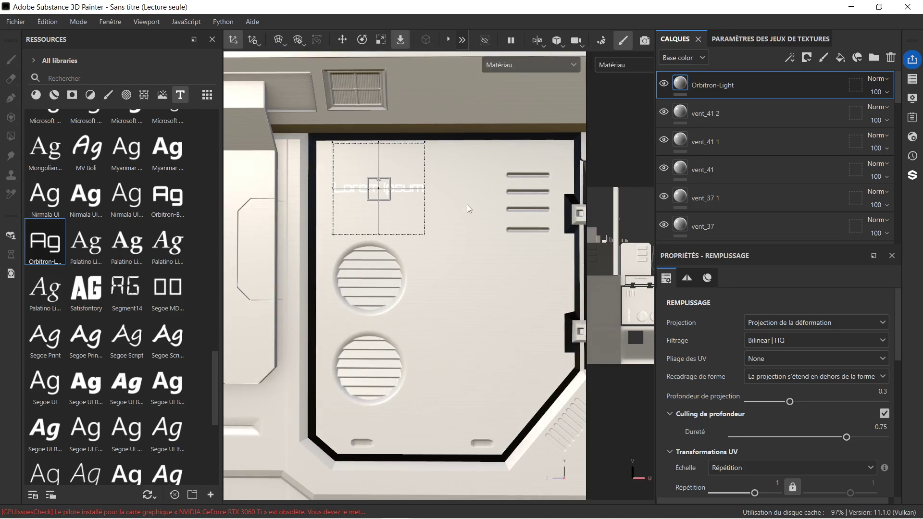
scroll(436, 187, "up", 3)
scroll(444, 196, "down", 2)
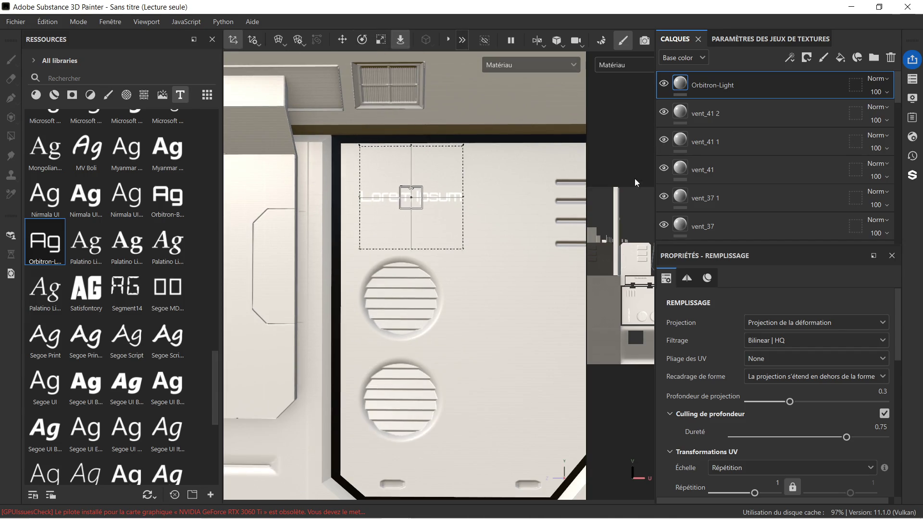
scroll(766, 333, "down", 10)
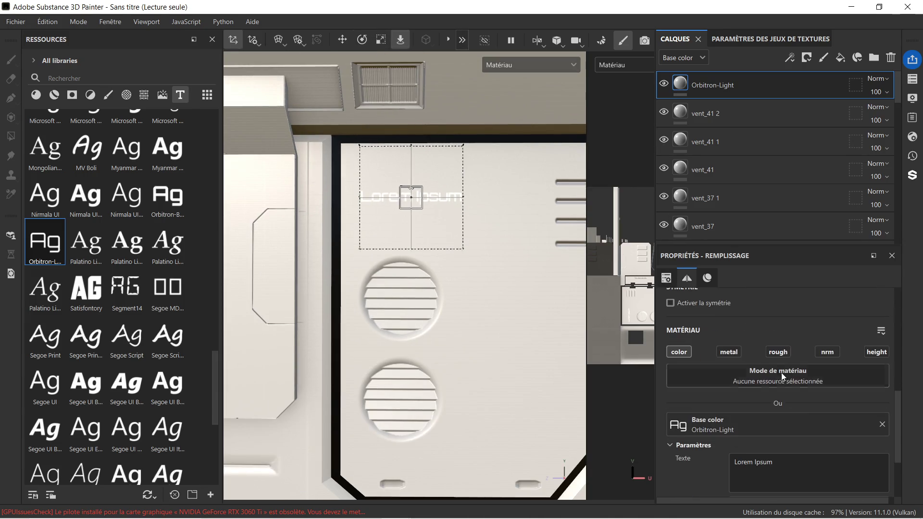
Replace the Lorem Ipsum decal text with PICO-PICO.
scroll(766, 415, "down", 1)
left_click_drag(779, 390, 676, 392)
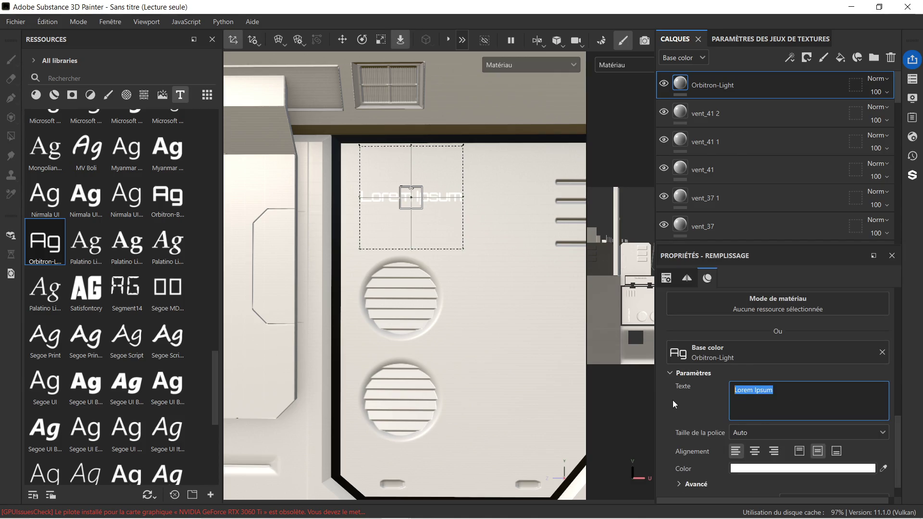
type("PICO")
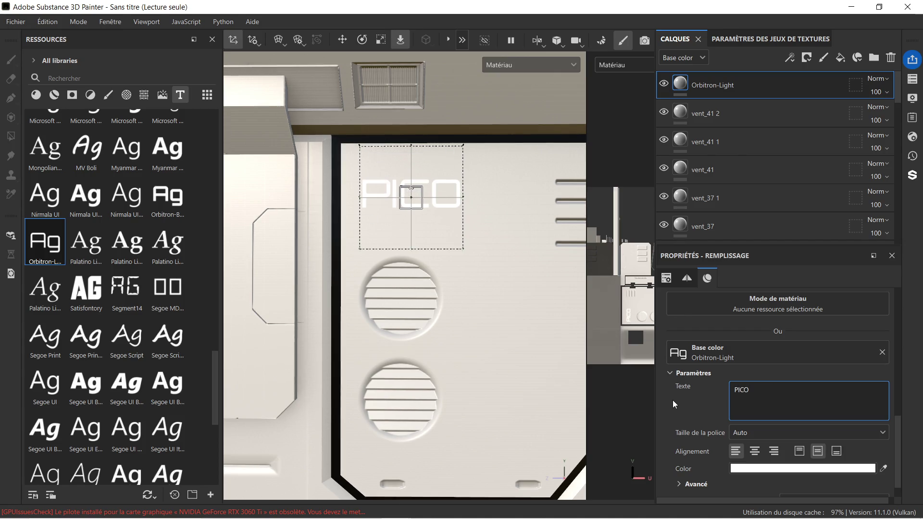
type("-")
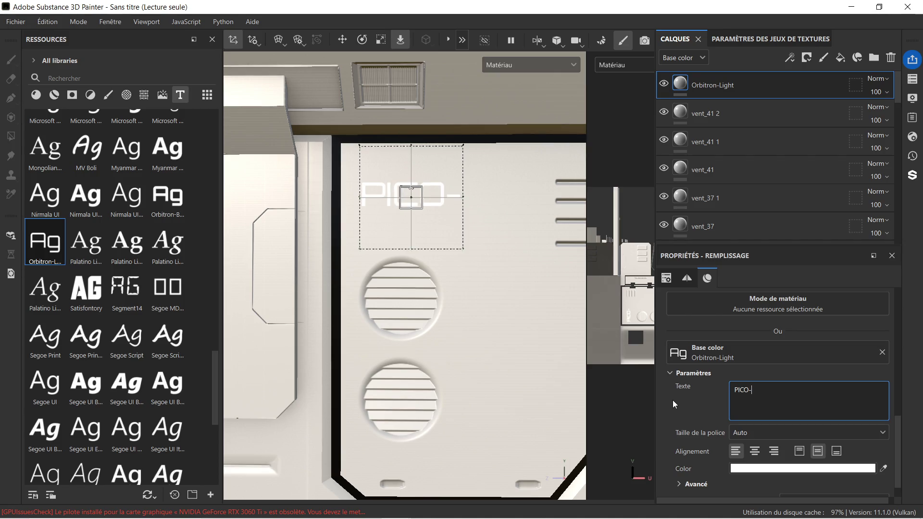
type("PICO")
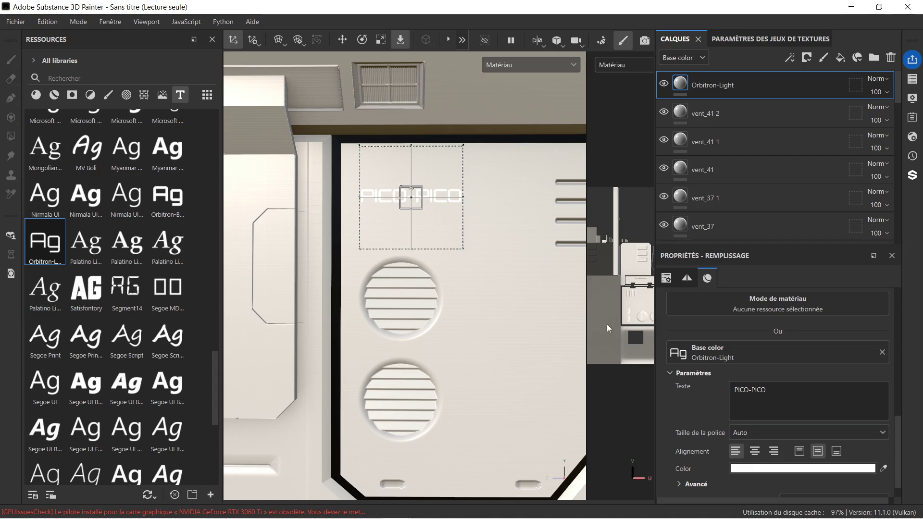
scroll(475, 236, "up", 2)
scroll(414, 202, "down", 3)
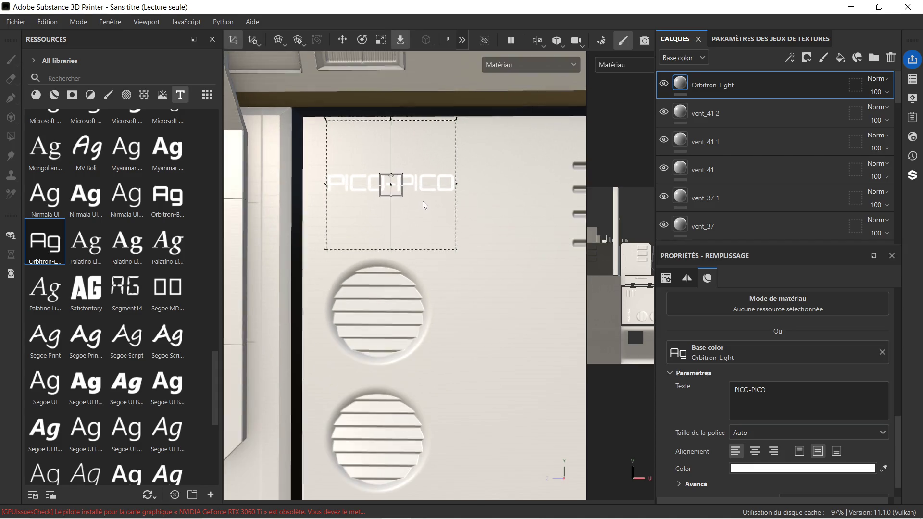
scroll(435, 222, "down", 3)
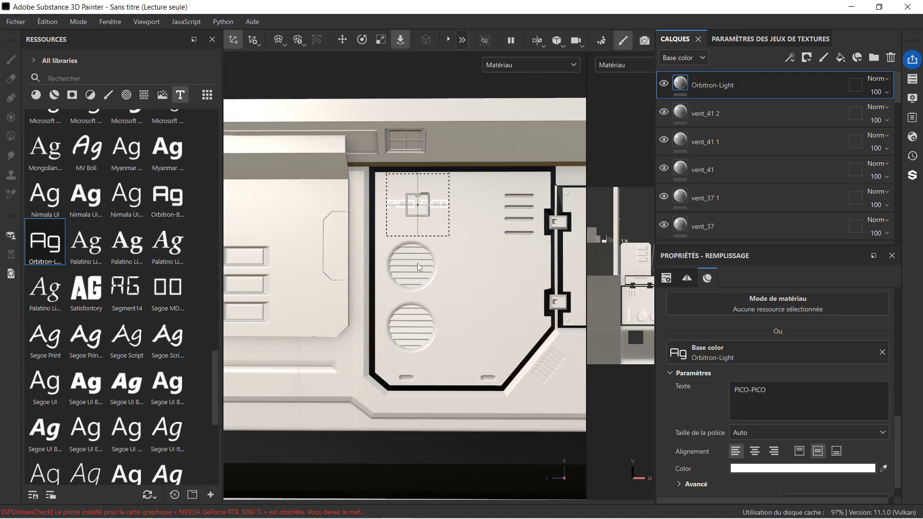
scroll(431, 220, "up", 3)
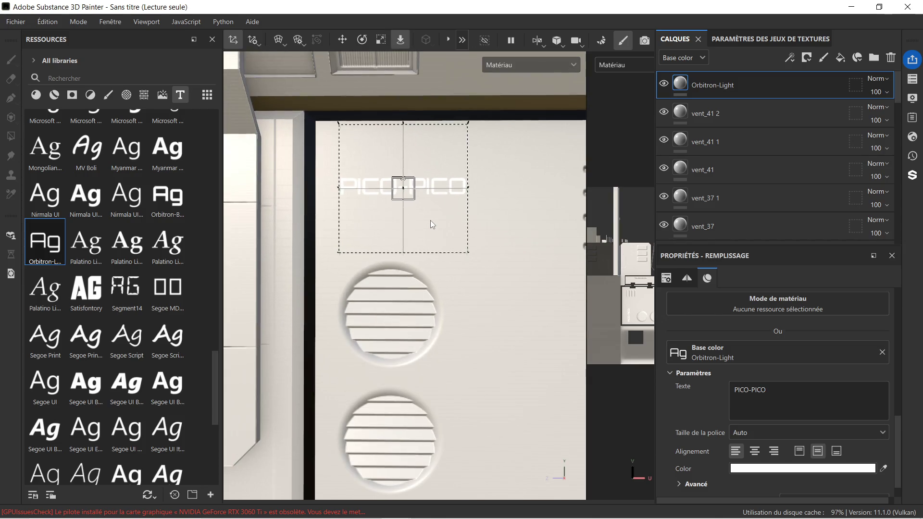
Set the text colour to near-black 010101 and close the colour picker.
left_click(774, 468)
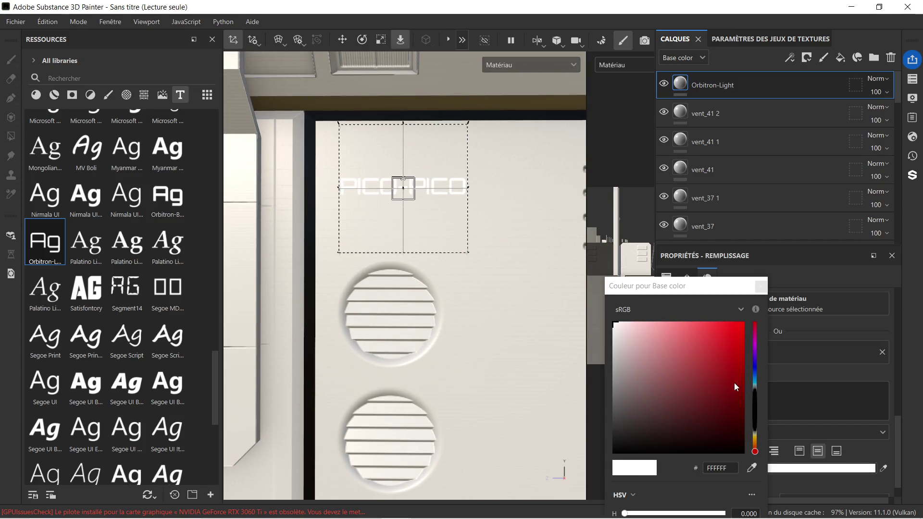
left_click(733, 449)
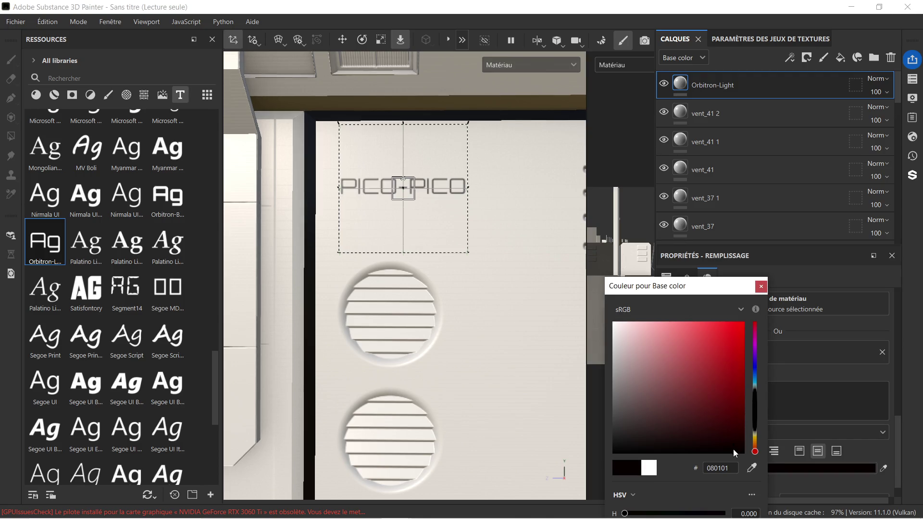
scroll(450, 222, "down", 1)
left_click_drag(629, 444, 613, 453)
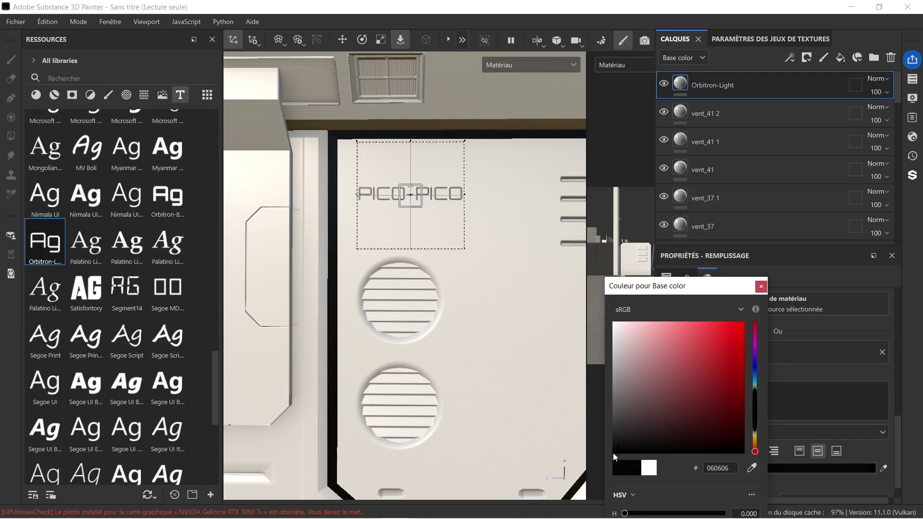
left_click(760, 288)
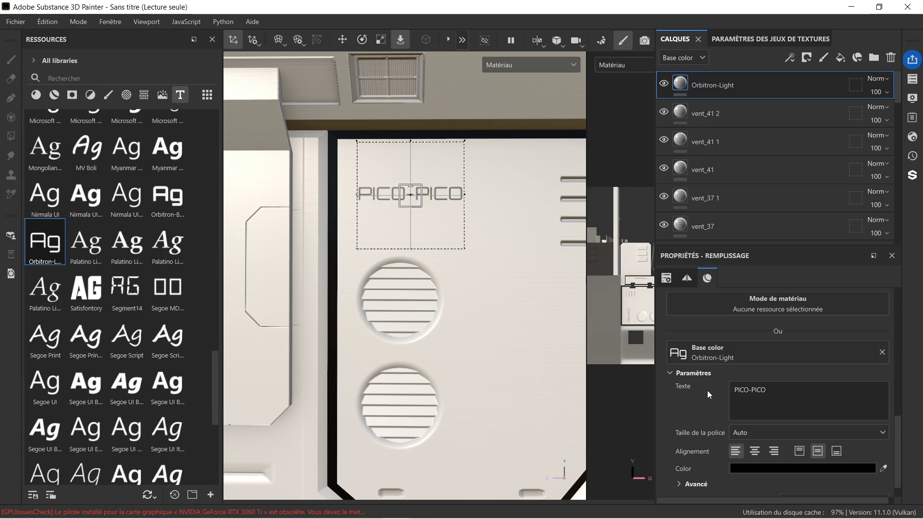
Add a second line reading RO to the label text.
scroll(392, 213, "down", 1)
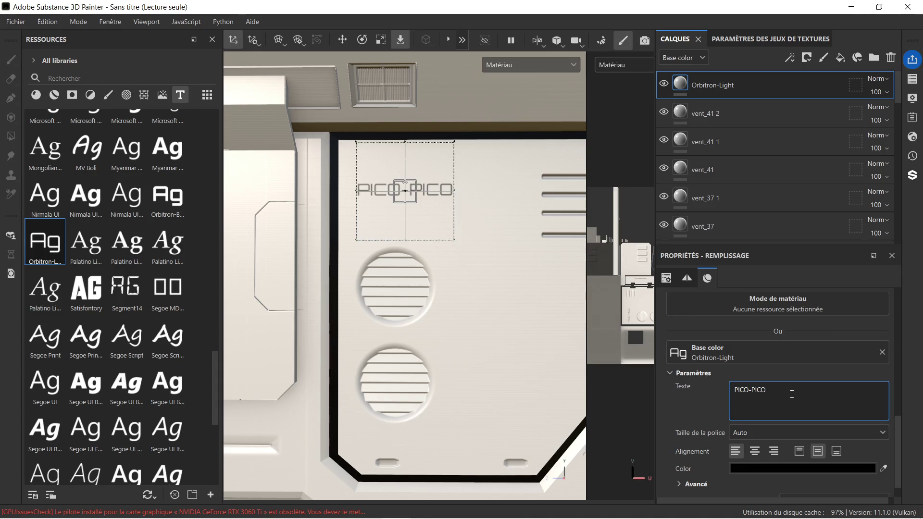
key("Return")
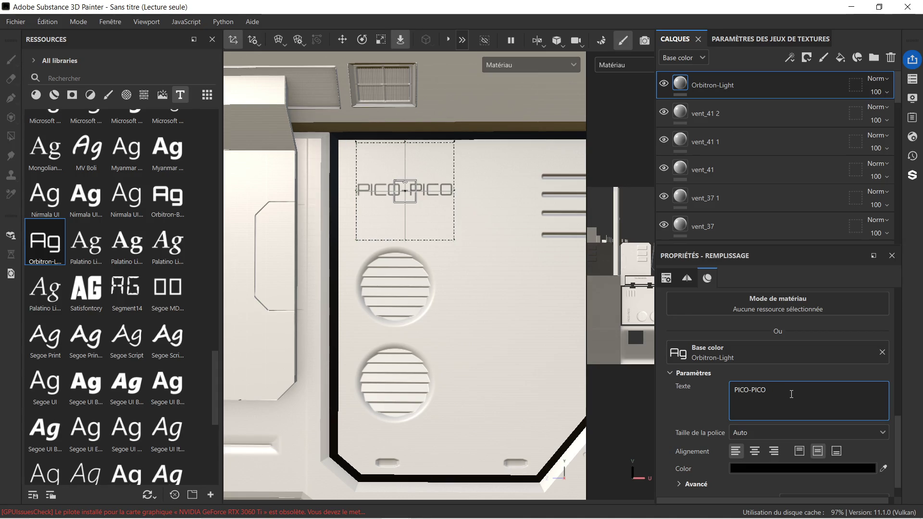
type("ROMU")
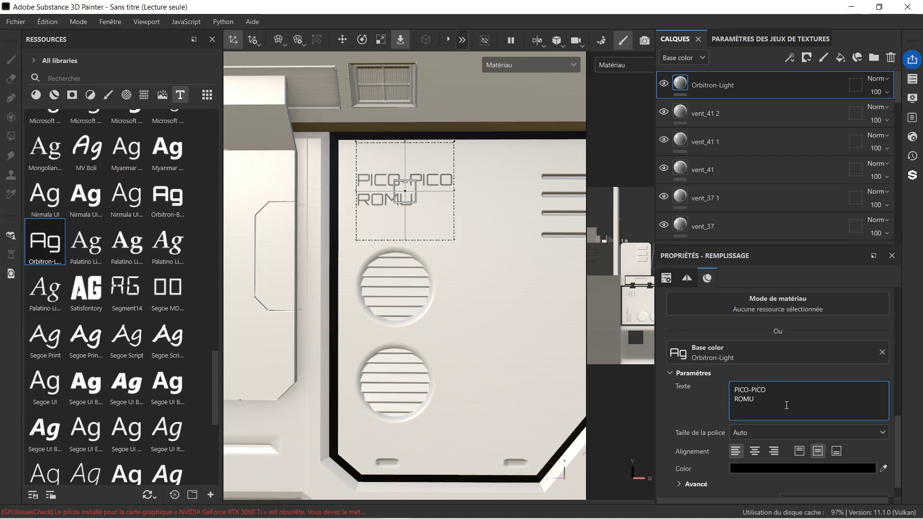
scroll(480, 223, "down", 5)
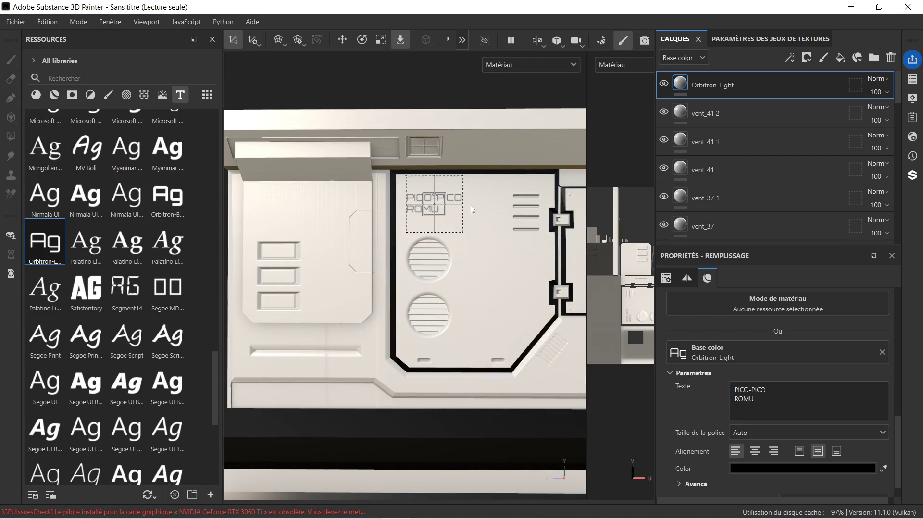
scroll(455, 211, "up", 5)
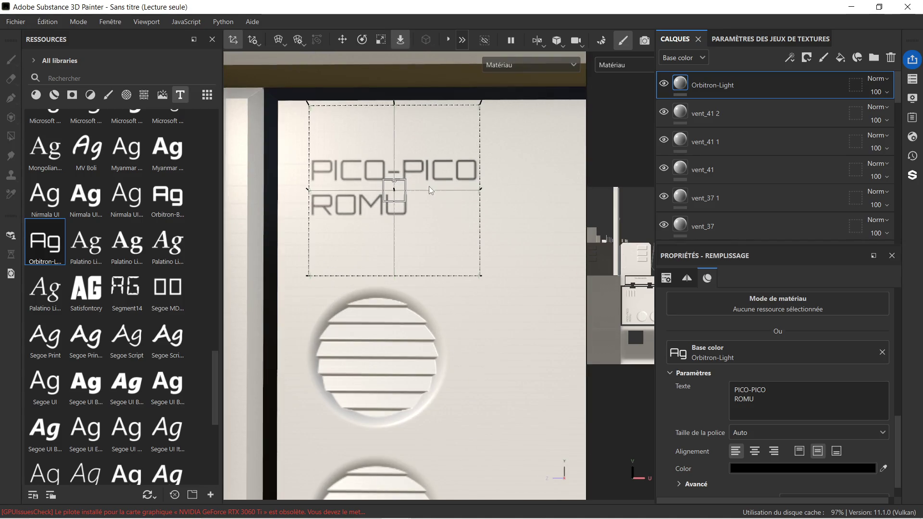
Rework the label so it reads PICO-X-ROMU on a single line.
key("BackSpace")
key("BackSpace")
key("BackSpace")
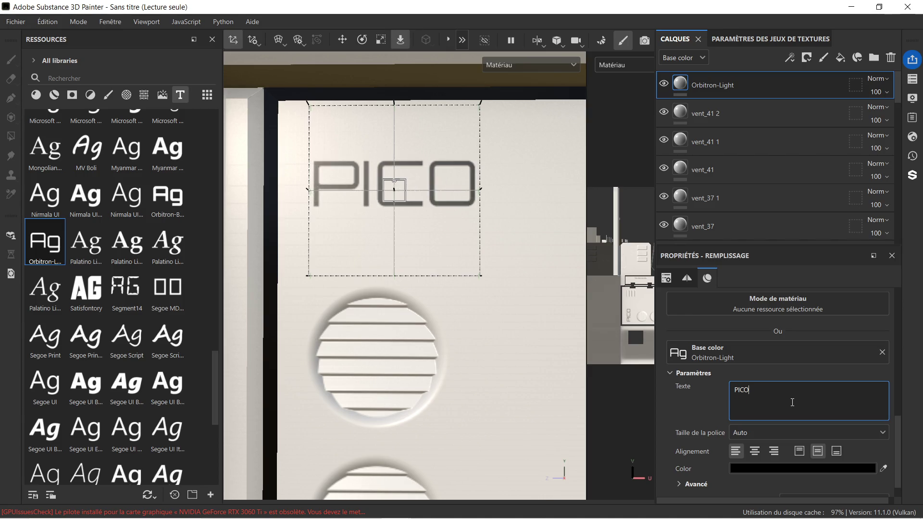
type("X")
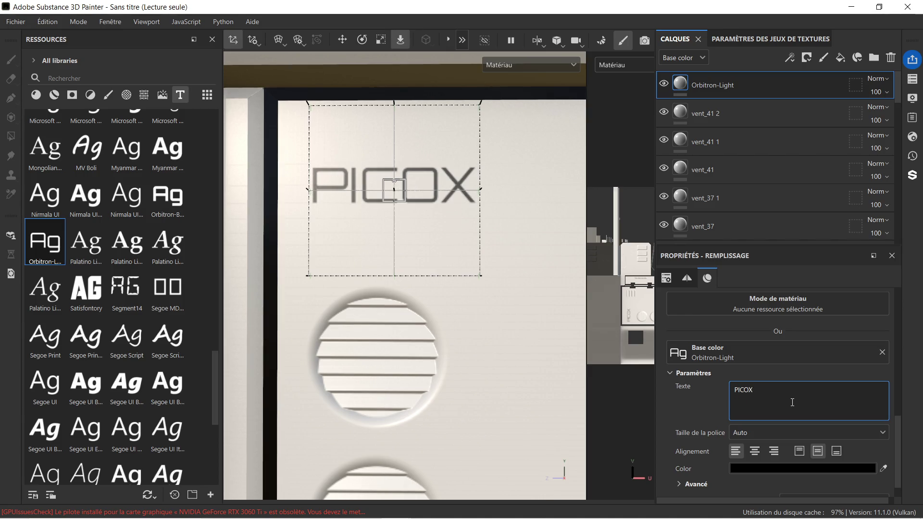
key("BackSpace")
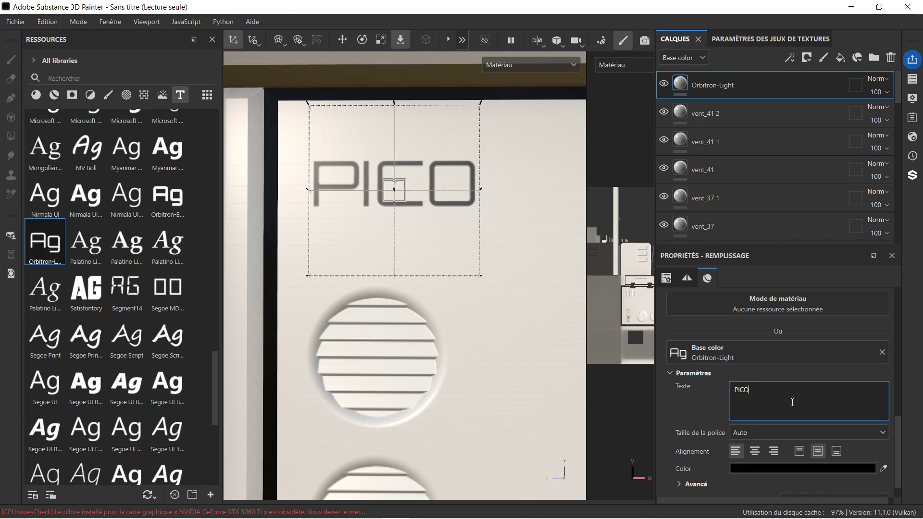
type("-X")
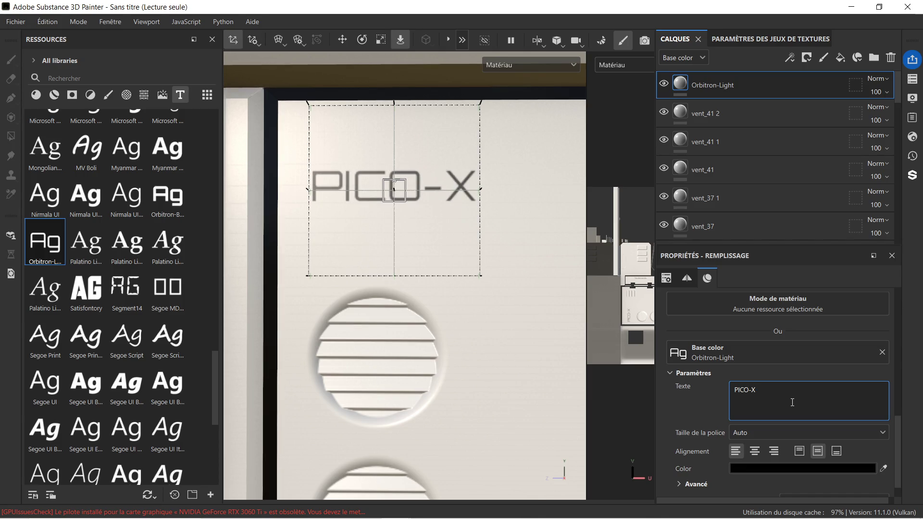
type("-")
type("RO")
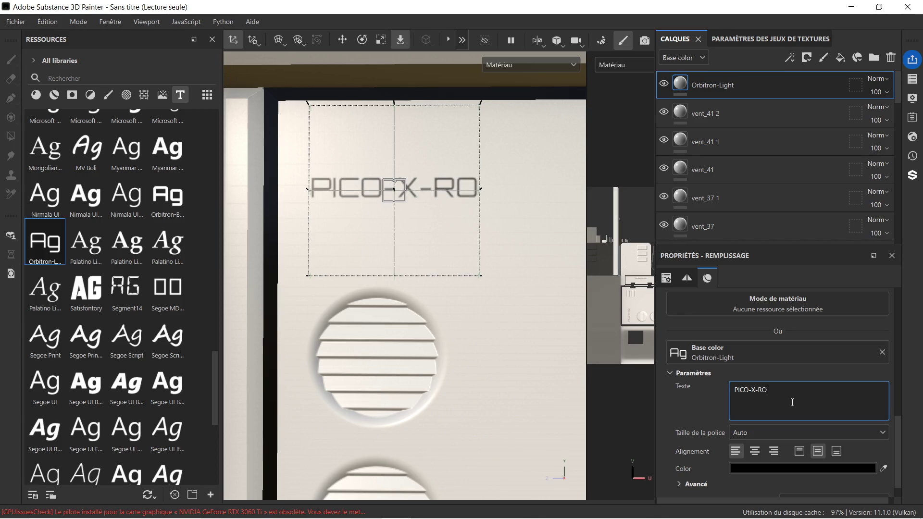
type("MU")
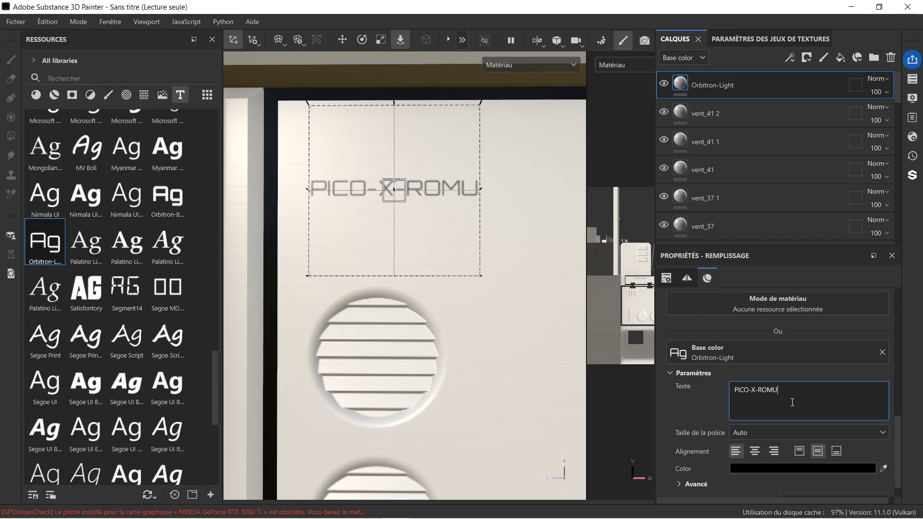
scroll(426, 172, "down", 1)
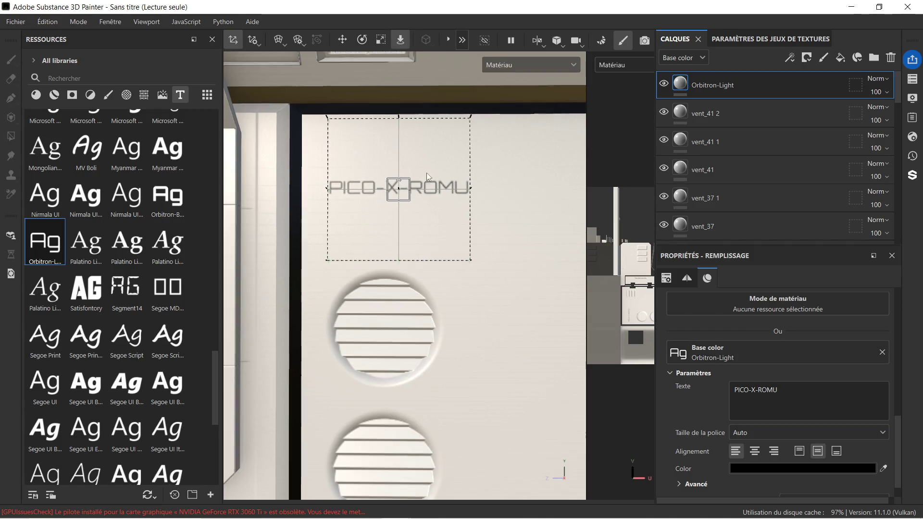
scroll(740, 400, "down", 1)
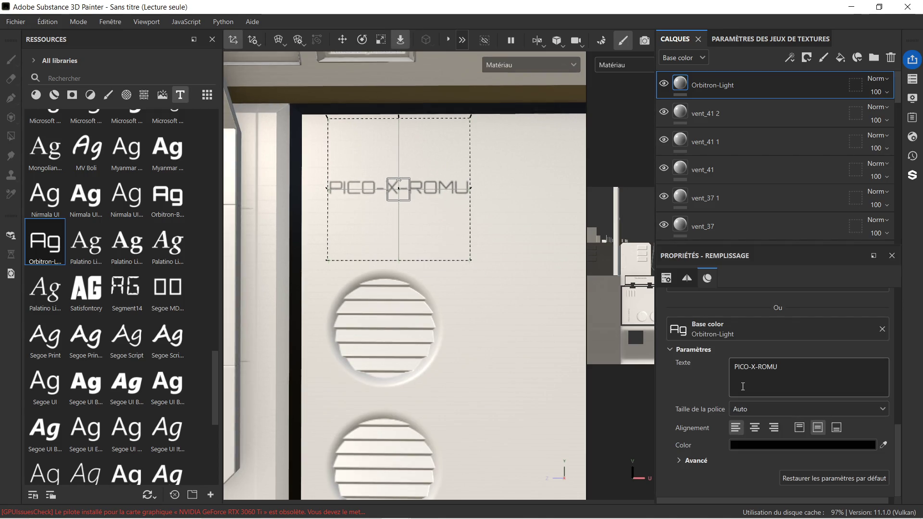
scroll(740, 390, "up", 3)
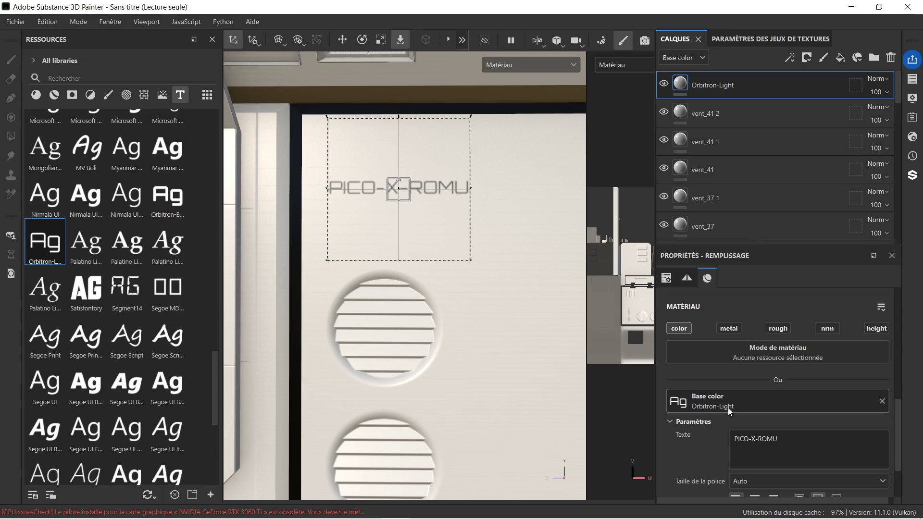
scroll(734, 407, "up", 3)
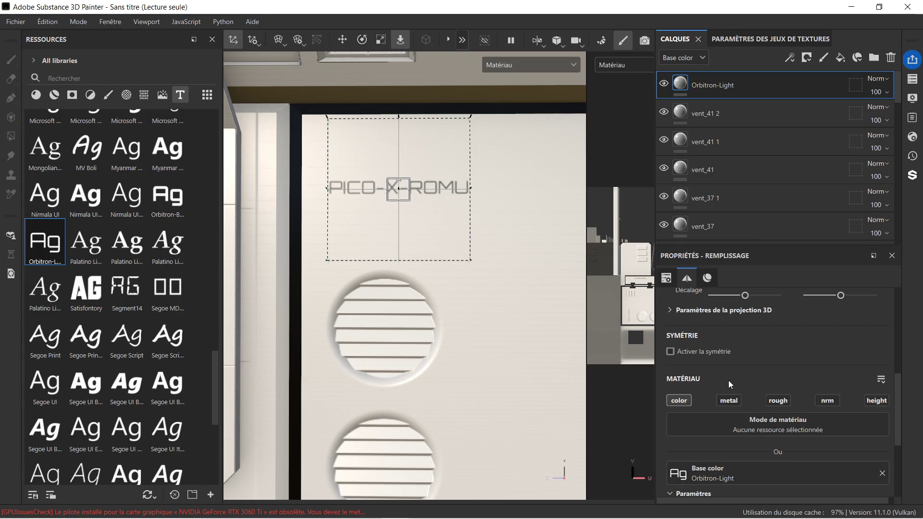
scroll(726, 375, "up", 3)
scroll(733, 350, "up", 7)
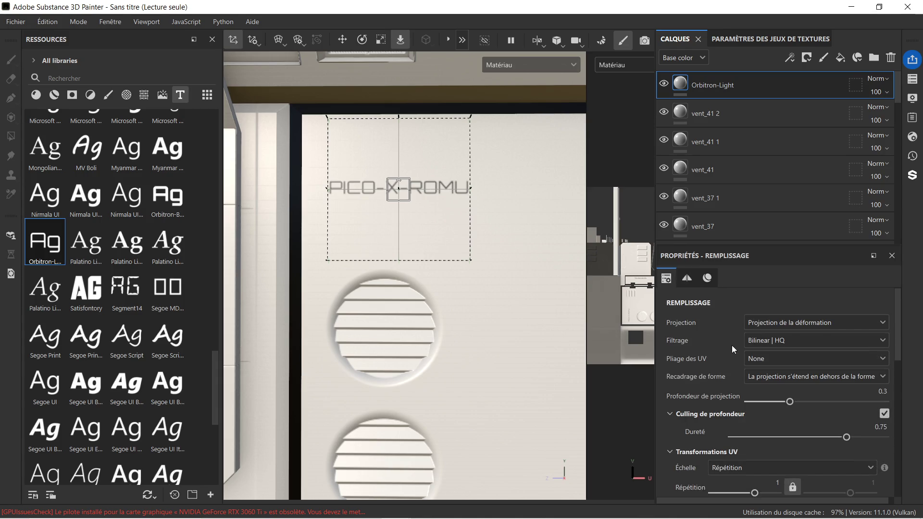
scroll(731, 345, "down", 12)
left_click(381, 40)
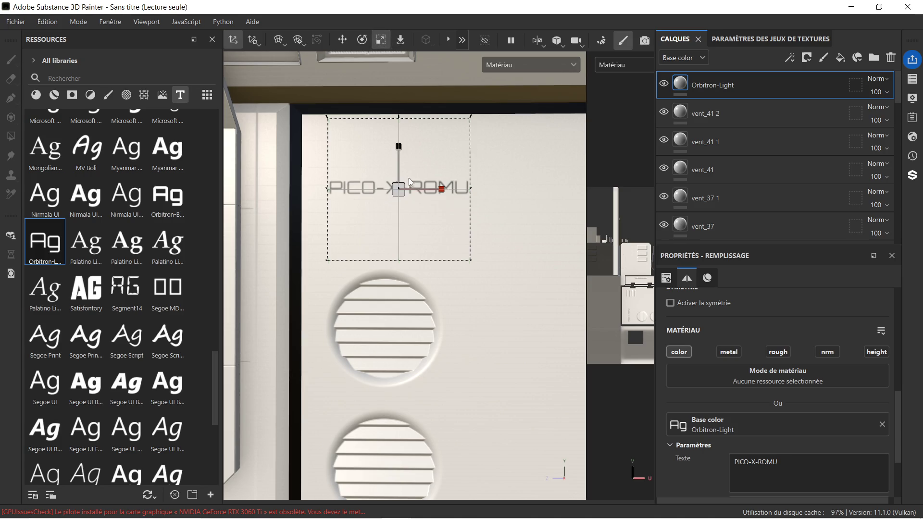
Enlarge the PICO-X-ROMU text projection and move it lower on the panel.
left_click_drag(398, 191, 577, 130)
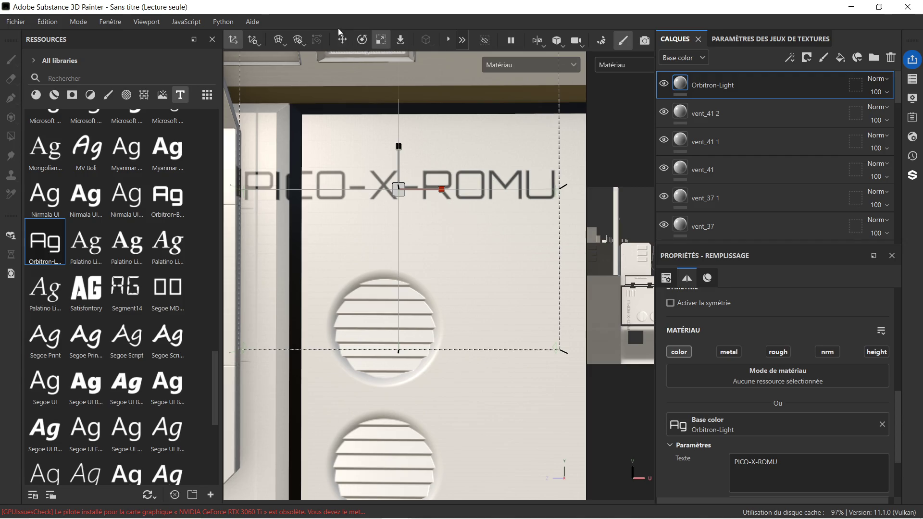
left_click(342, 39)
scroll(434, 152, "down", 3)
mouse_move(413, 132)
left_mouse_down()
mouse_move(442, 197)
mouse_move(480, 194)
left_mouse_up()
left_click(442, 197)
scroll(473, 226, "down", 2)
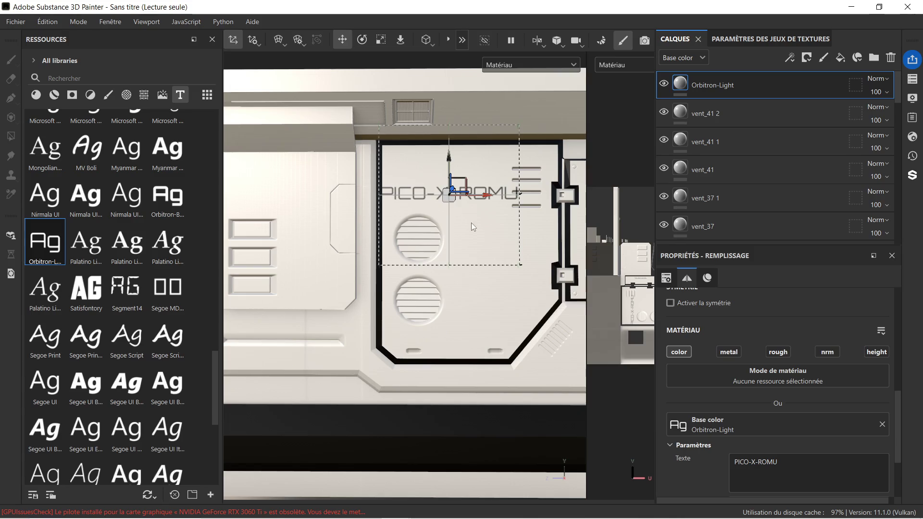
middle_click_drag(468, 230, 446, 242)
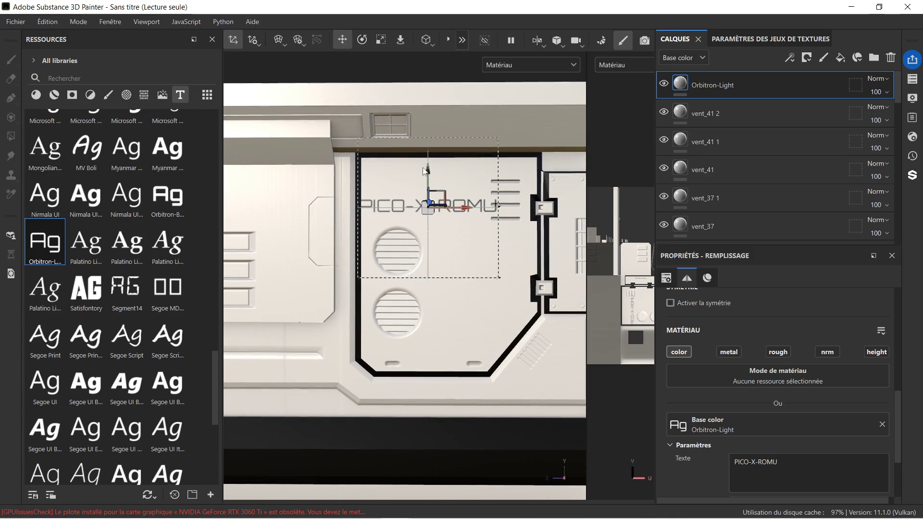
Rotate the text vertical, slide it over the two round vents, then delete the text layer.
key("e")
mouse_move(457, 174)
left_mouse_down()
mouse_move(481, 250)
mouse_move(453, 287)
left_mouse_up()
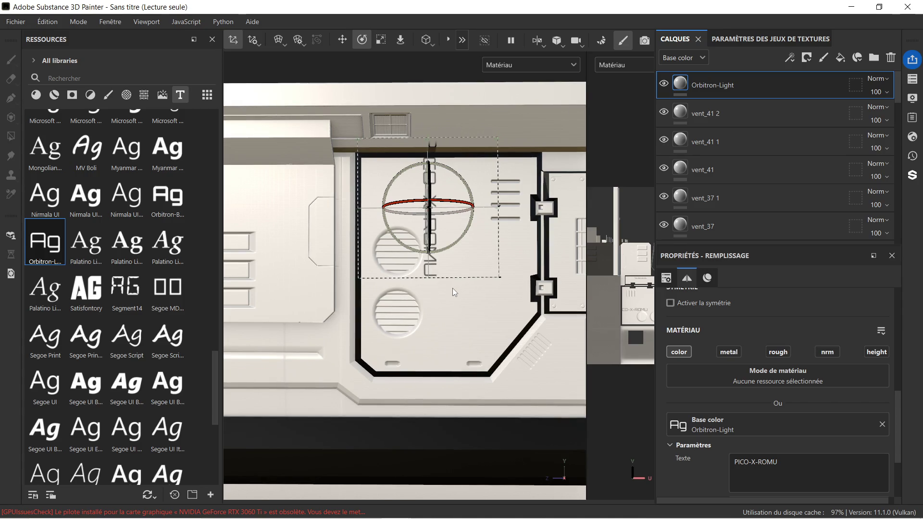
left_click(342, 40)
left_click_drag(427, 241, 418, 313)
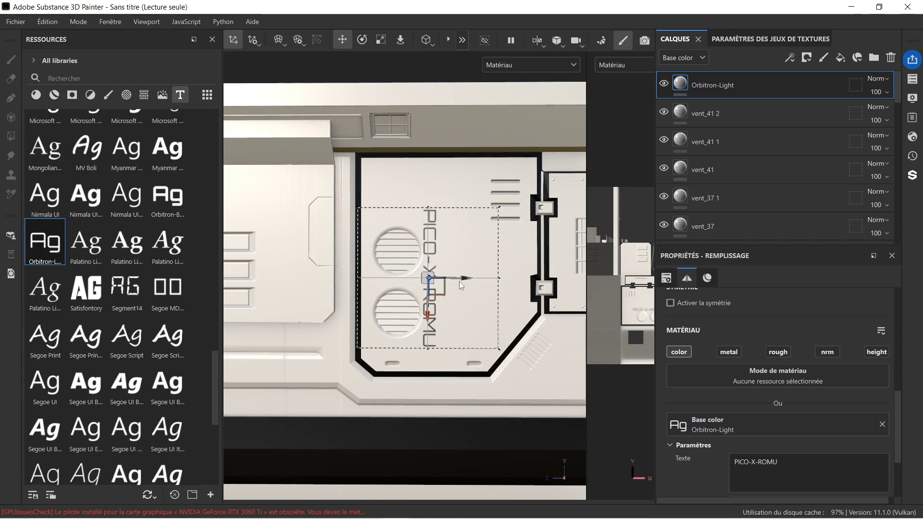
left_click_drag(463, 279, 473, 282)
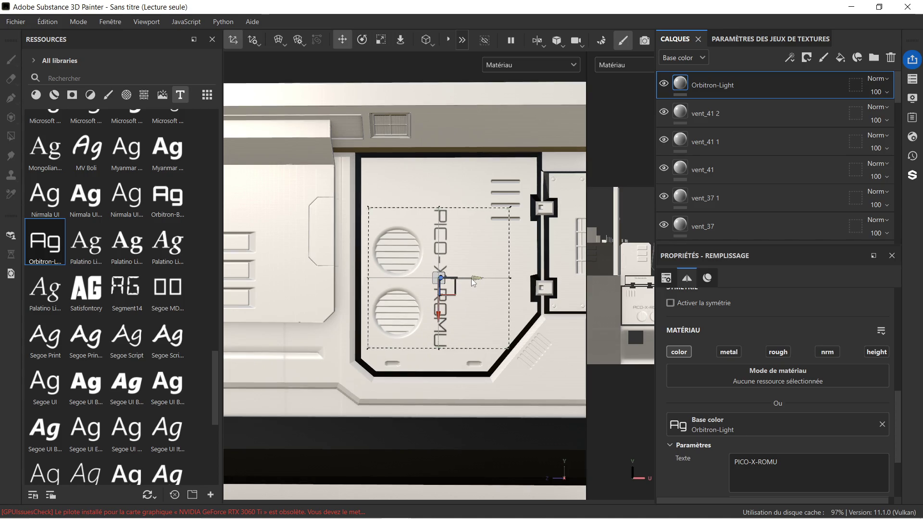
scroll(471, 278, "down", 5)
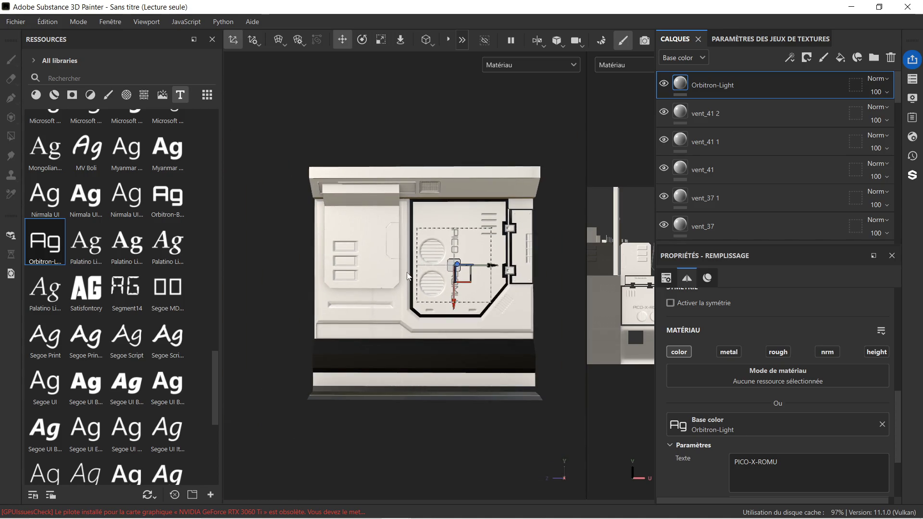
scroll(419, 274, "up", 5)
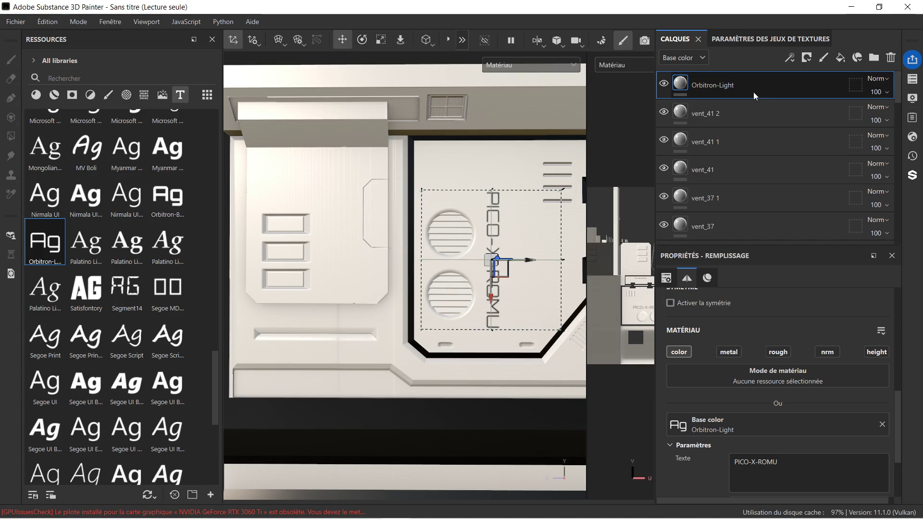
key("Delete")
Drop the Orbitron-Light font onto the door panel as a Base color text decal.
scroll(83, 232, "up", 6)
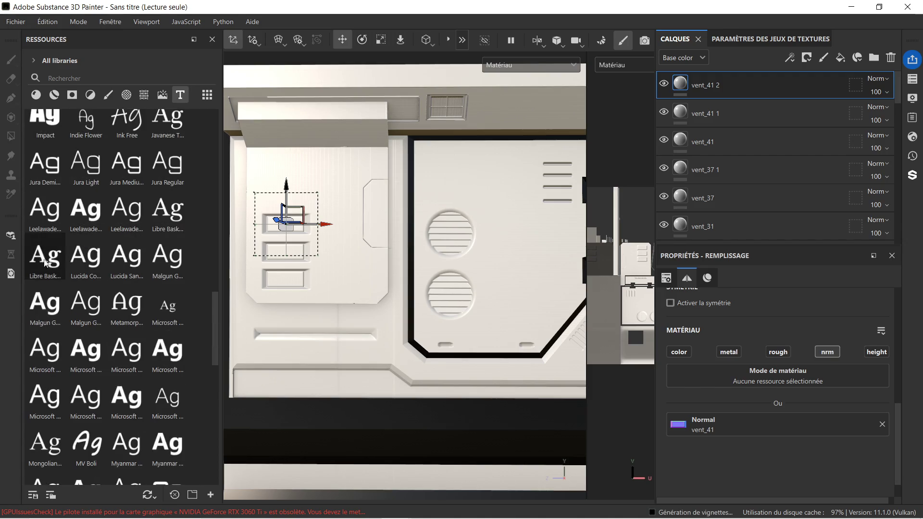
scroll(45, 263, "down", 3)
mouse_move(62, 405)
left_mouse_down()
mouse_move(270, 248)
mouse_move(288, 222)
left_mouse_up()
left_click(322, 288)
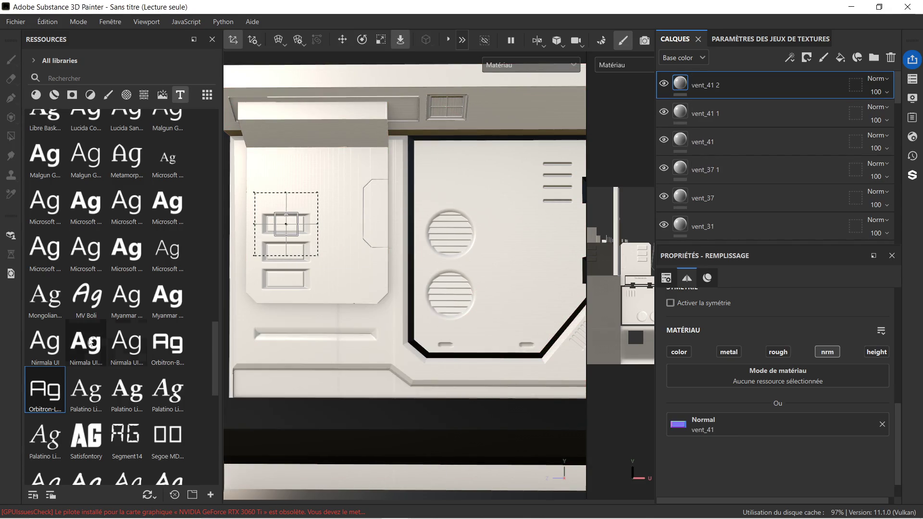
mouse_move(45, 387)
left_mouse_down()
mouse_move(212, 288)
mouse_move(290, 221)
left_mouse_up()
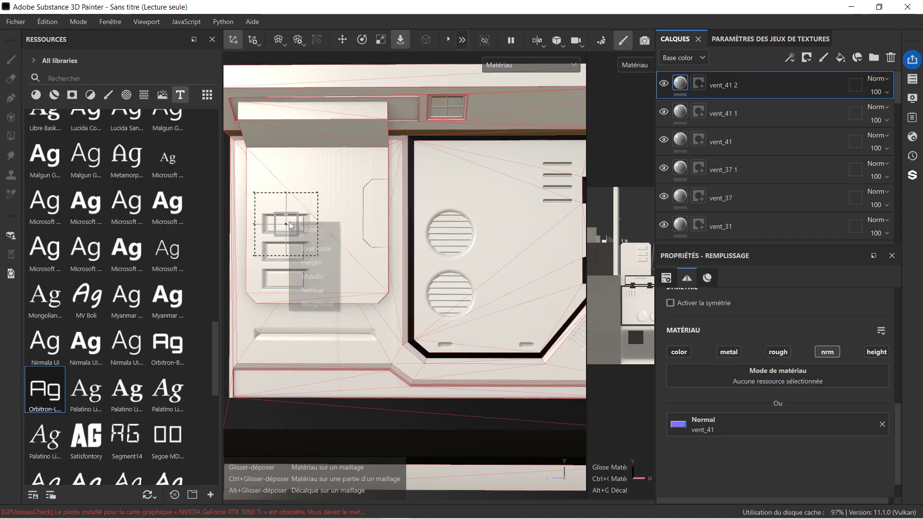
left_click(321, 247)
Replace the placeholder decal text with PICO.
scroll(282, 227, "up", 3)
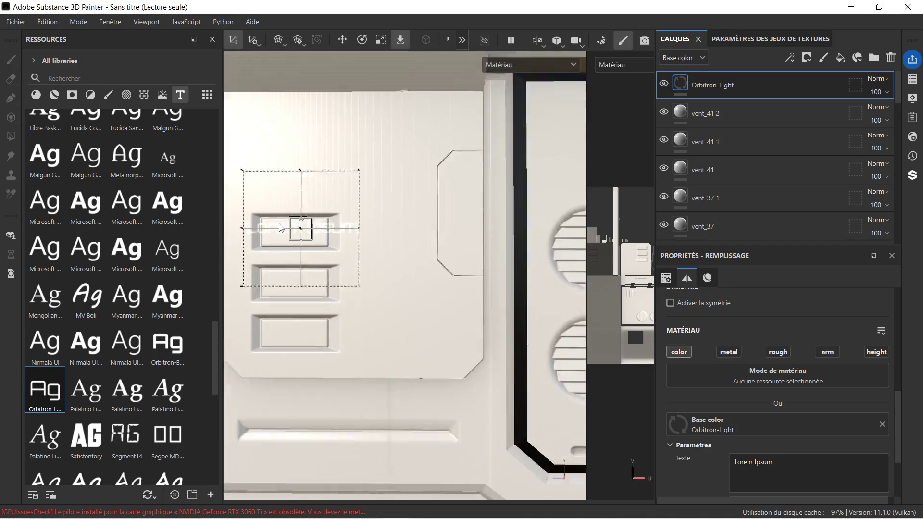
scroll(281, 227, "up", 5)
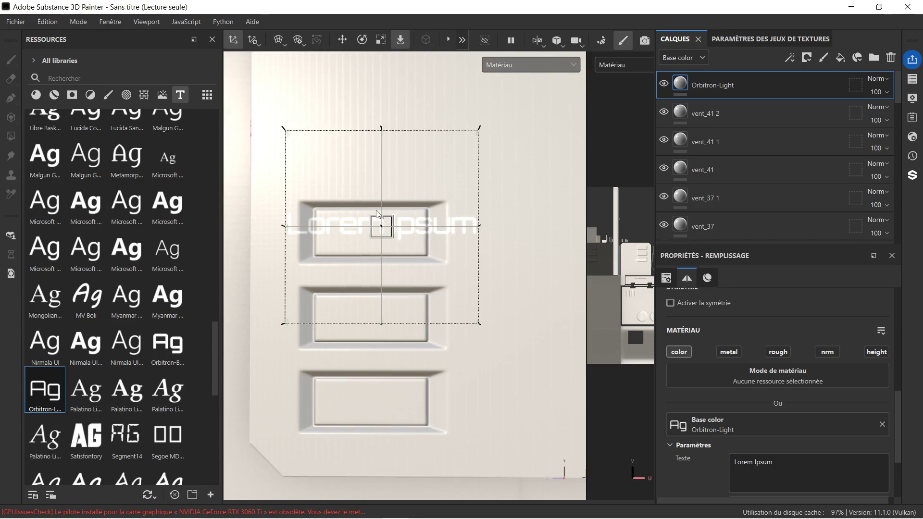
scroll(805, 448, "down", 1)
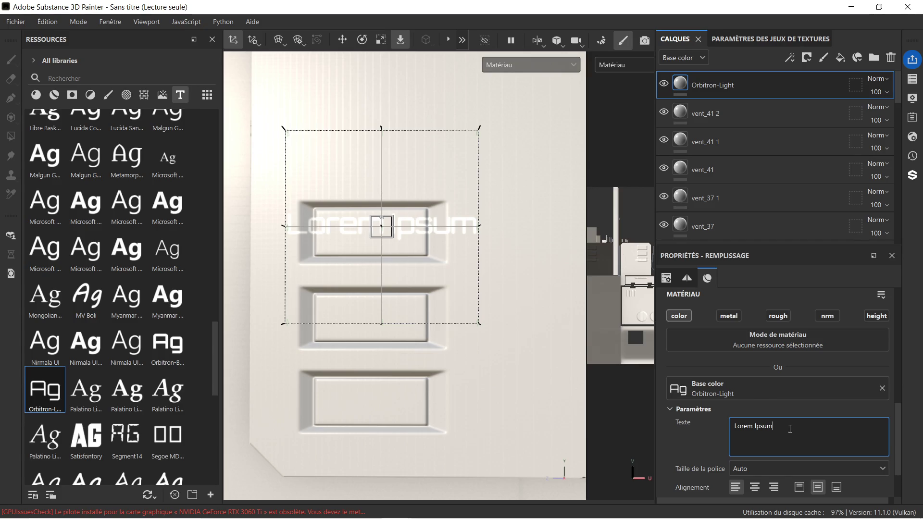
key("ctrl+a")
type("PICO")
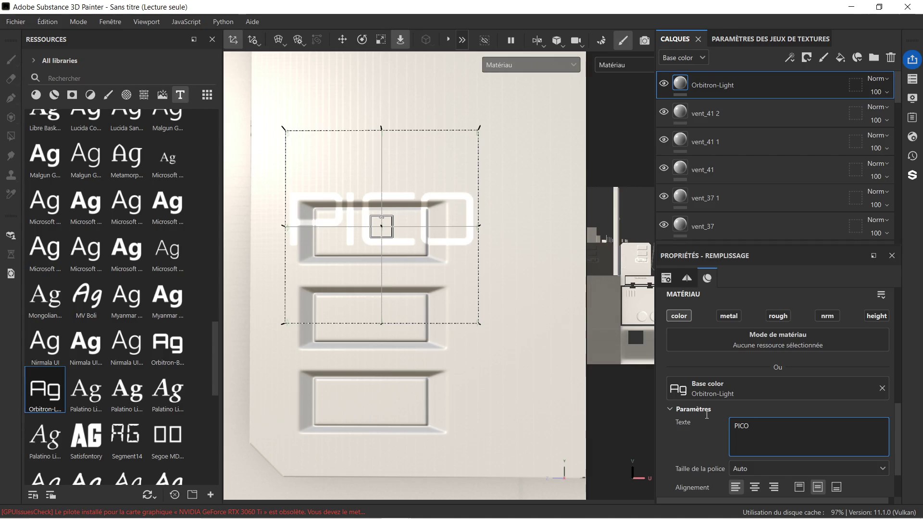
scroll(777, 446, "down", 2)
Make the PICO text black (000000) and shrink it to about half size.
left_click(777, 446)
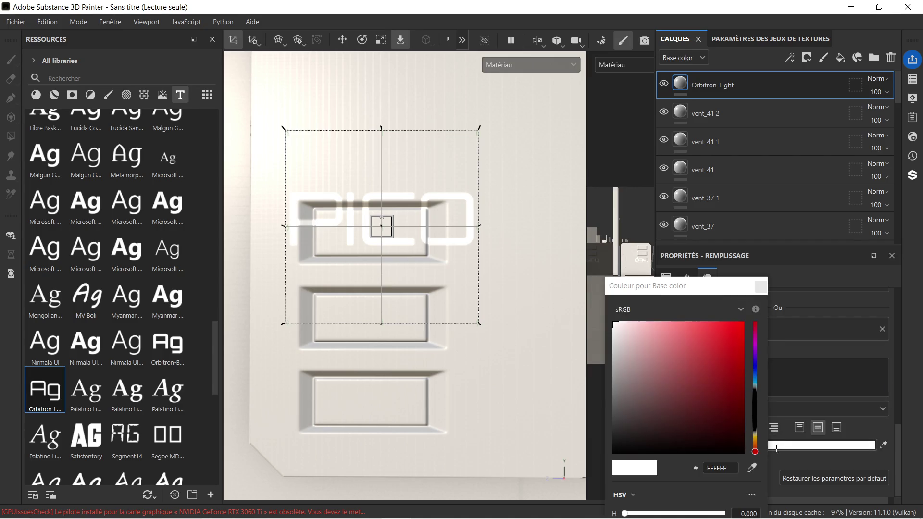
left_click_drag(635, 441, 609, 452)
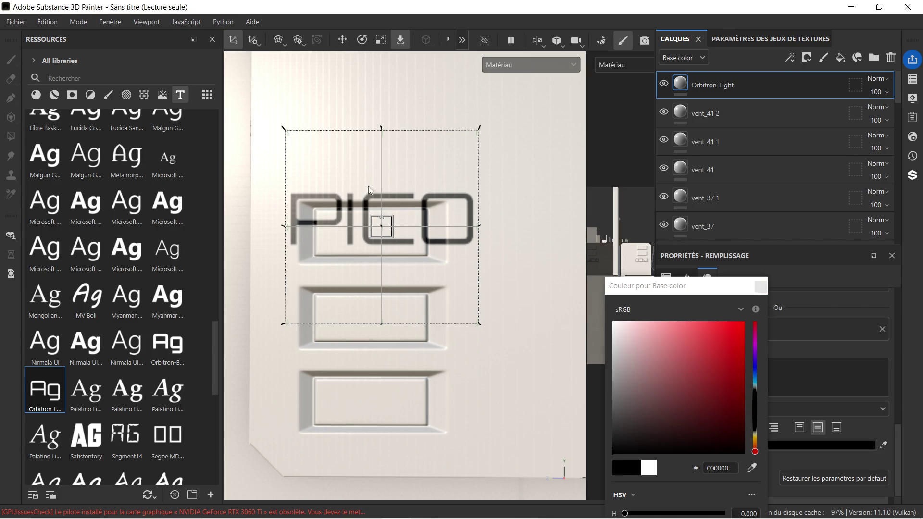
left_click(343, 40)
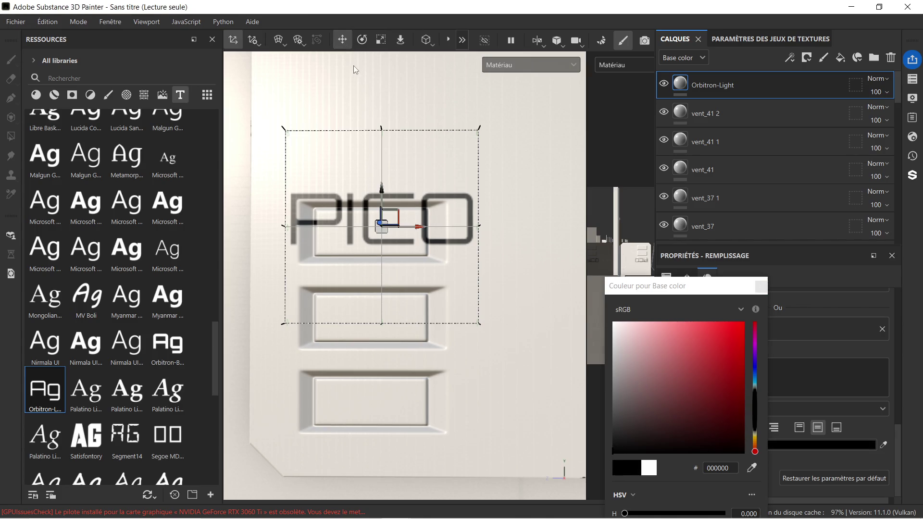
left_click(376, 40)
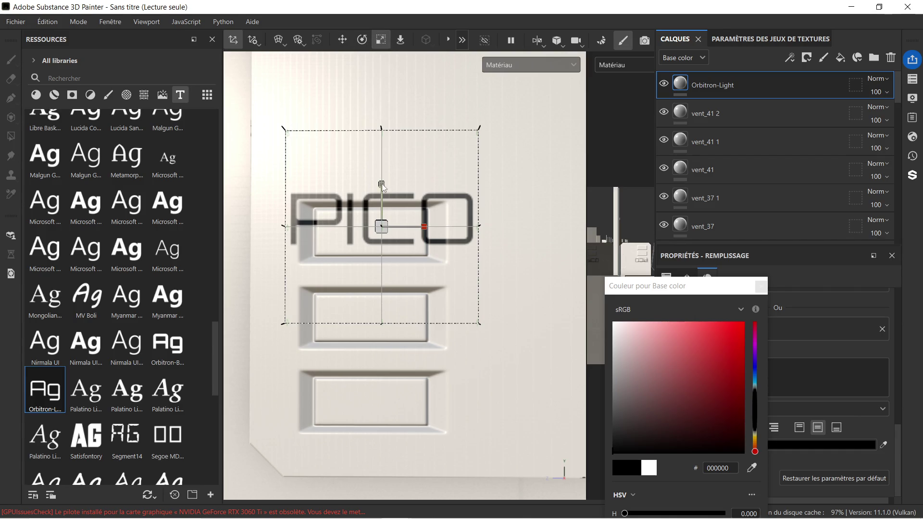
left_click_drag(383, 231, 311, 235)
Move the PICO text inside the top door plate and close the colour picker.
left_click(343, 41)
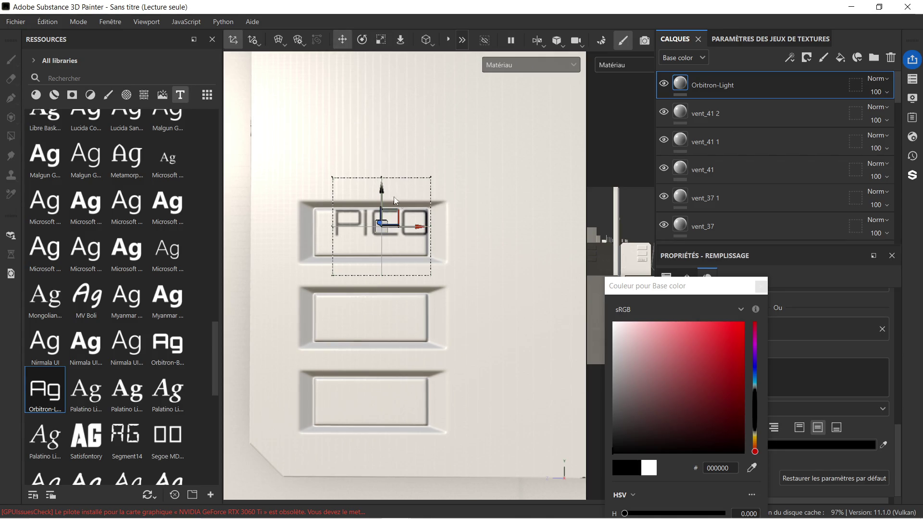
left_click_drag(418, 225, 407, 228)
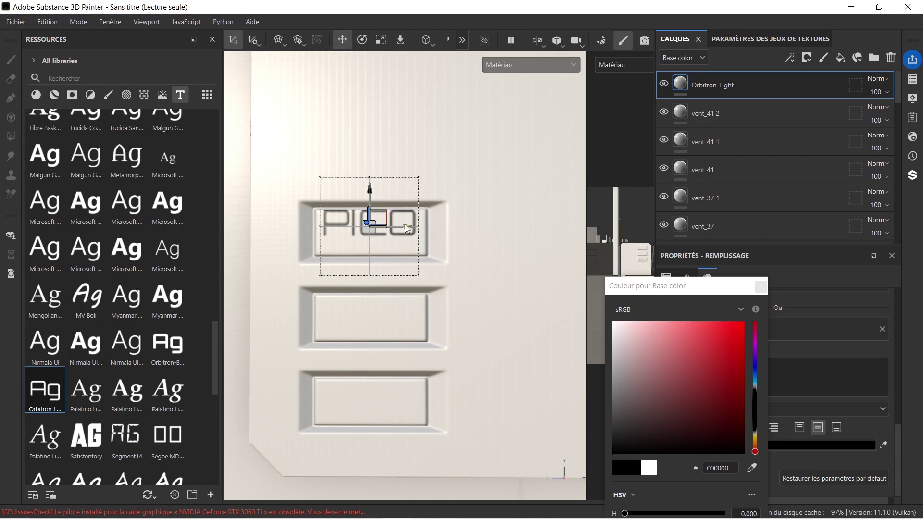
left_click_drag(371, 190, 376, 200)
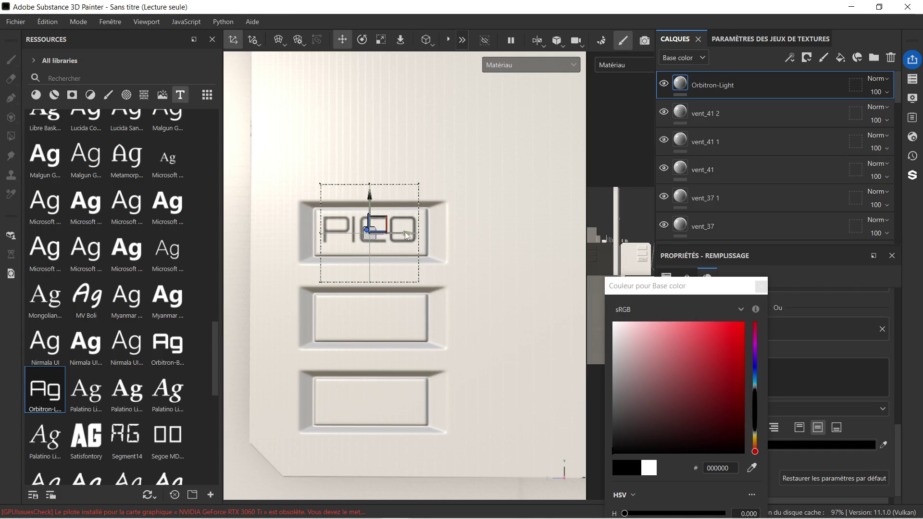
mouse_move(404, 231)
left_mouse_down("alt")
mouse_move(451, 191)
mouse_move(445, 177)
mouse_move(450, 210)
left_mouse_up("alt")
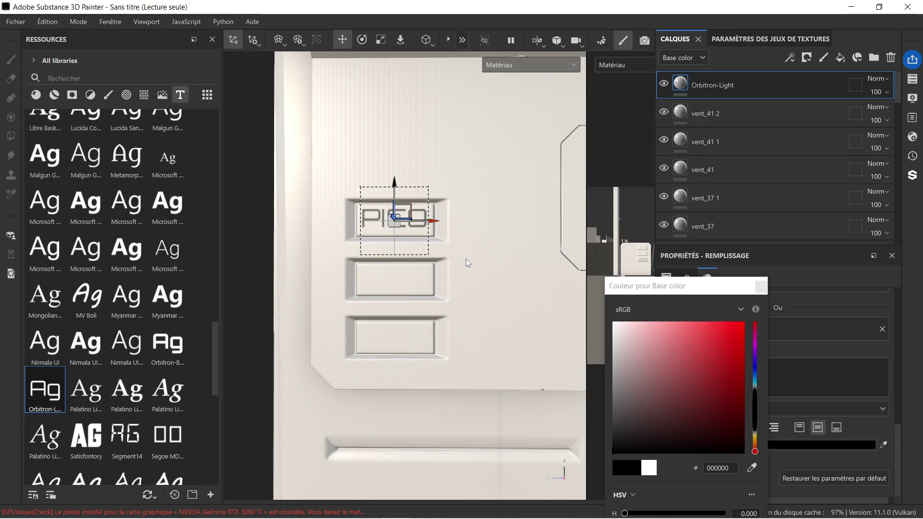
middle_click_drag(466, 259, 462, 237, "alt")
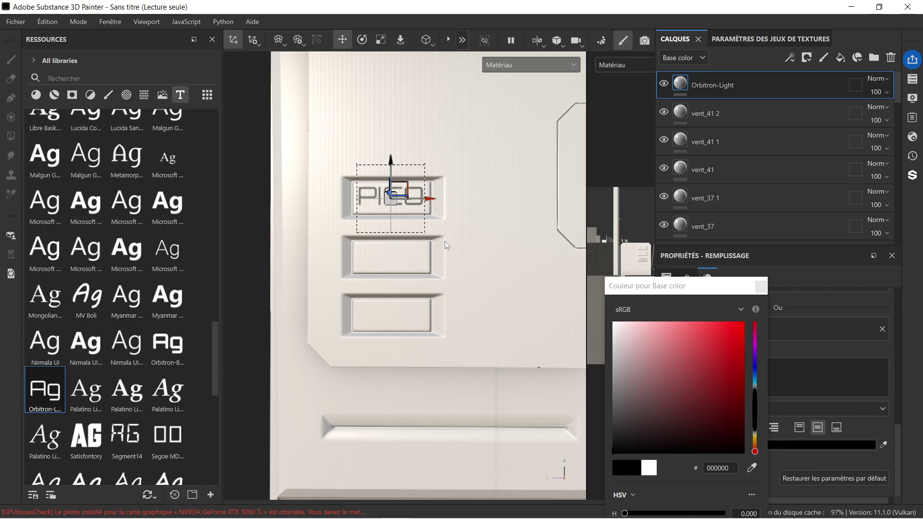
left_click(761, 287)
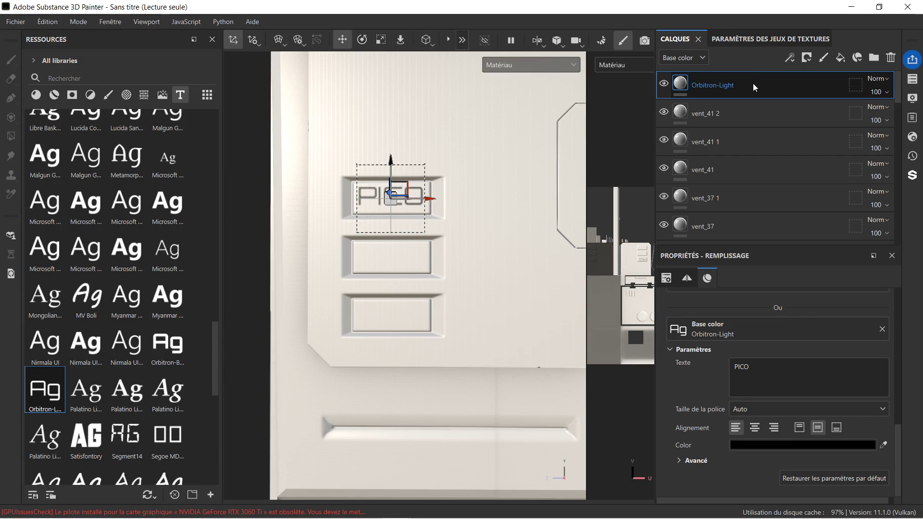
Duplicate the PICO text, move it down to the middle plate, and change it to ROMU.
key("ctrl+d")
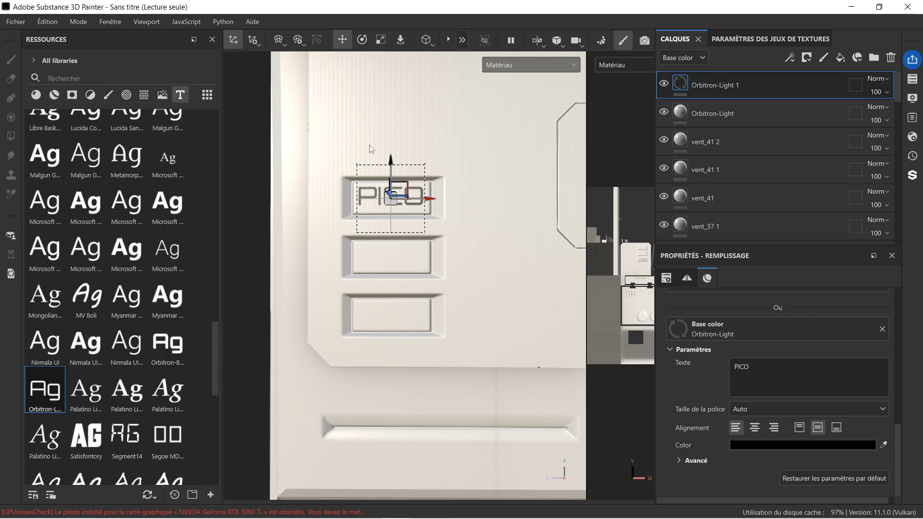
left_click_drag(391, 161, 383, 221)
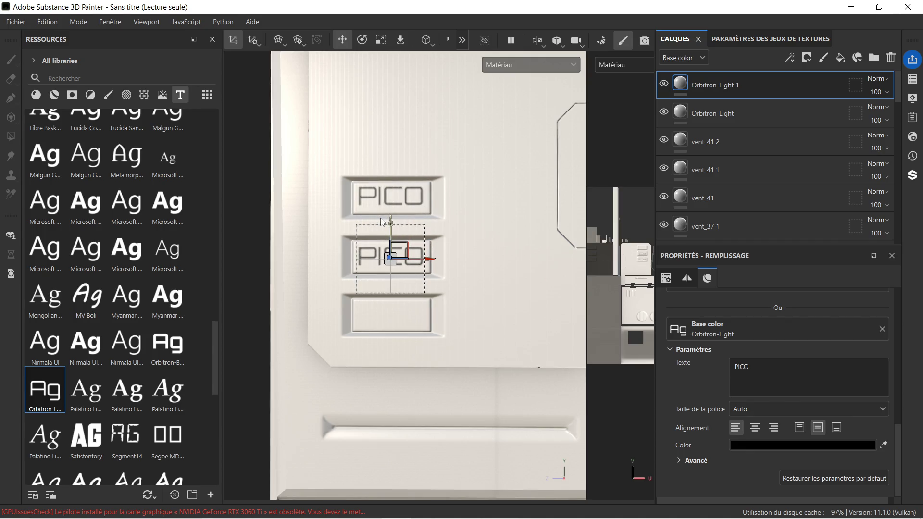
double_click(740, 367)
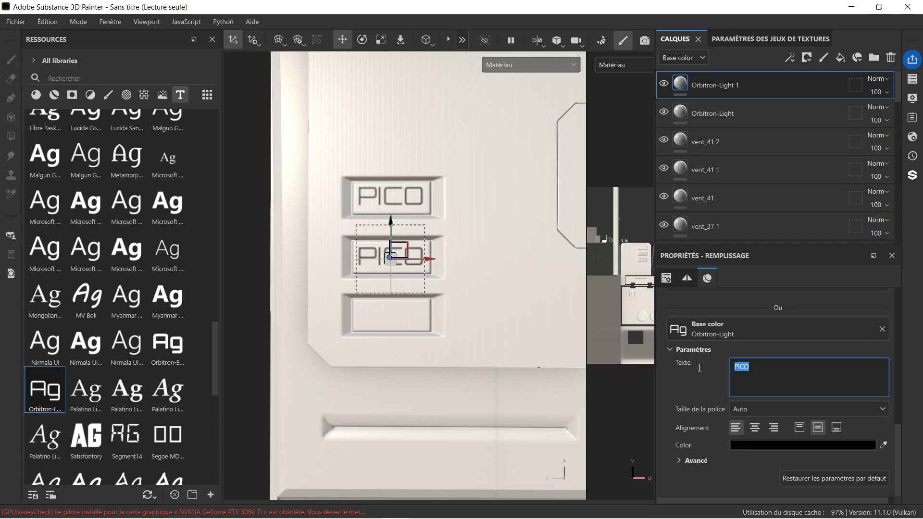
type("ROMU")
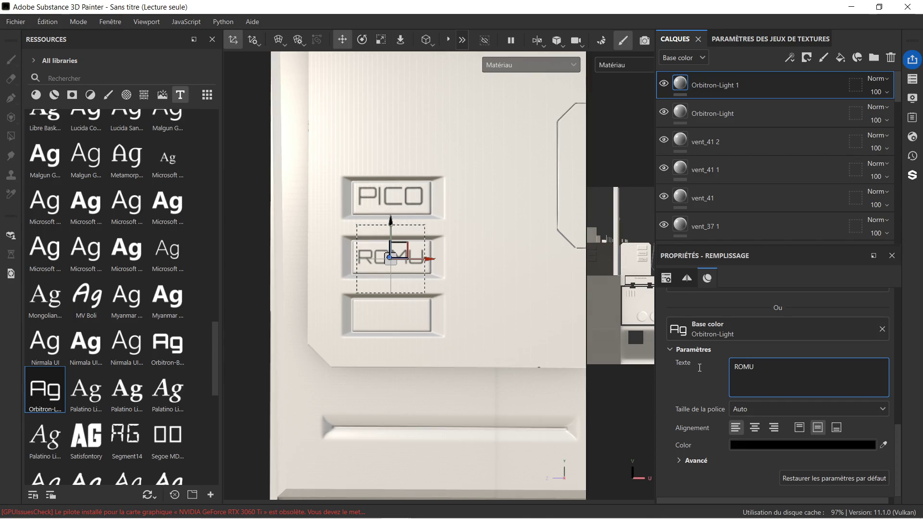
scroll(442, 236, "up", 2)
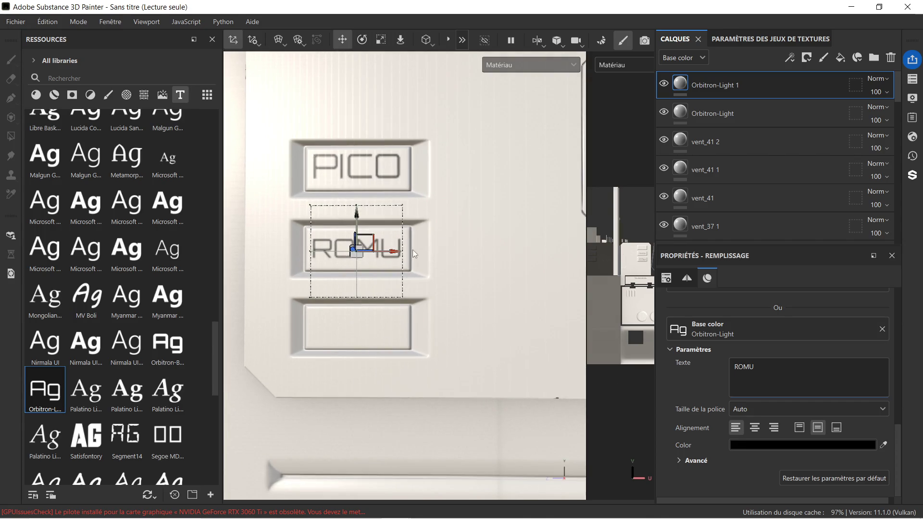
scroll(415, 279, "down", 1)
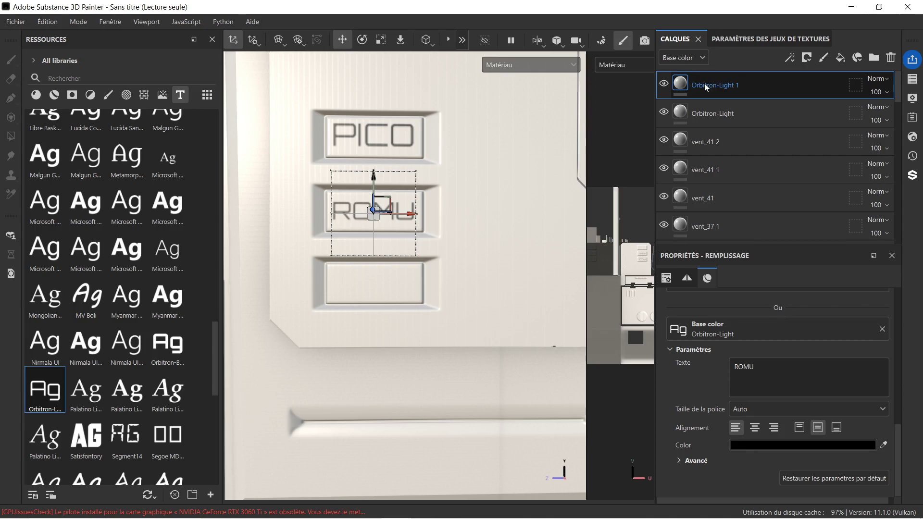
Duplicate ROMU onto the lower plate and change the copy's text to KHOTI.
key("ctrl+d")
left_click_drag(377, 177, 361, 249)
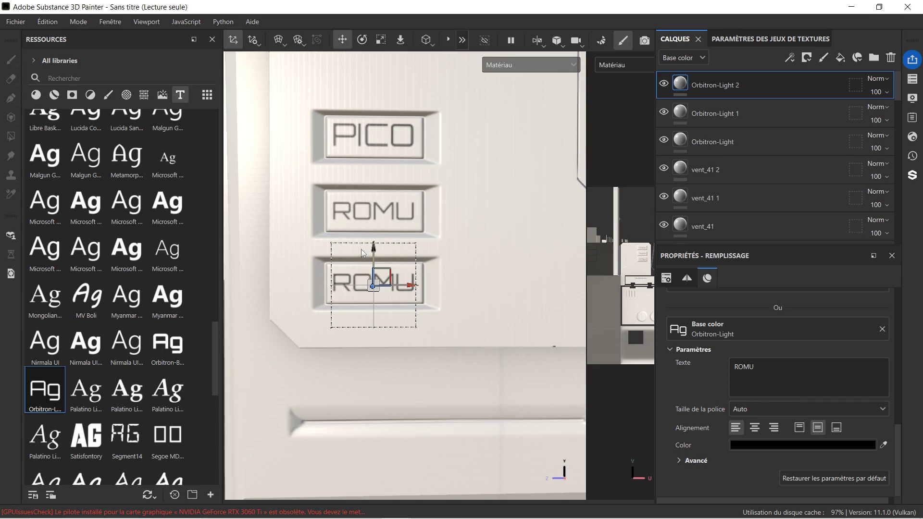
left_click(771, 366)
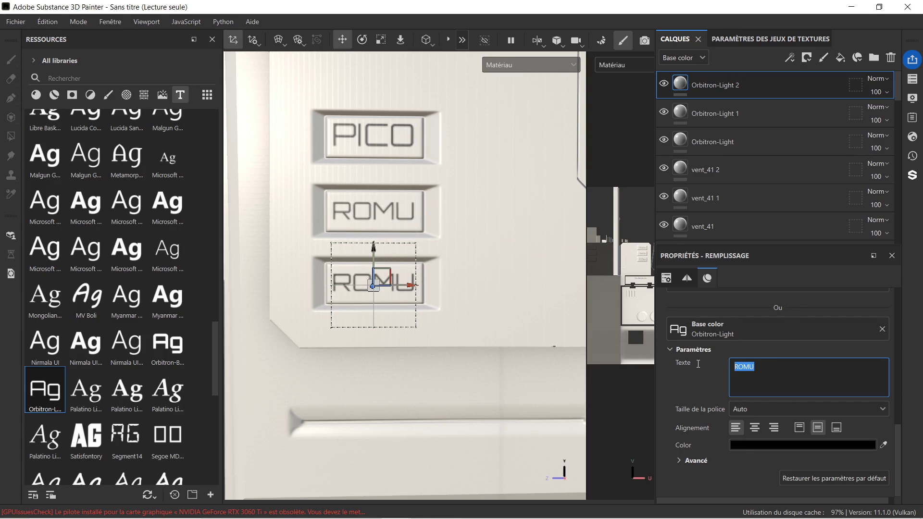
type("KHOTI")
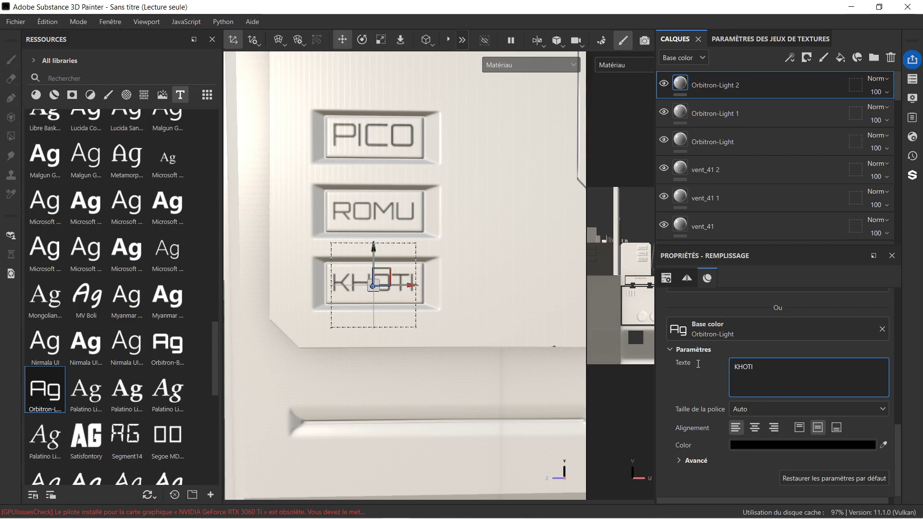
left_click(610, 393)
scroll(419, 247, "down", 1)
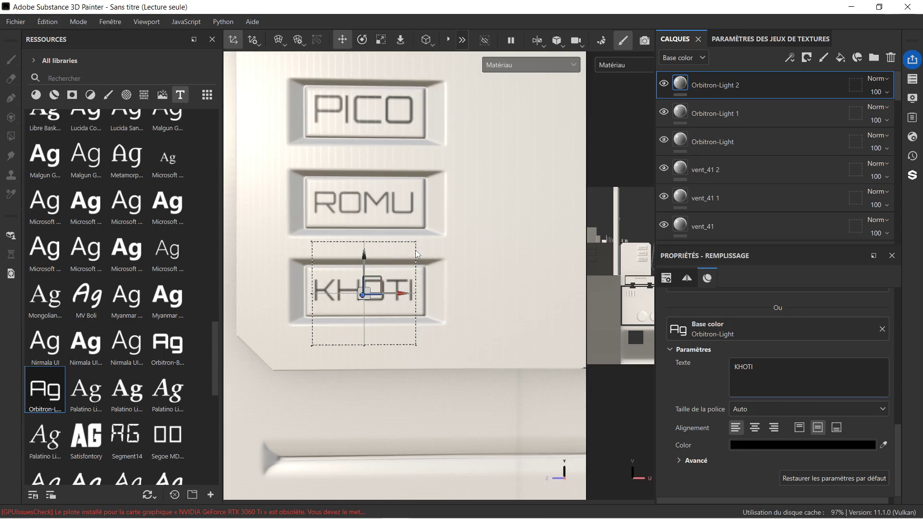
scroll(416, 250, "up", 2)
scroll(419, 258, "down", 5)
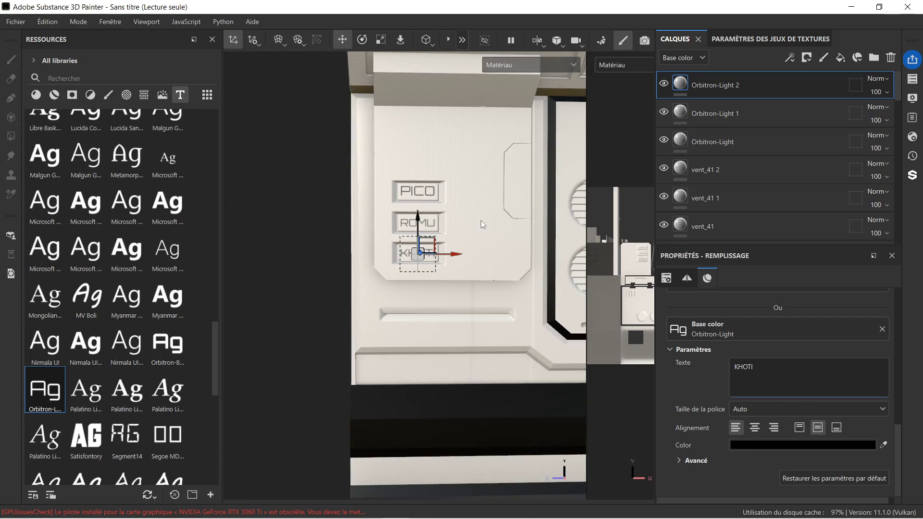
Drop the Orbitron-Light font onto the panel near the diagonal vents.
middle_click_drag(481, 220, 400, 222)
scroll(407, 203, "down", 3)
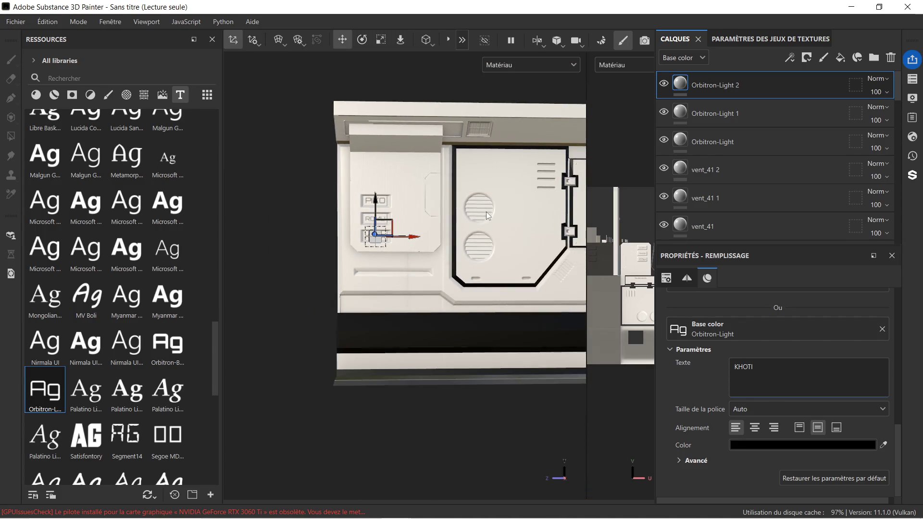
scroll(362, 249, "up", 1)
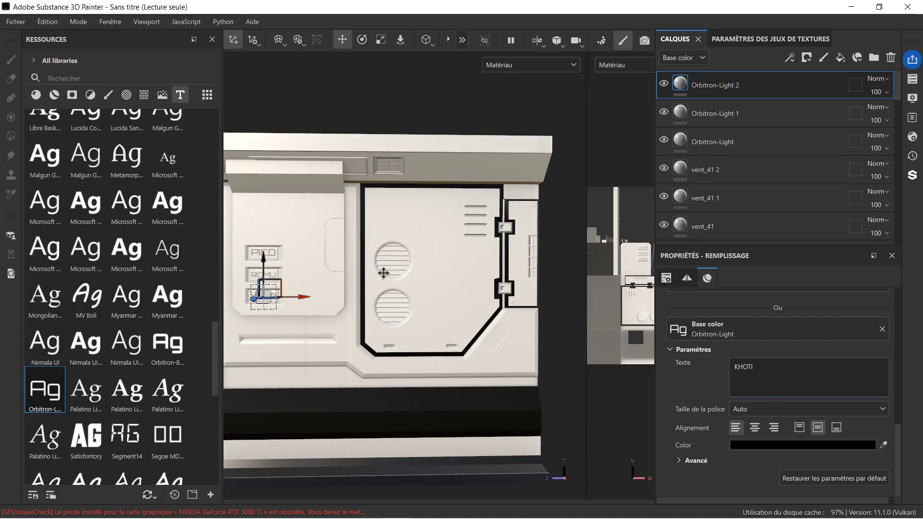
scroll(383, 269, "up", 2)
left_click_drag(393, 254, 455, 249, "alt")
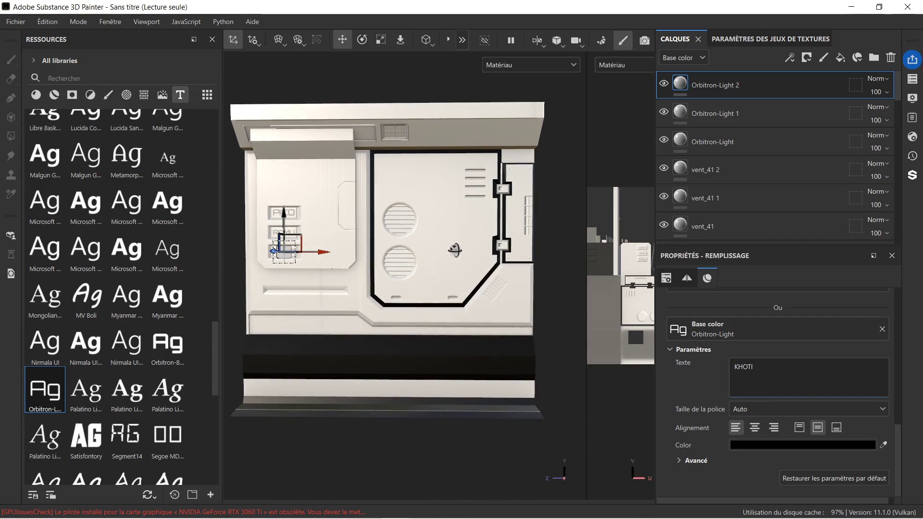
scroll(505, 298, "up", 3)
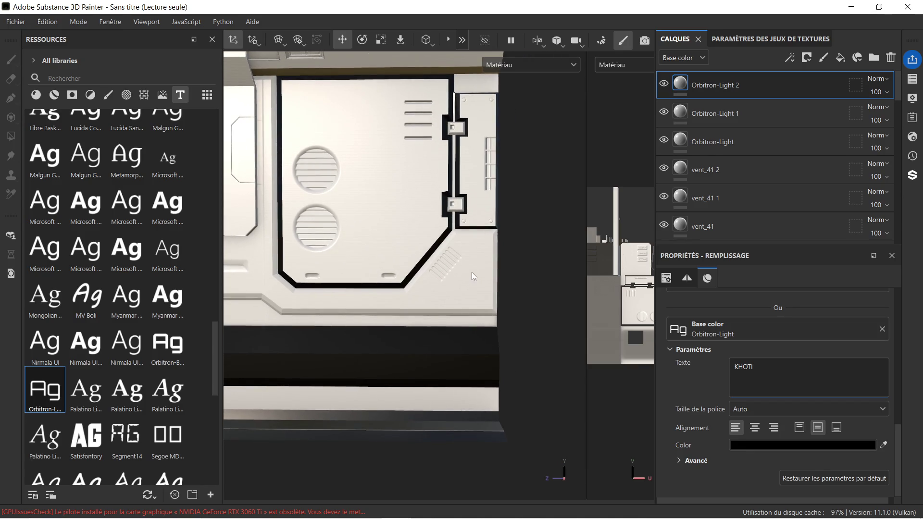
scroll(435, 217, "up", 4)
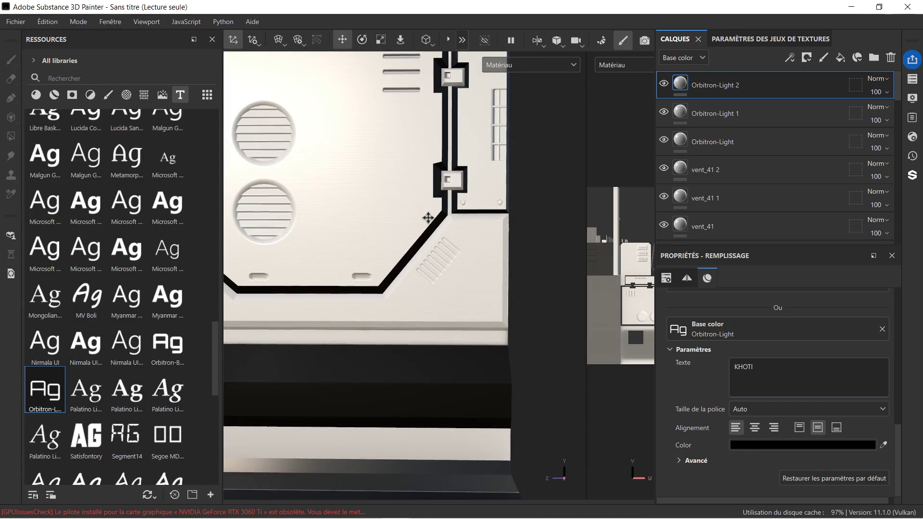
mouse_move(38, 390)
left_mouse_down()
mouse_move(273, 293)
mouse_move(393, 220)
mouse_move(426, 264)
mouse_move(426, 289)
left_mouse_up()
scroll(427, 216, "up", 3)
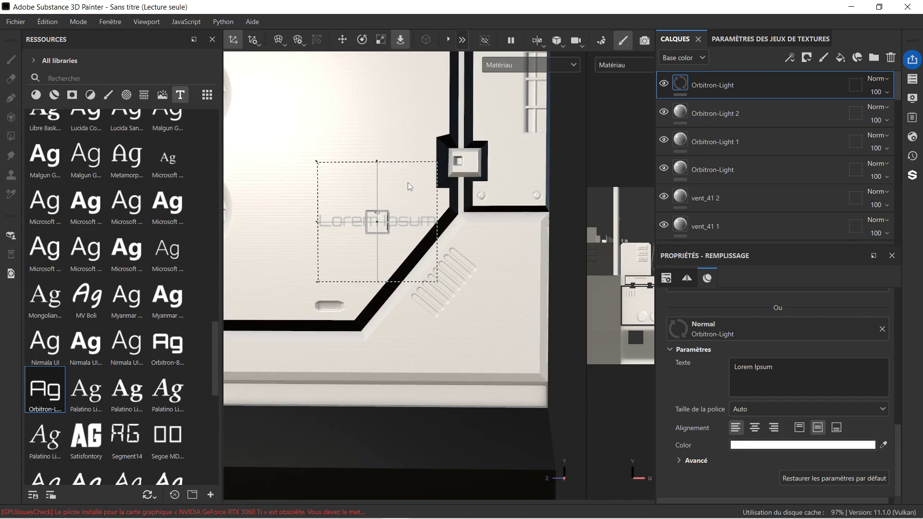
Rotate the Orbitron-Light text about 45° and slide it along the angled frame edge.
left_click(368, 40)
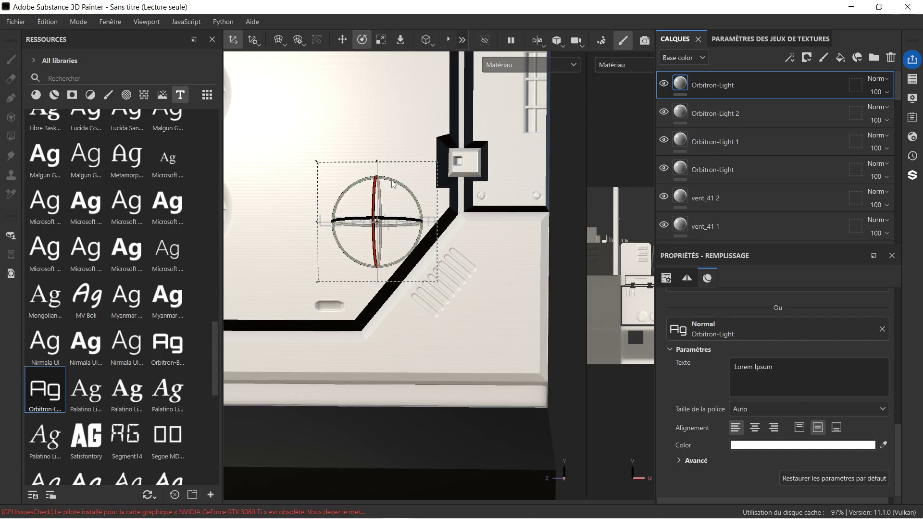
left_click_drag(398, 187, 365, 162)
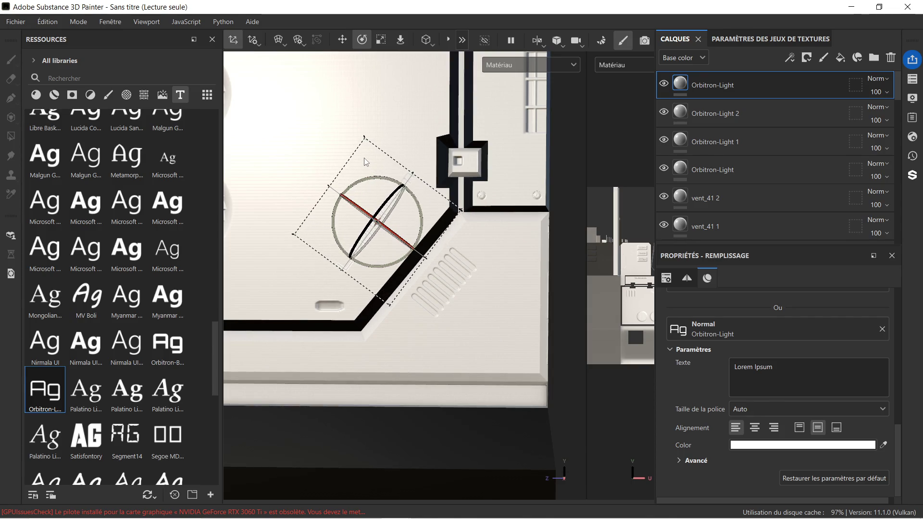
left_click(342, 39)
scroll(335, 210, "up", 2)
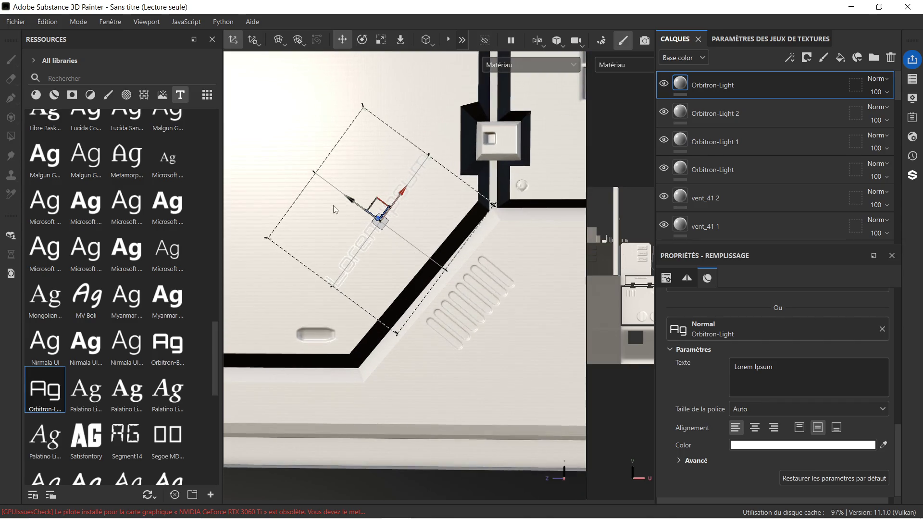
left_click_drag(346, 199, 366, 221)
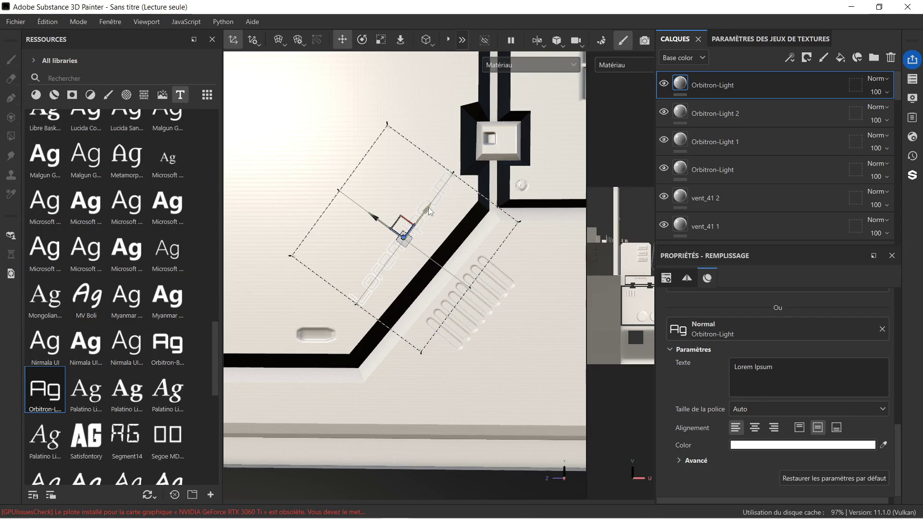
left_click_drag(428, 207, 414, 223)
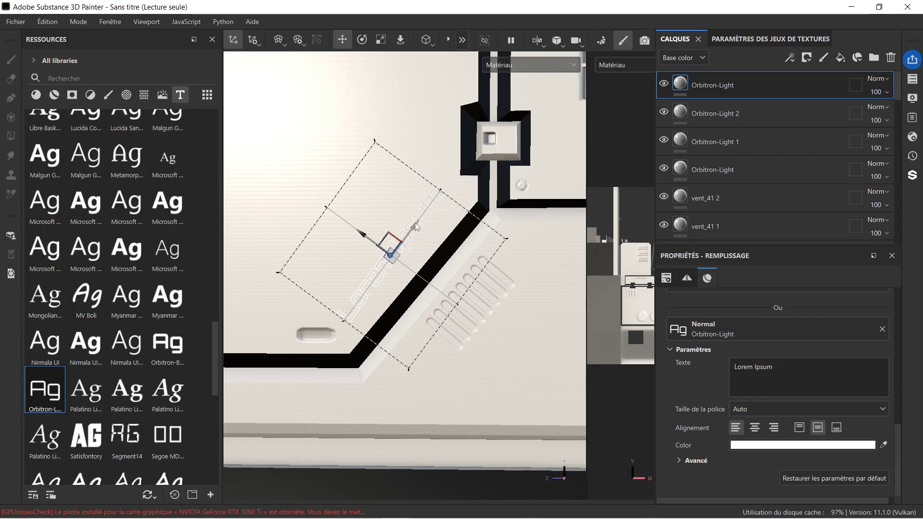
Rotate the text a few more degrees and select the Lorem Ipsum placeholder.
left_click(362, 40)
left_click_drag(425, 231, 470, 249)
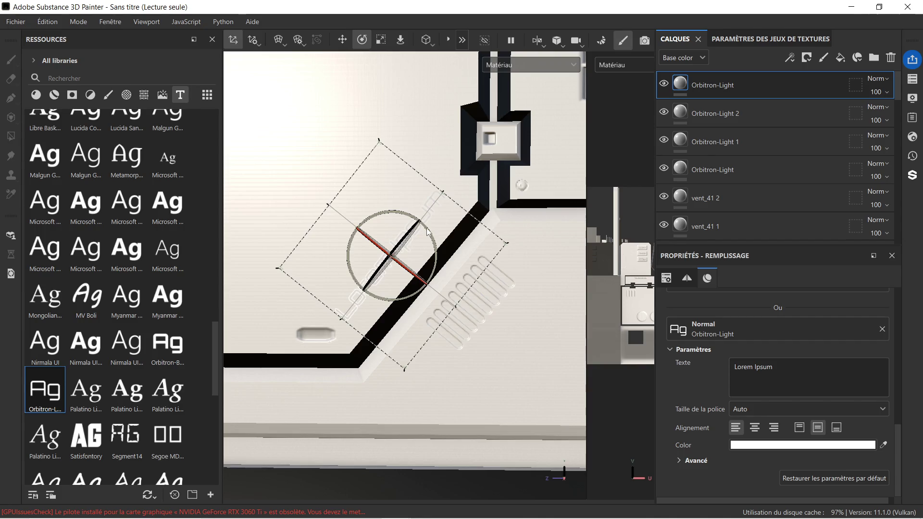
left_click(342, 39)
left_click(824, 379)
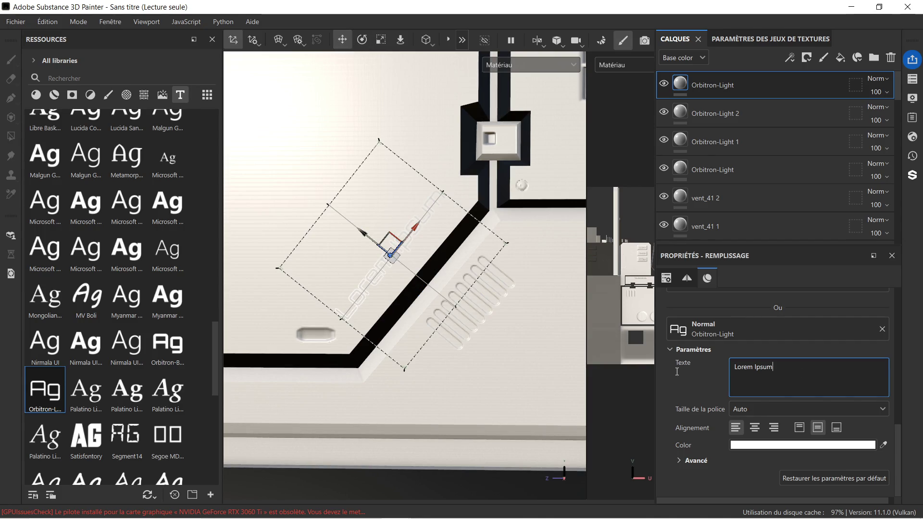
left_click_drag(784, 367, 686, 370)
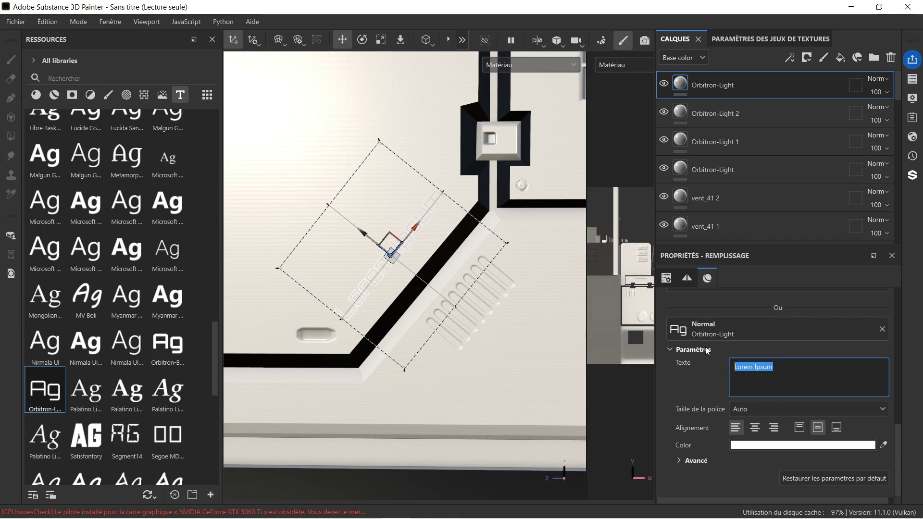
Replace the placeholder with the label text HA-NN-IL_ES-MRT.
key("BackSpace")
type("HA")
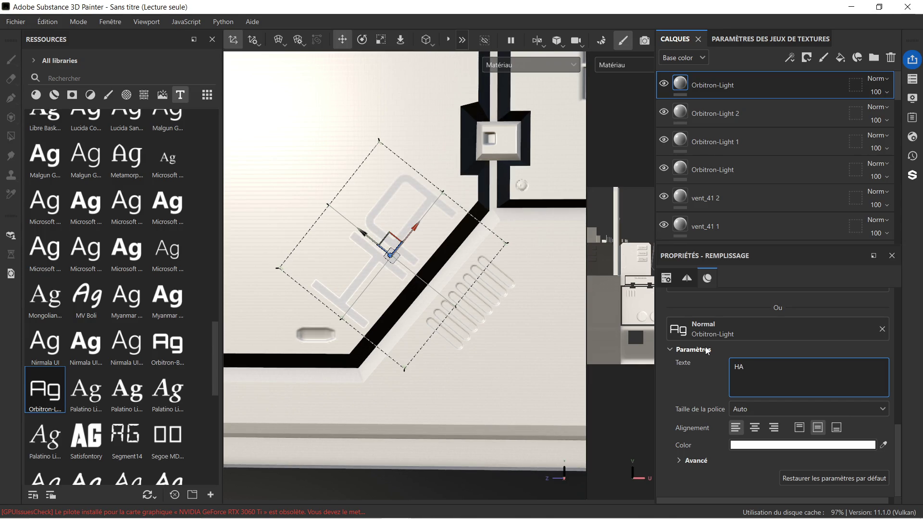
type("-")
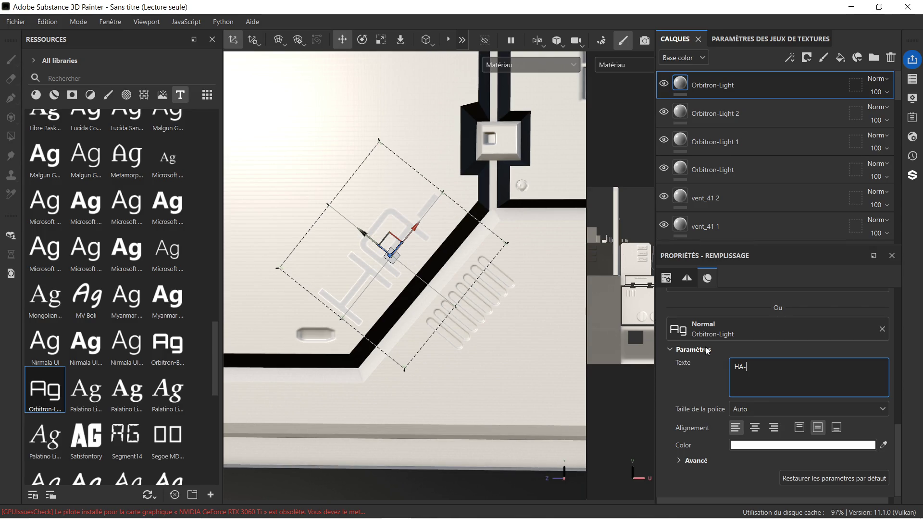
type("NO")
key("BackSpace")
type("N")
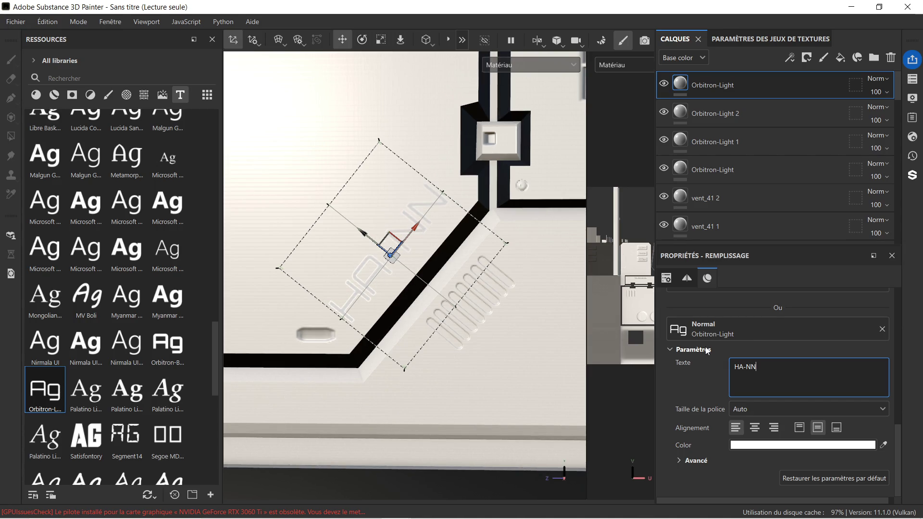
type("-I")
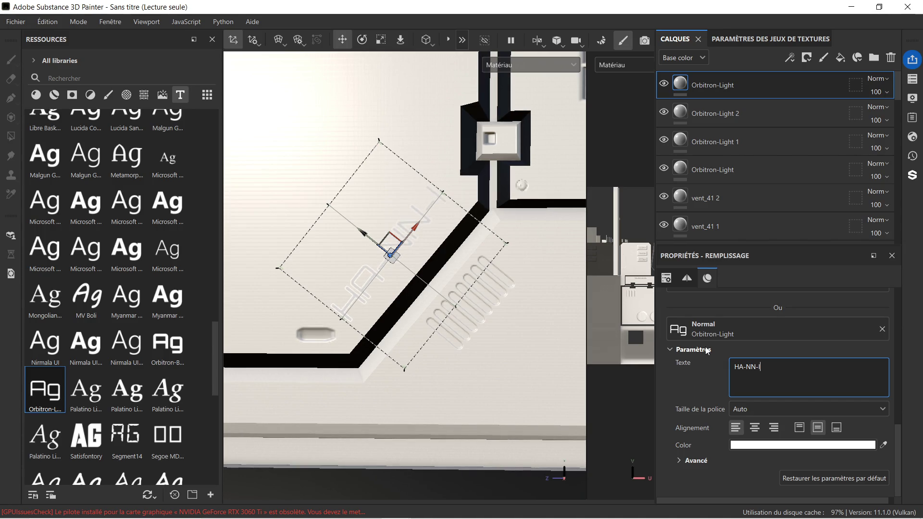
type("L_ES")
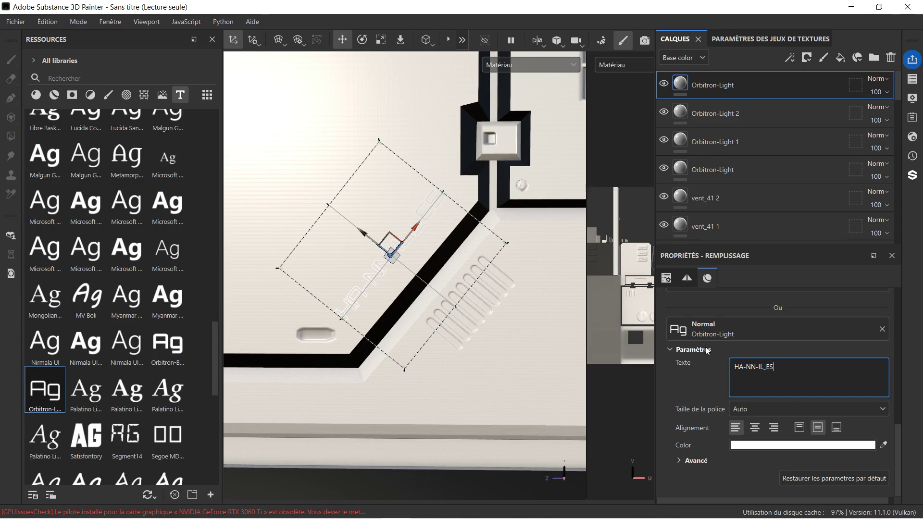
type("-MOR")
key("BackSpace")
key("BackSpace")
type("RT")
Set the label colour to black 000000, then duplicate the top Orbitron-Light layer.
left_click(777, 445)
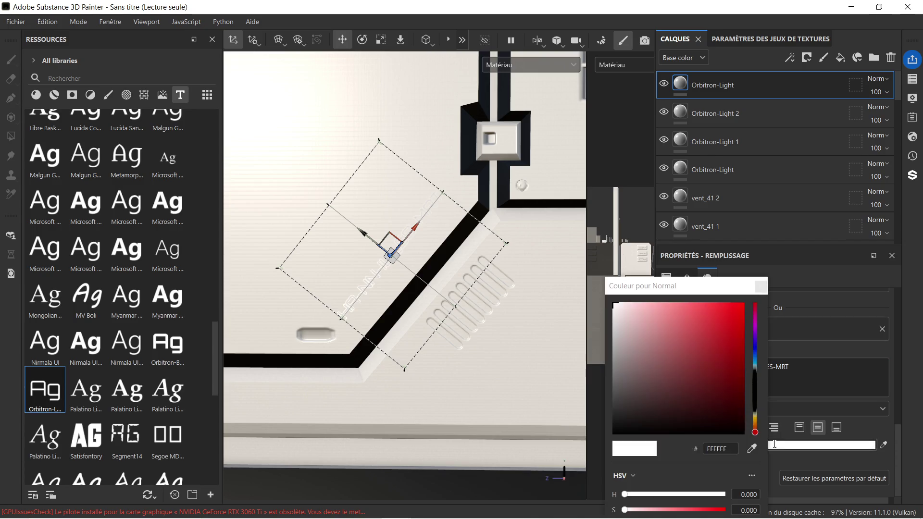
left_click(639, 428)
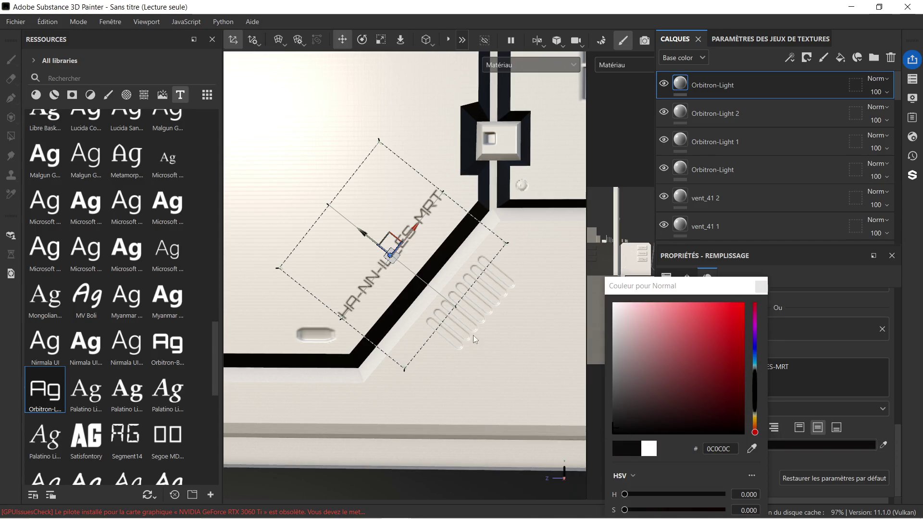
left_click(463, 354)
scroll(397, 174, "up", 2)
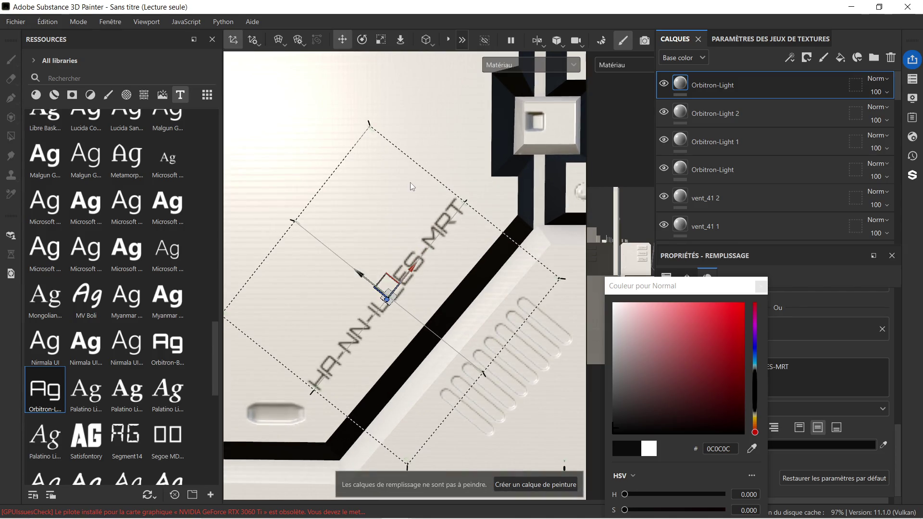
scroll(433, 202, "down", 1)
mouse_move(631, 426)
left_mouse_down()
mouse_move(615, 428)
mouse_move(608, 443)
left_mouse_up()
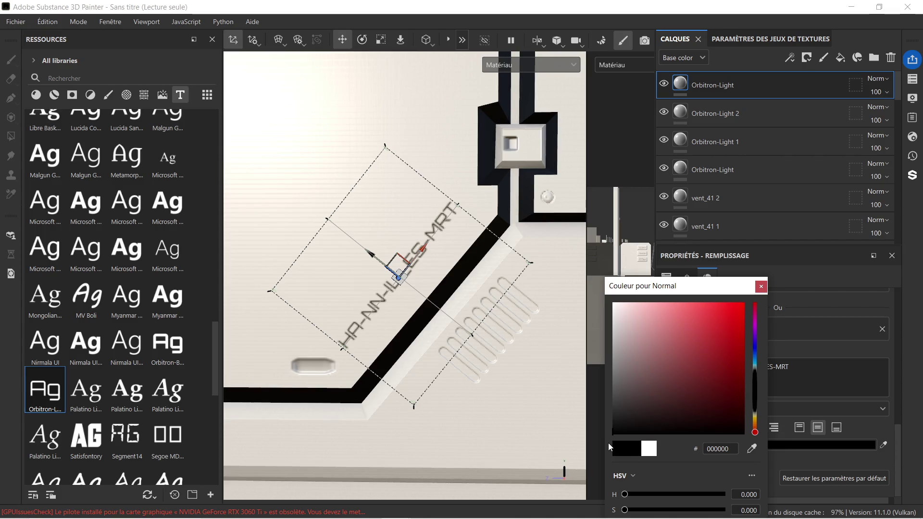
left_click(761, 287)
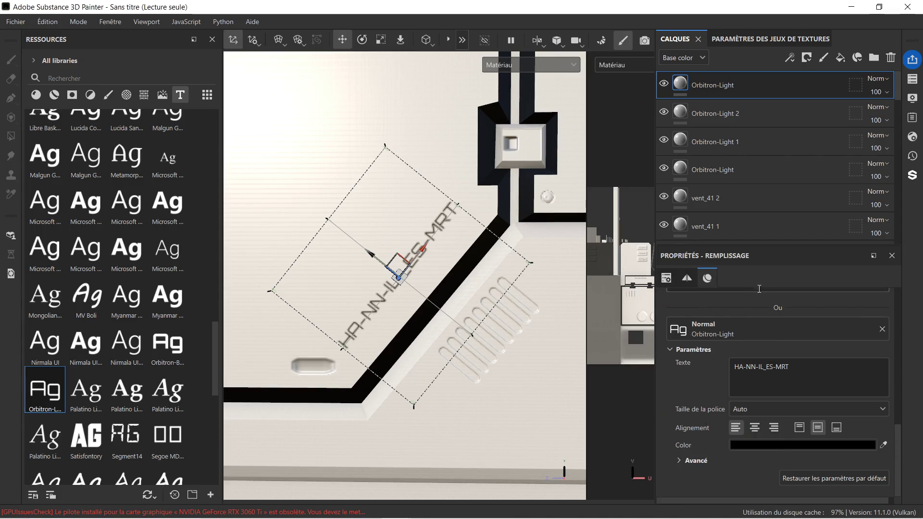
left_click(757, 92)
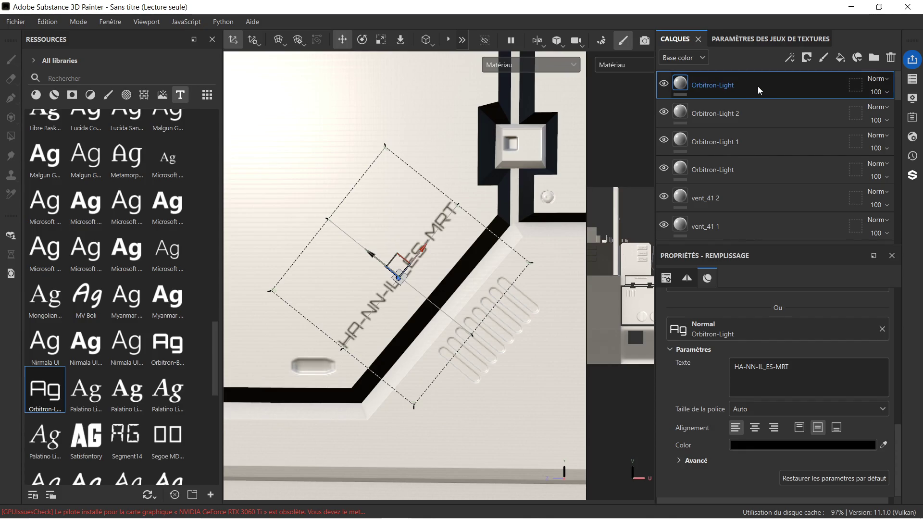
key("ctrl+d")
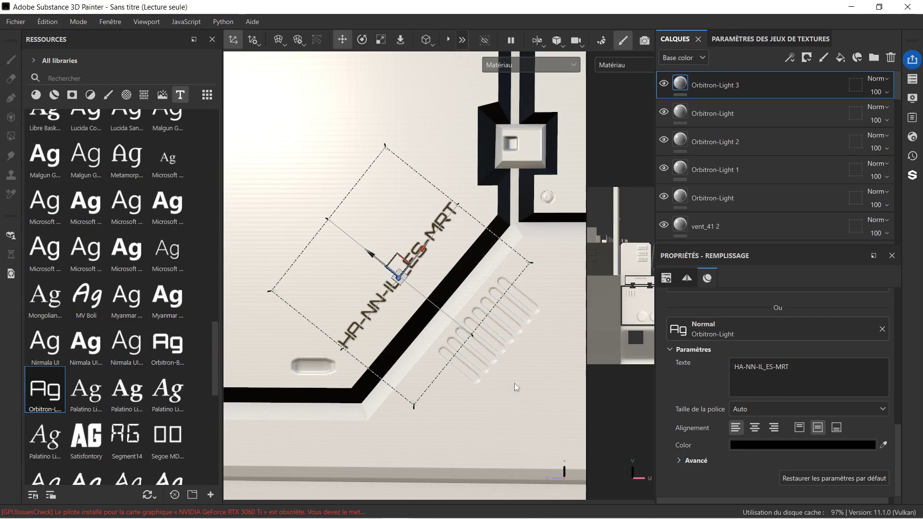
Look over the Hard Surface Gradient and vent_39 layers, then select the Orbitron-Light 3 copy.
scroll(779, 129, "down", 5)
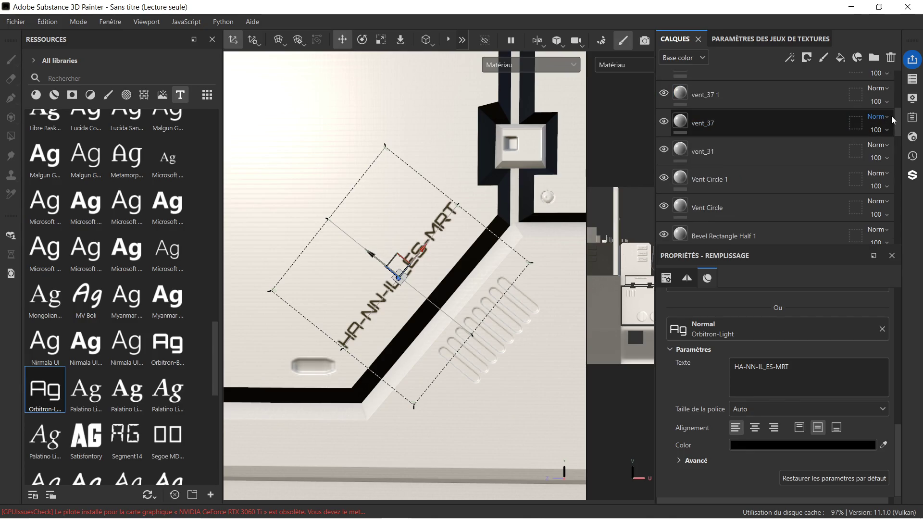
scroll(895, 115, "down", 5)
left_click(759, 227)
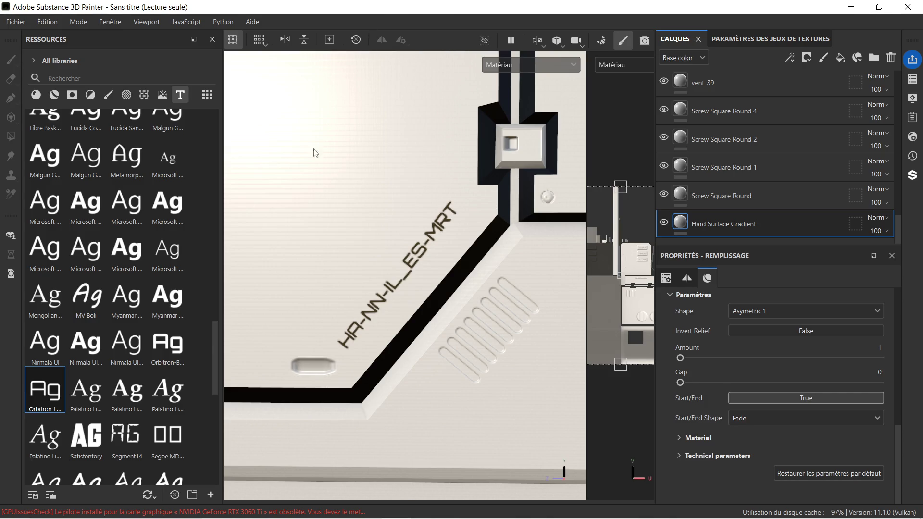
left_click(774, 81)
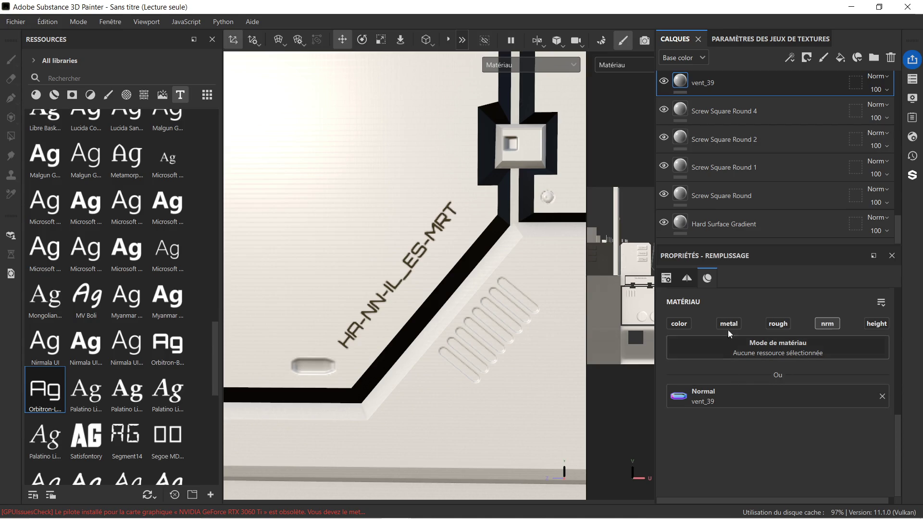
scroll(764, 159, "up", 10)
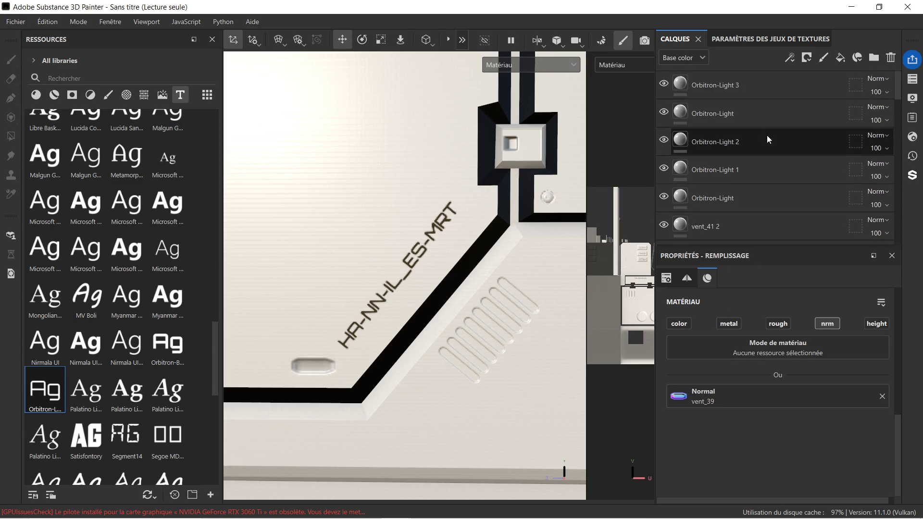
left_click(766, 86)
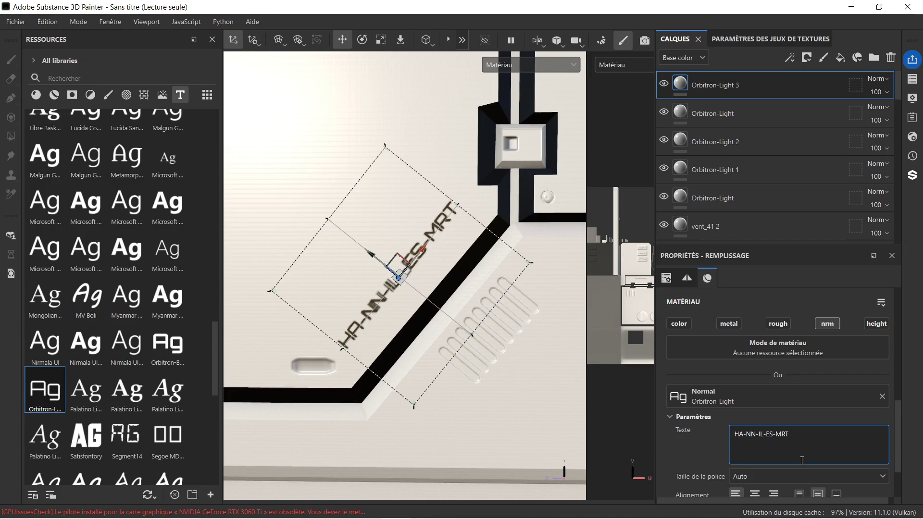
Change the underscore between IL and ES to a dash on the original label.
key("Return")
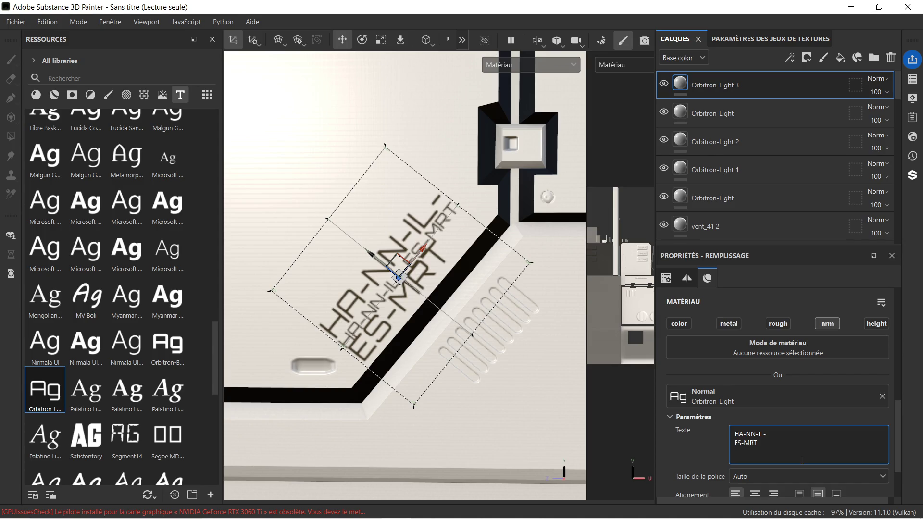
key("BackSpace")
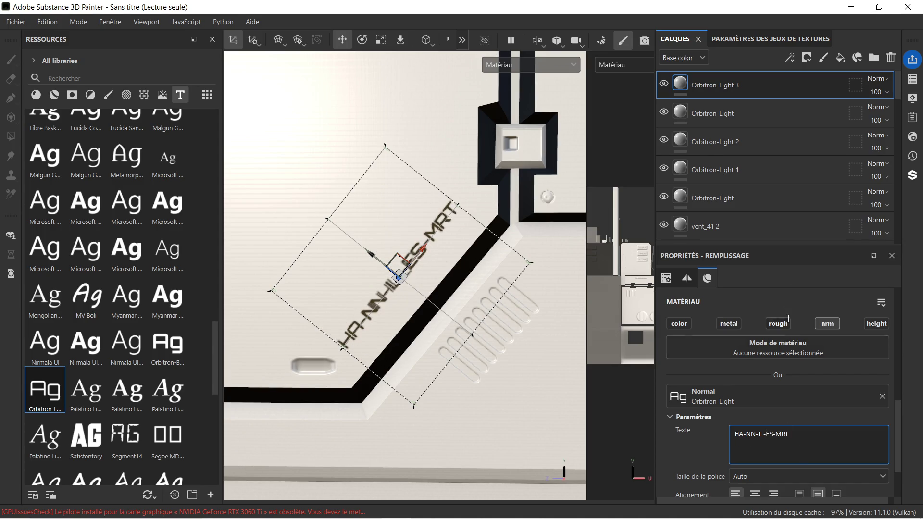
left_click(760, 121)
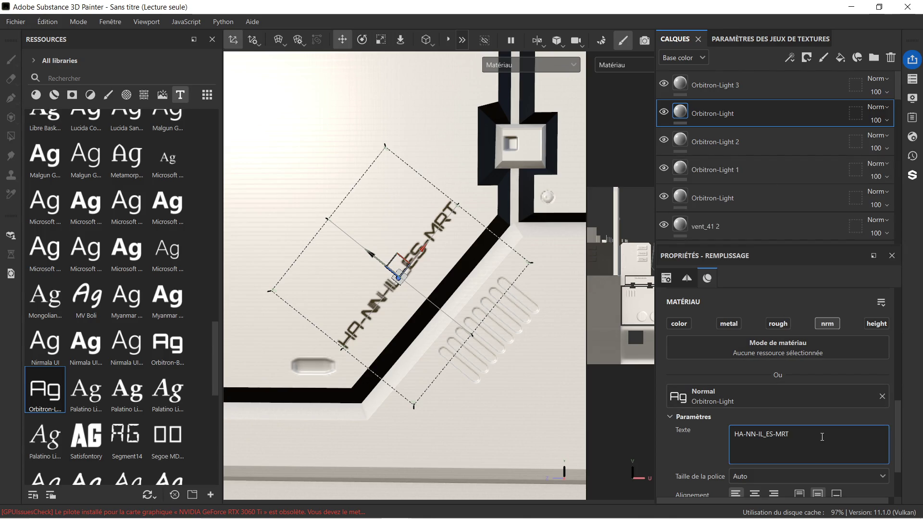
key("BackSpace")
type("-")
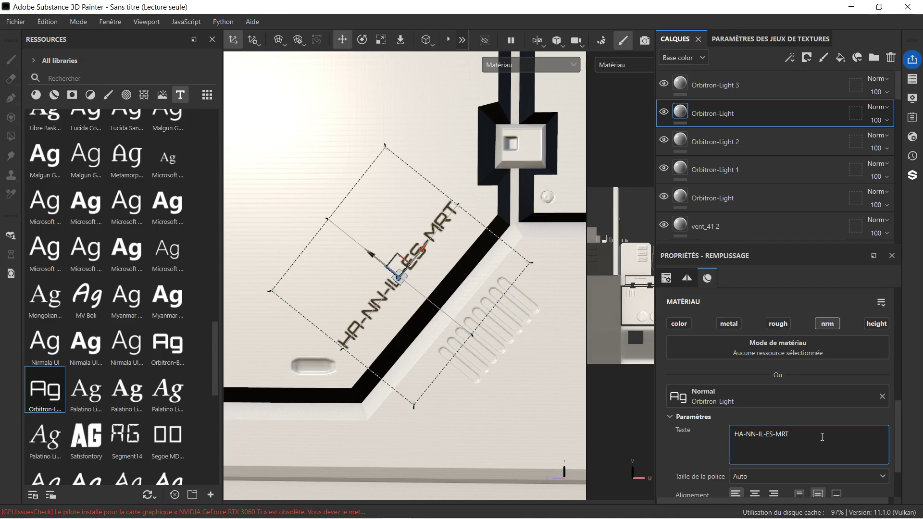
left_click(677, 446)
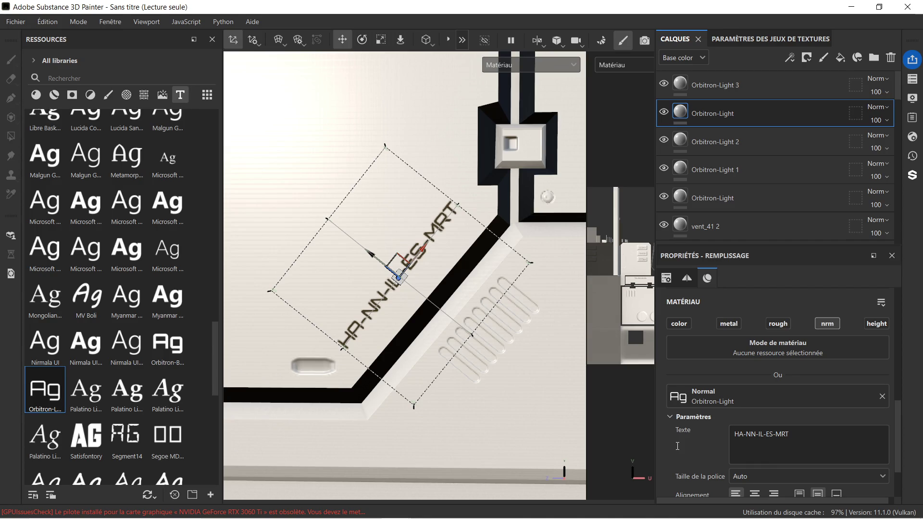
Browse the layer stack via Hard Surface Gradient and reselect the Orbitron-Light 3 layer.
scroll(896, 113, "down", 3)
scroll(898, 112, "down", 3)
left_click(795, 232)
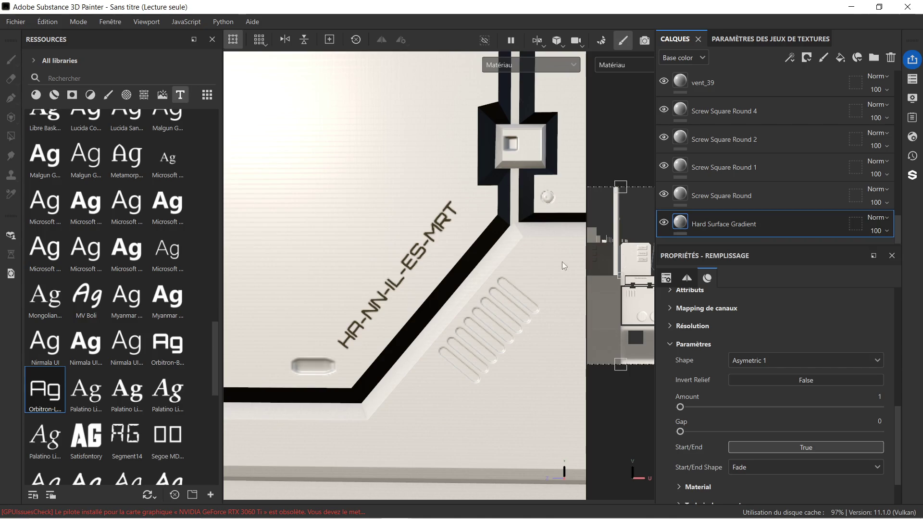
scroll(403, 250, "down", 5)
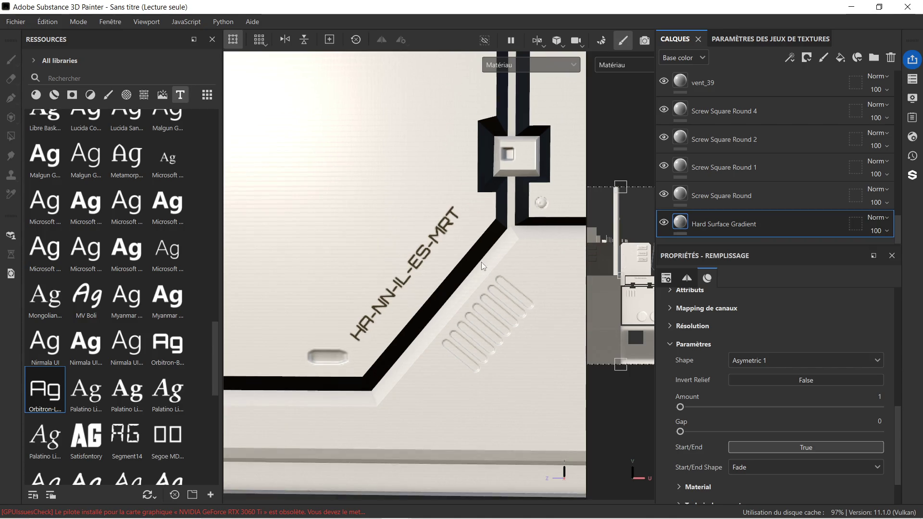
scroll(450, 240, "up", 6)
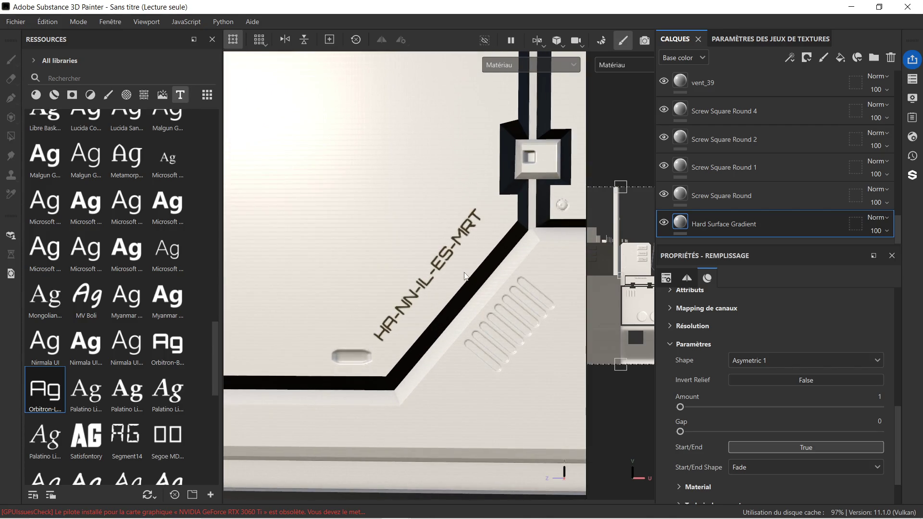
scroll(465, 264, "down", 4)
scroll(464, 258, "up", 4)
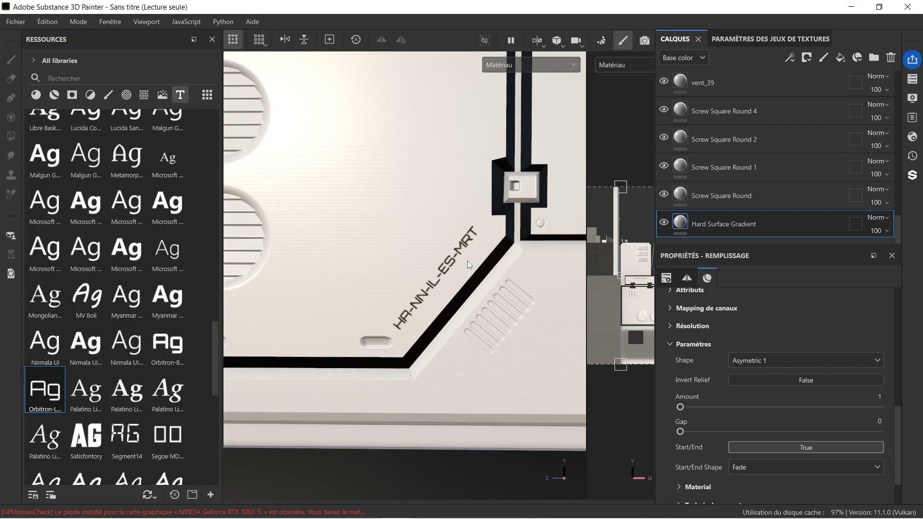
scroll(459, 291, "up", 1)
scroll(459, 290, "up", 1)
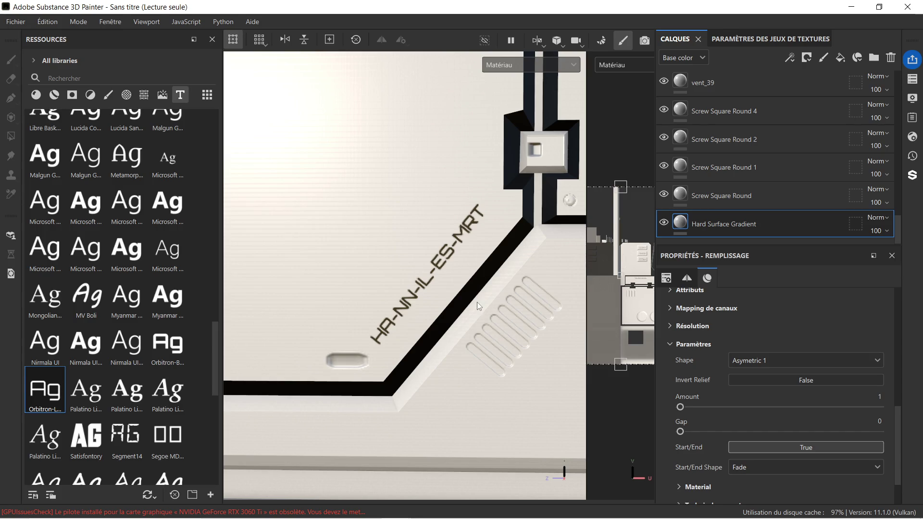
scroll(471, 252, "down", 3)
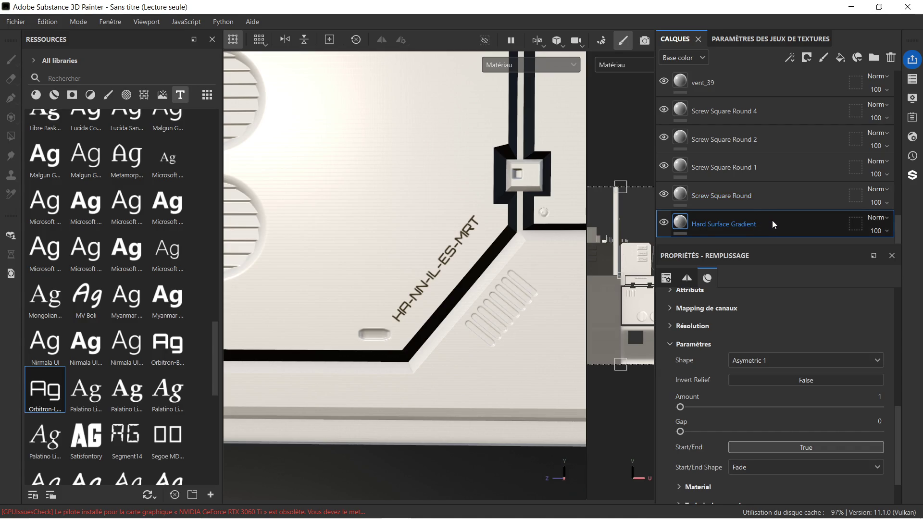
scroll(772, 224, "up", 10)
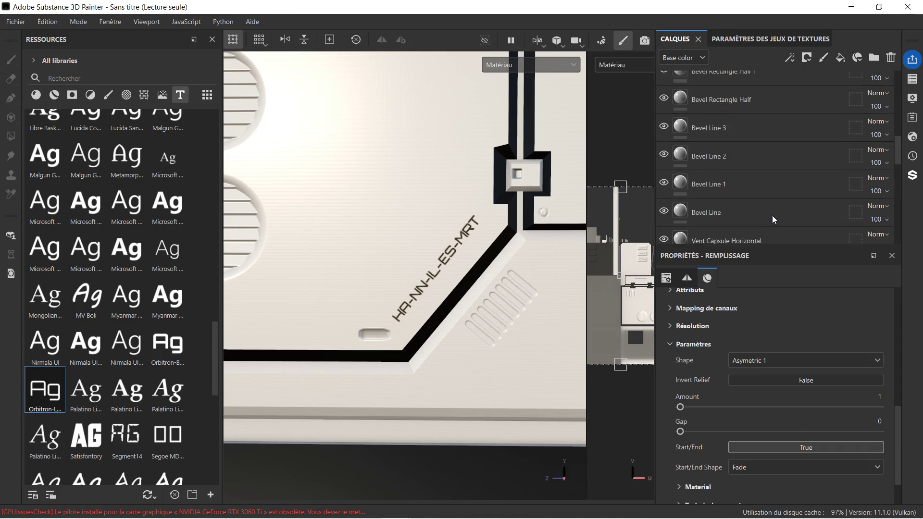
left_click(779, 81)
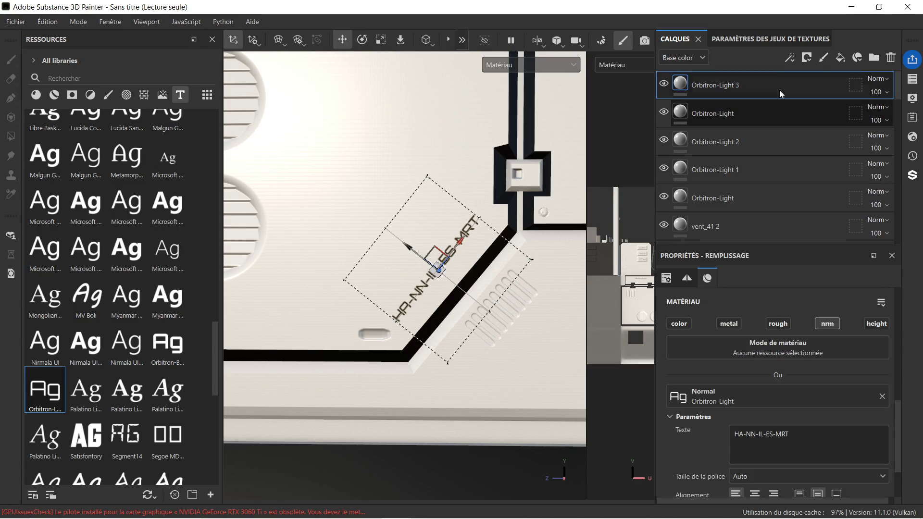
Delete the Orbitron-Light 3 layer and rotate the diagonal label slightly clockwise.
key("Delete")
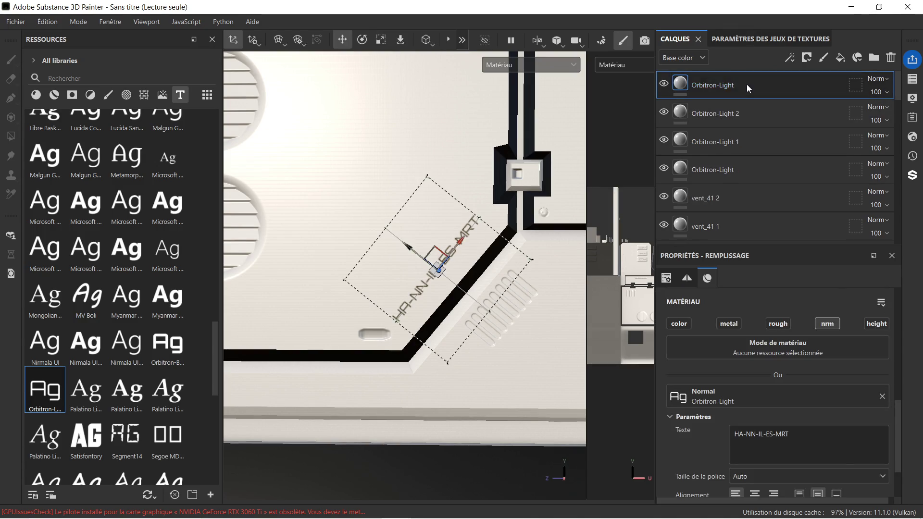
scroll(484, 315, "up", 2)
mouse_move(483, 316)
left_mouse_down("alt")
mouse_move(458, 283)
mouse_move(428, 270)
left_mouse_up("alt")
scroll(428, 270, "down", 3)
scroll(443, 276, "up", 2)
left_click(362, 40)
scroll(471, 296, "up", 2)
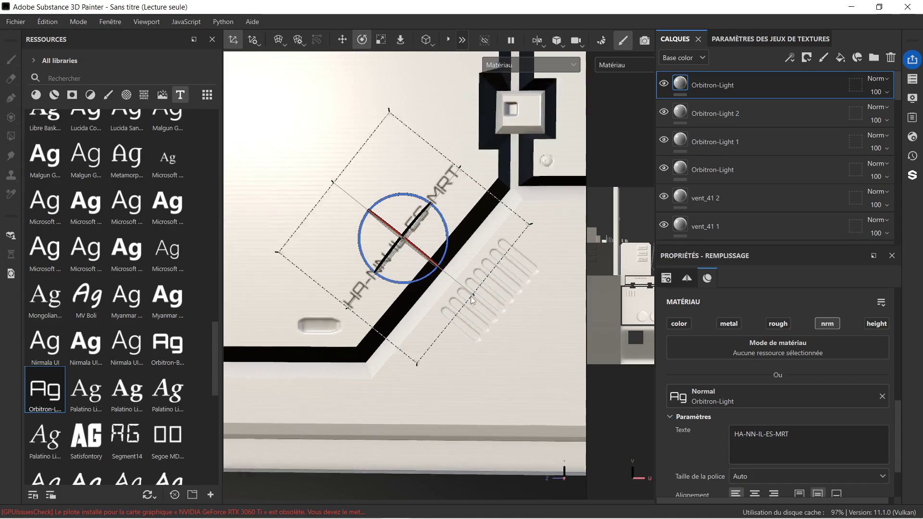
middle_click_drag(361, 342, 414, 367, "alt")
left_click_drag(496, 234, 497, 237)
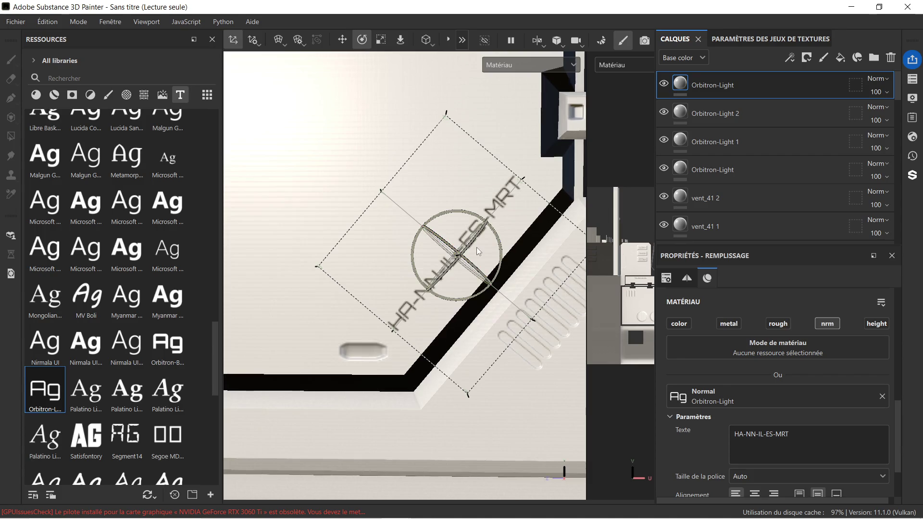
Drop the Orbitron font onto the upper panel area, undoing a first misplaced attempt.
scroll(497, 342, "down", 1)
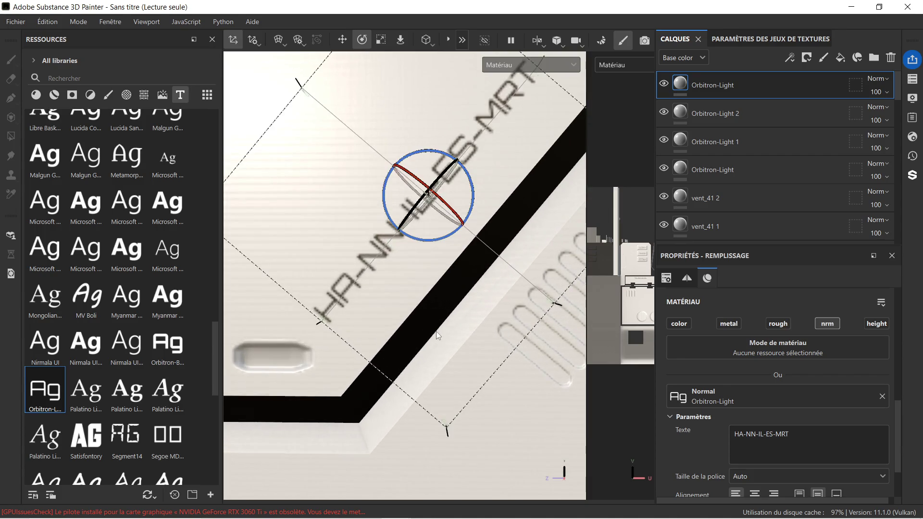
scroll(466, 318, "down", 3)
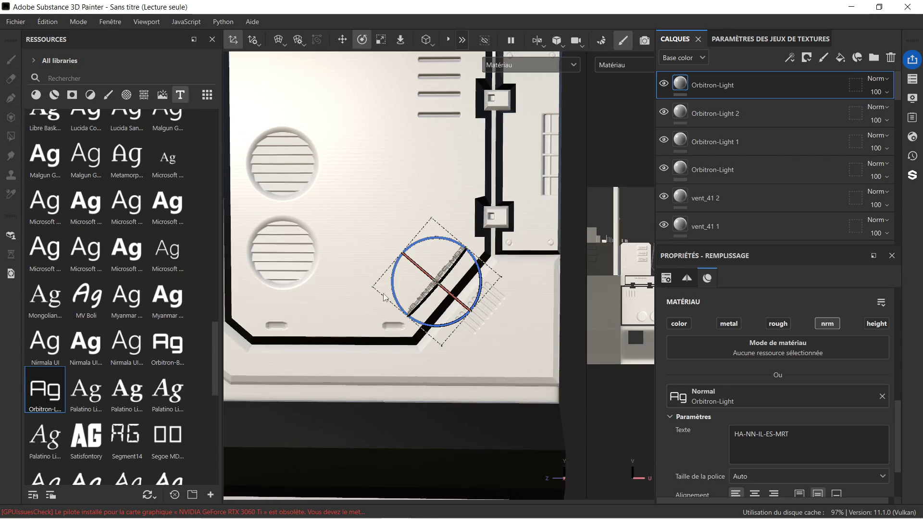
middle_click_drag(342, 300, 354, 309)
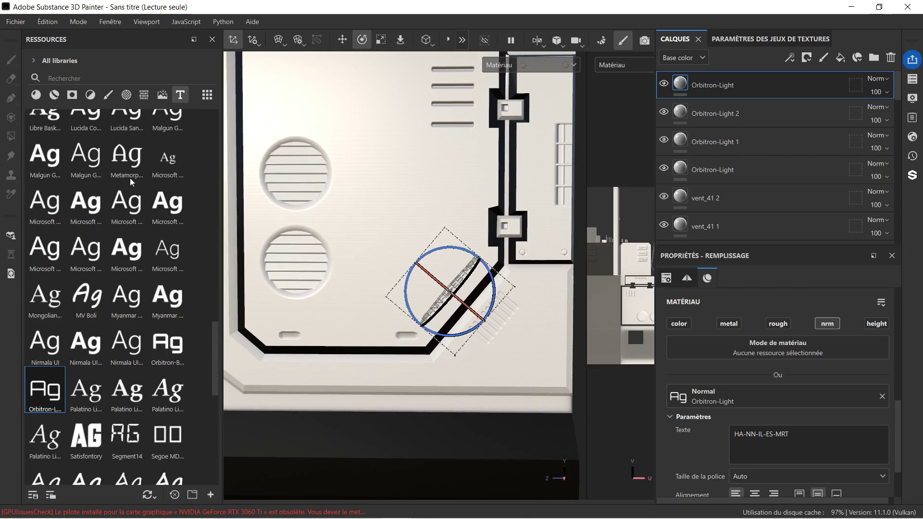
mouse_move(42, 388)
left_mouse_down()
mouse_move(380, 165)
mouse_move(371, 163)
left_mouse_up()
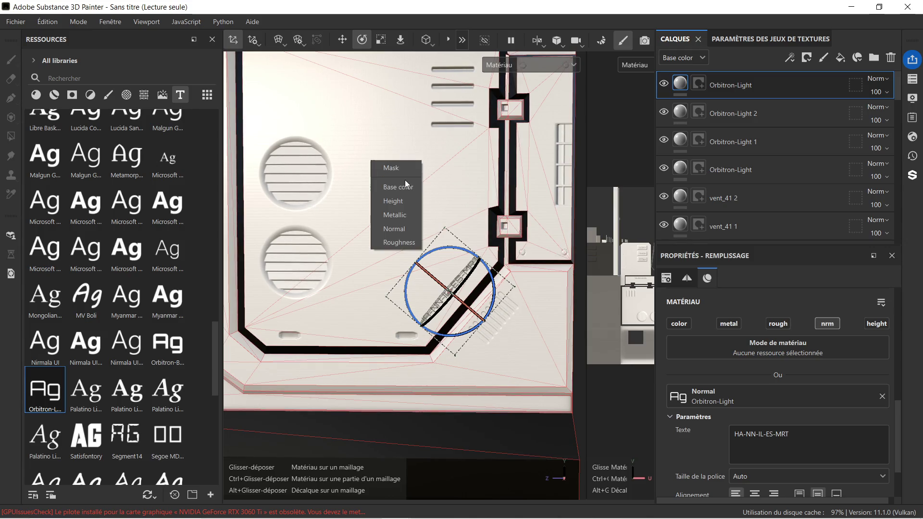
left_click(408, 226)
key("ctrl+z")
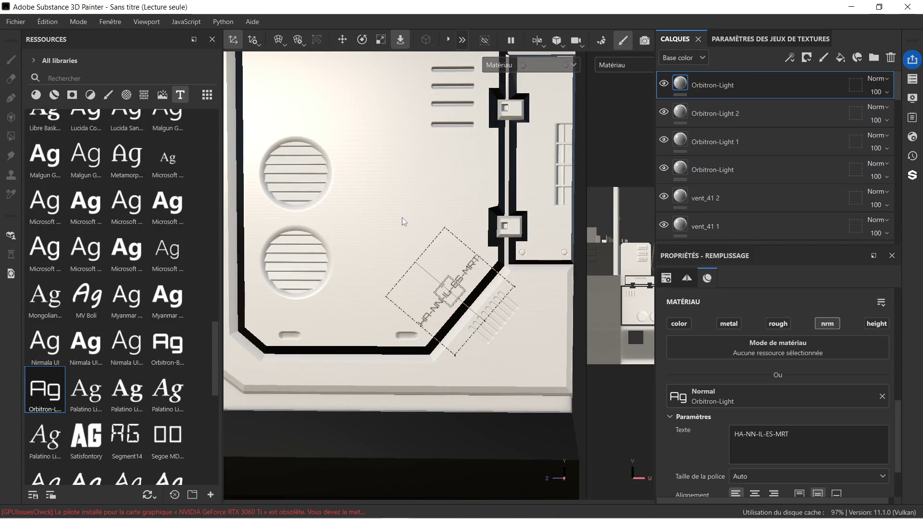
mouse_move(43, 389)
left_mouse_down()
mouse_move(331, 170)
mouse_move(382, 183)
left_mouse_up()
Put the new text on Base color and make it read HA-NN in black 000000.
left_click(393, 193)
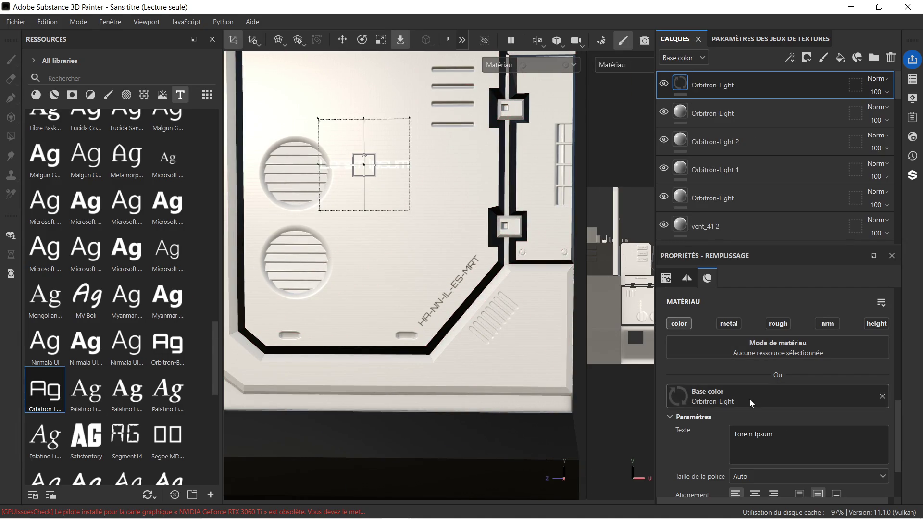
left_click_drag(783, 435, 685, 441)
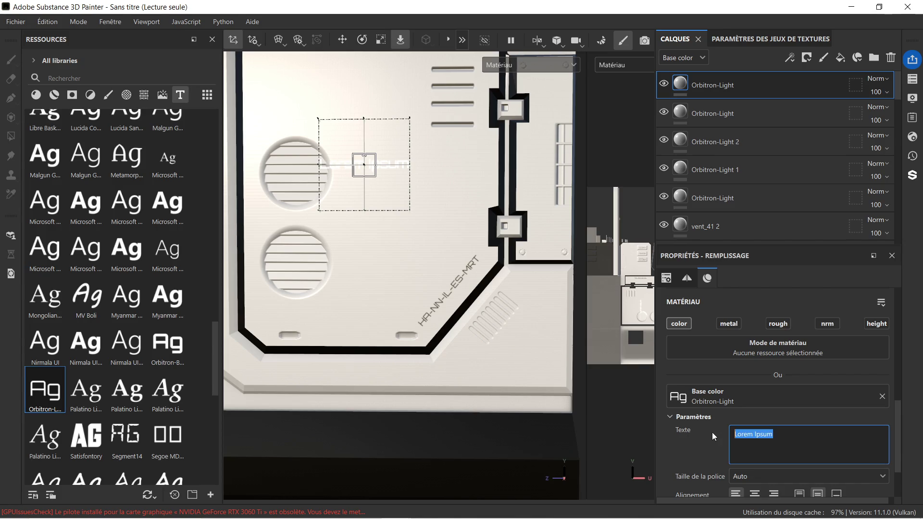
type("HA-NN")
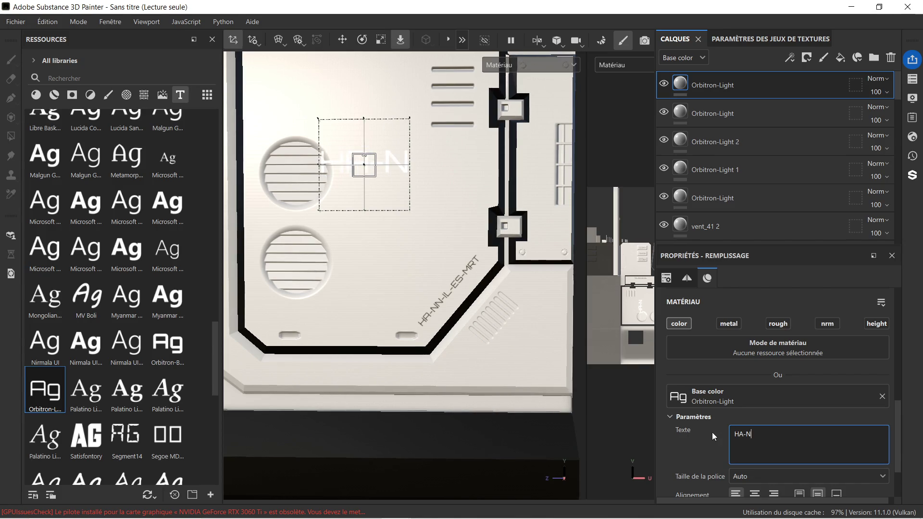
scroll(809, 465, "down", 3)
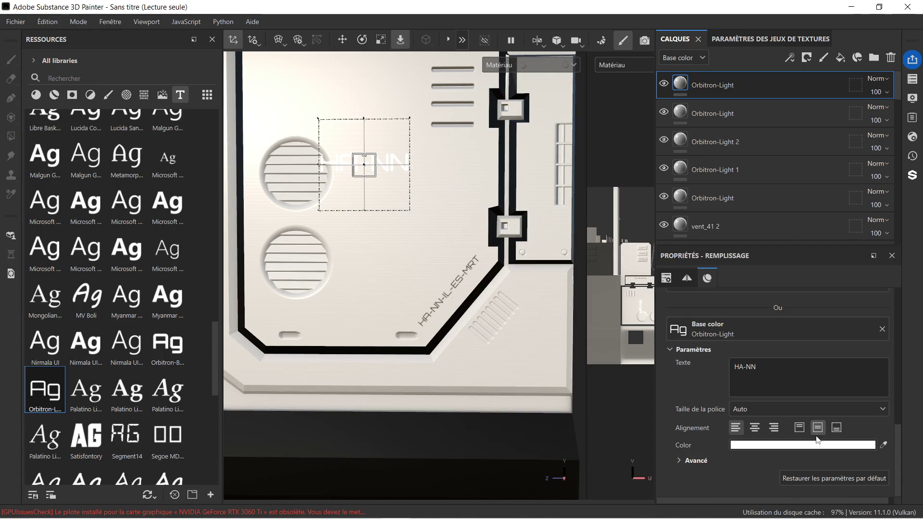
left_click(801, 445)
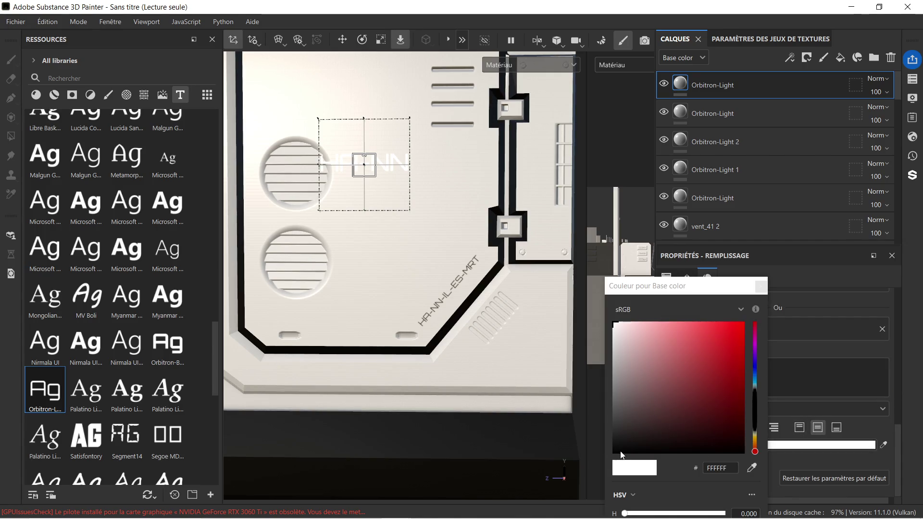
left_click(621, 454)
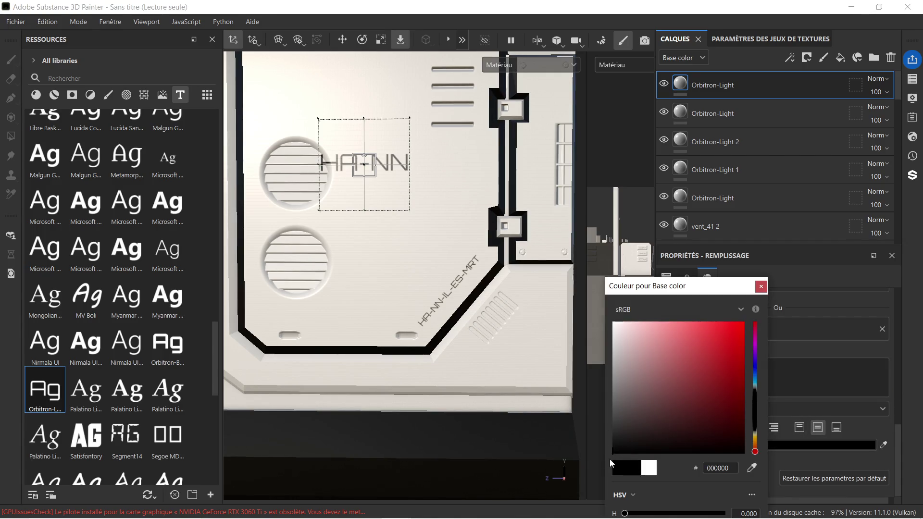
left_click(761, 287)
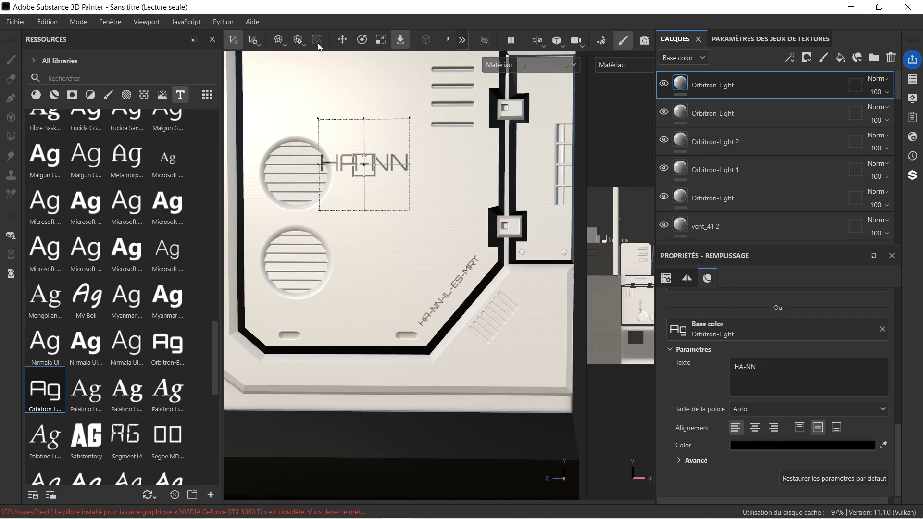
Move HA-NN just right of the upper round vent and duplicate its layer.
left_click(345, 38)
left_click_drag(401, 166, 425, 165)
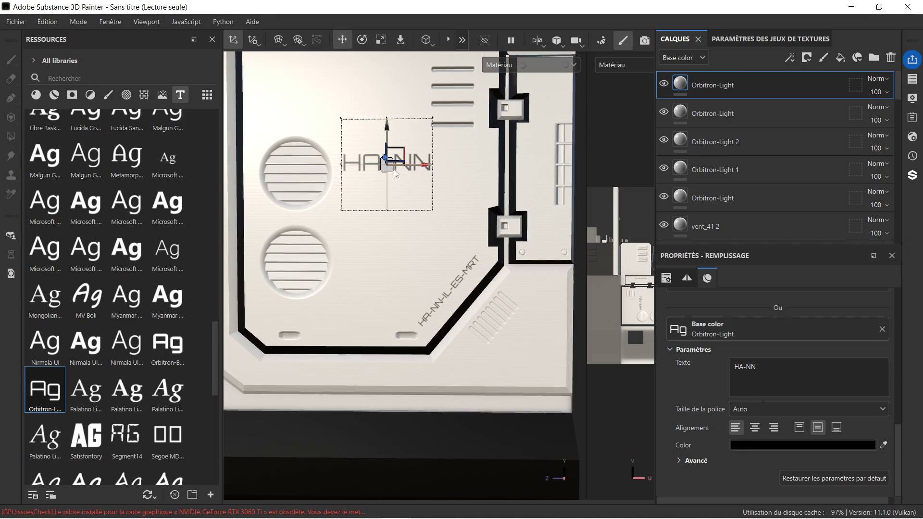
scroll(377, 180, "up", 2)
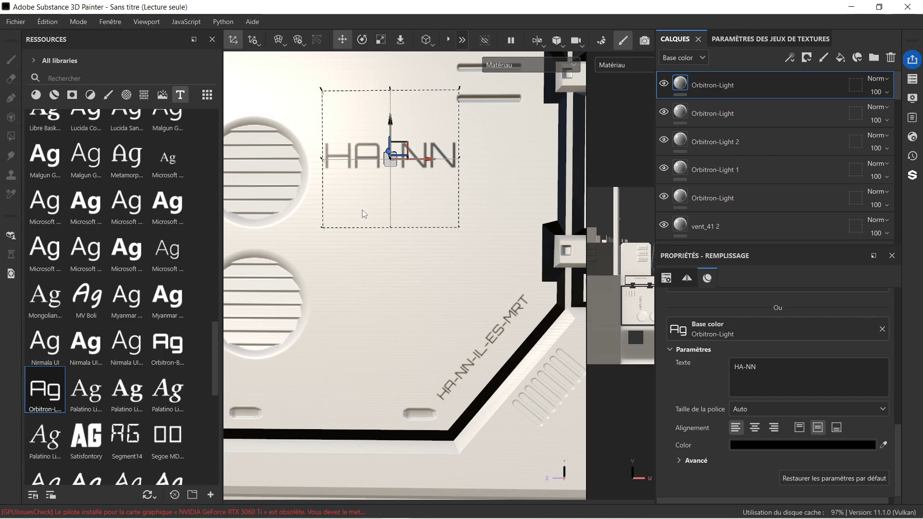
mouse_move(360, 200)
middle_mouse_down()
mouse_move(380, 238)
mouse_move(396, 230)
middle_mouse_up()
left_click_drag(420, 180, 413, 196)
scroll(414, 198, "down", 1)
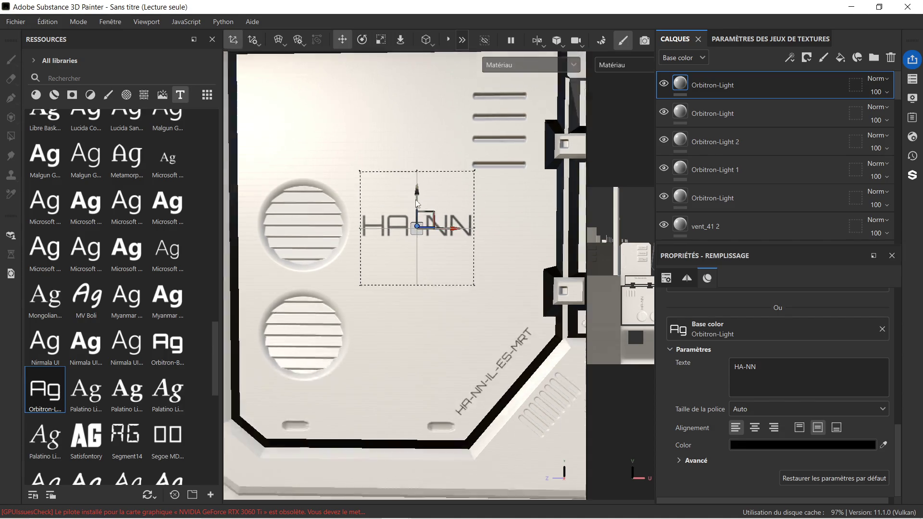
scroll(417, 202, "down", 1)
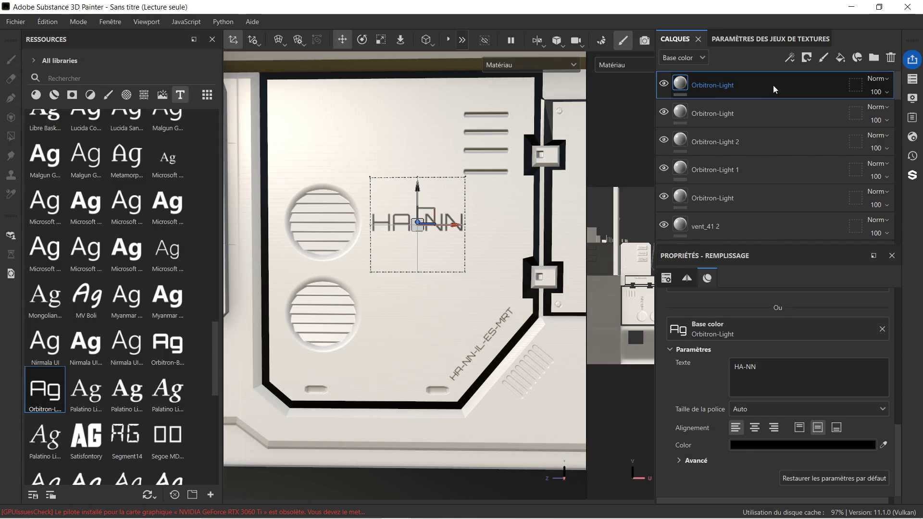
key("ctrl+d")
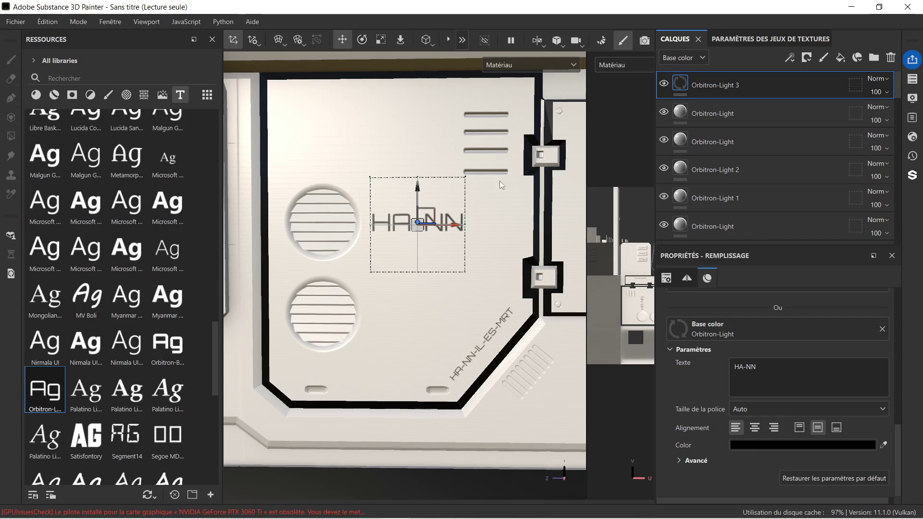
Move the duplicate below HA-NN and change its text to IL-ES.
scroll(411, 196, "up", 1)
left_click_drag(423, 182, 415, 245)
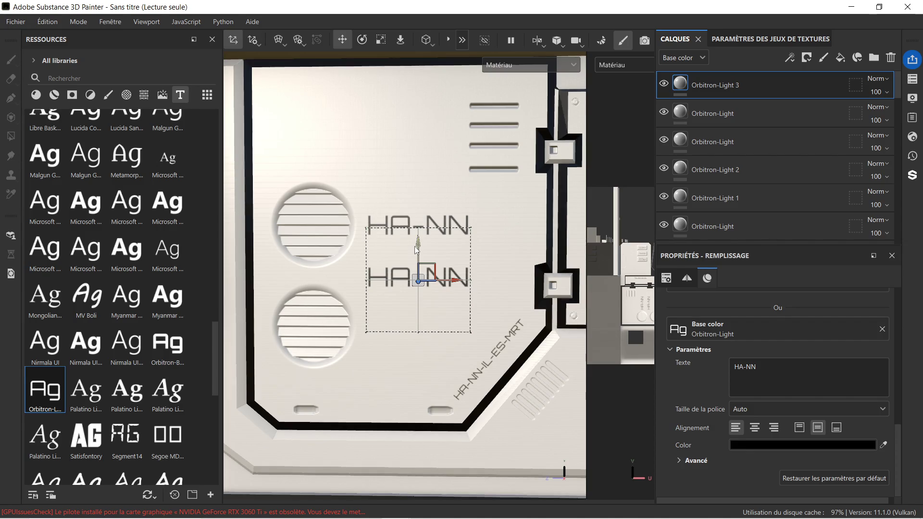
left_click(889, 384)
key("ctrl+a")
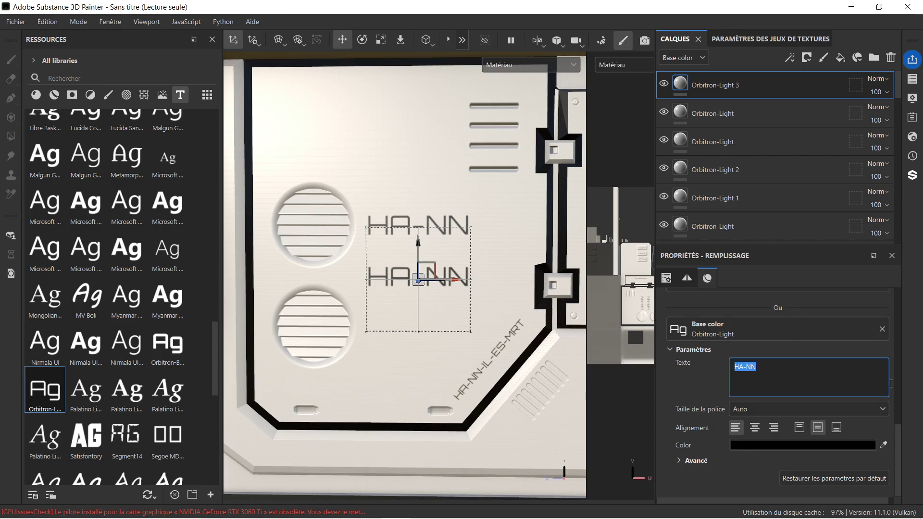
type("IL-")
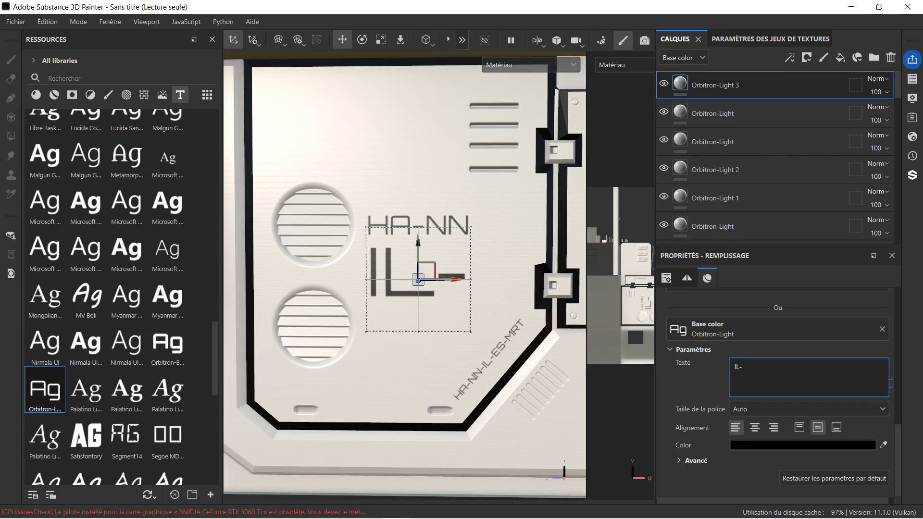
type("ES")
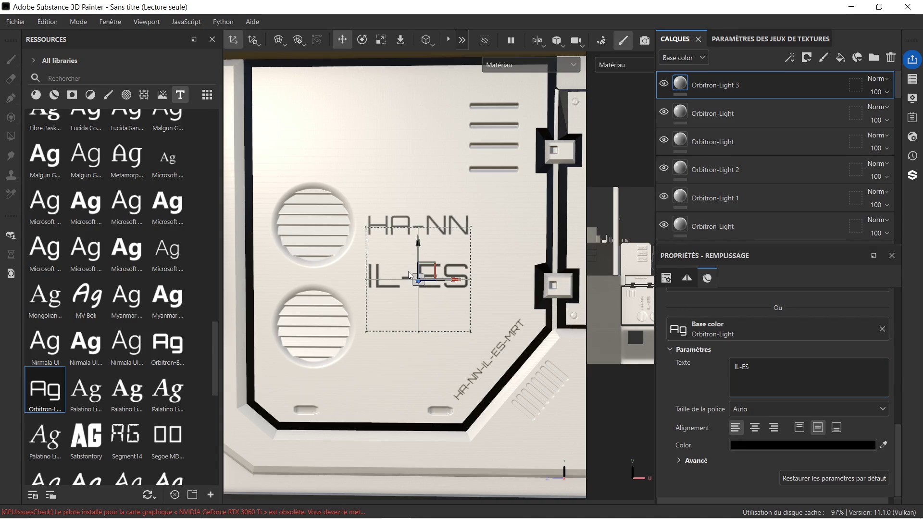
Check the diagonal HA-NN-IL-ES-MRT label's settings, then reselect the IL-ES layer.
scroll(450, 268, "up", 2)
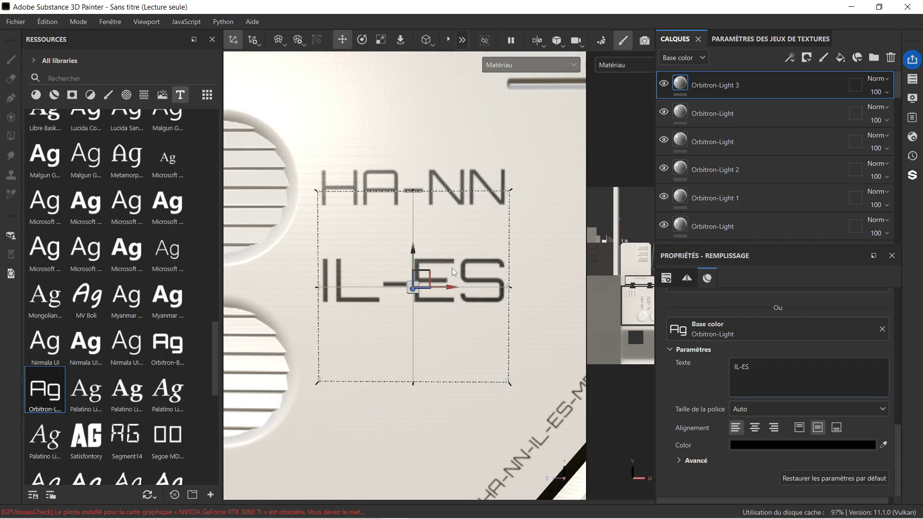
scroll(447, 241, "up", 1)
scroll(464, 215, "down", 2)
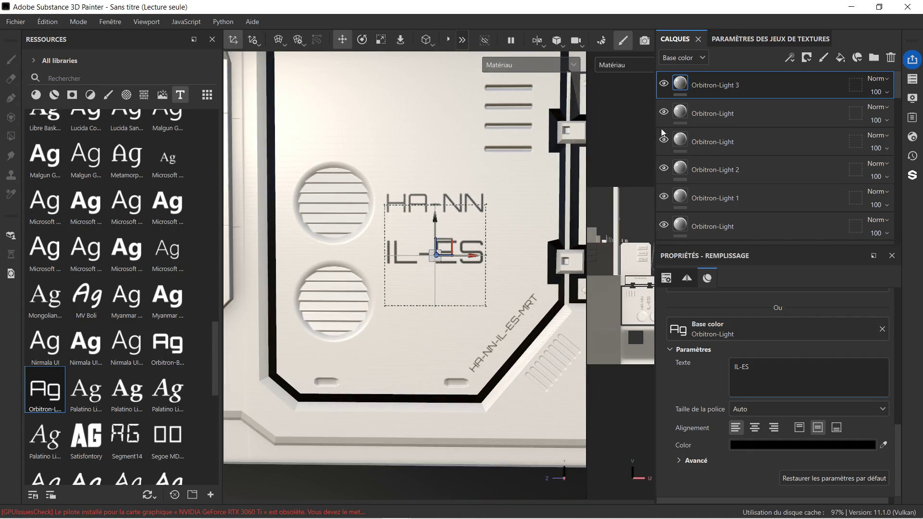
left_click(764, 140)
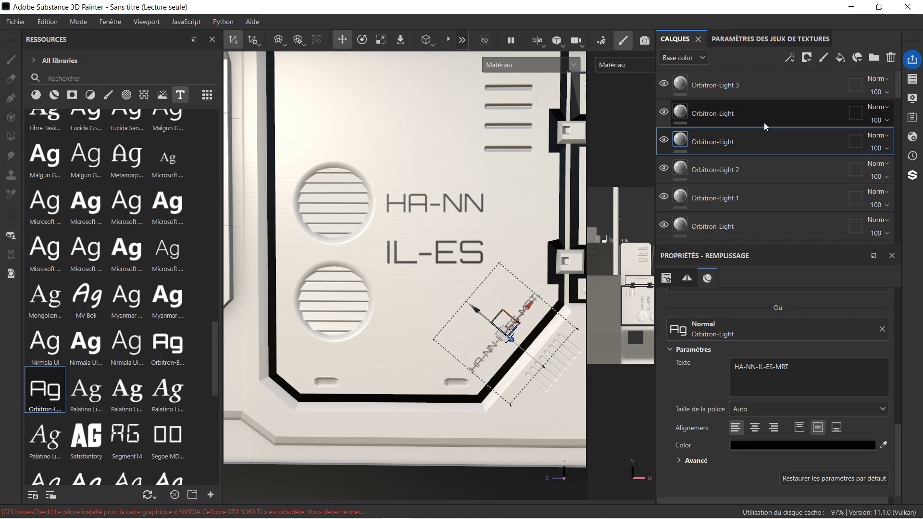
left_click(764, 123)
left_click(757, 91)
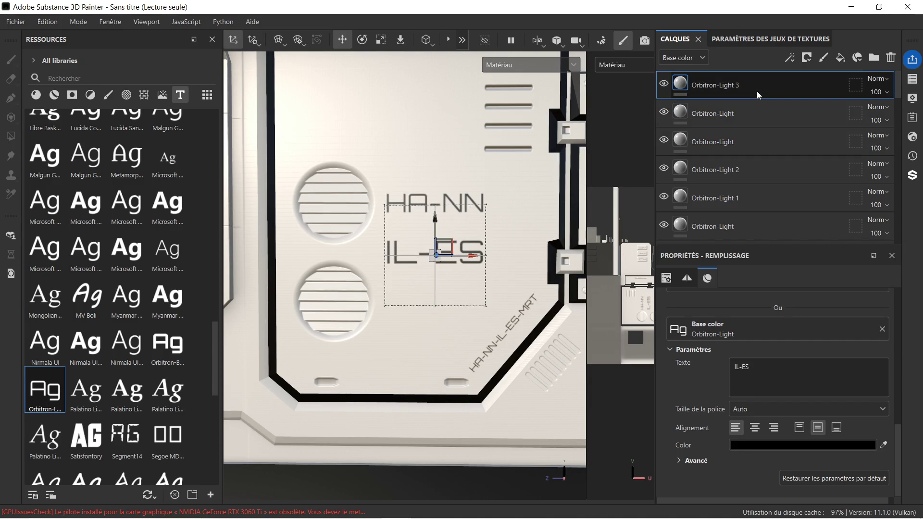
scroll(442, 271, "up", 3)
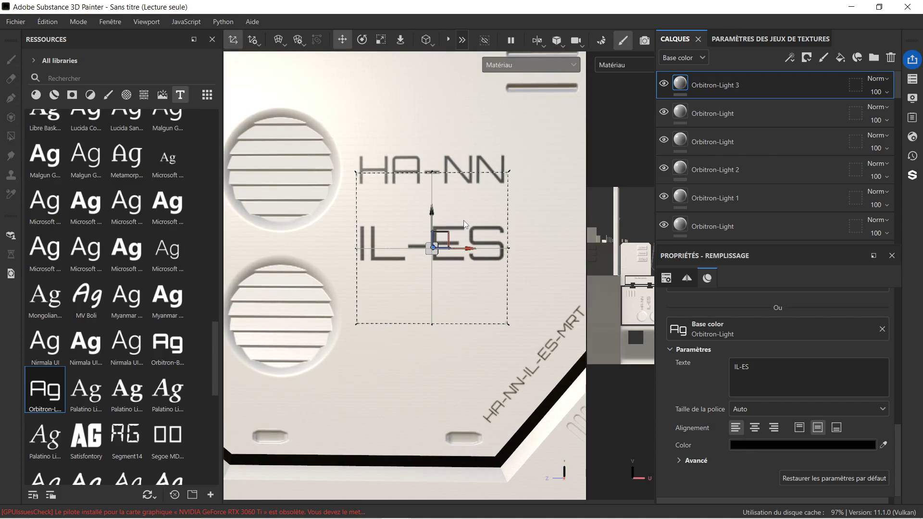
middle_click_drag(524, 215, 484, 215)
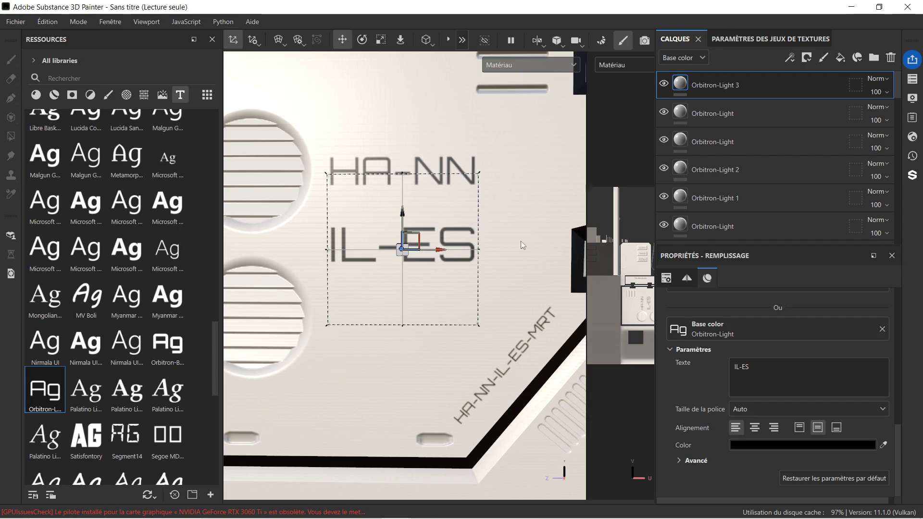
scroll(418, 218, "down", 1)
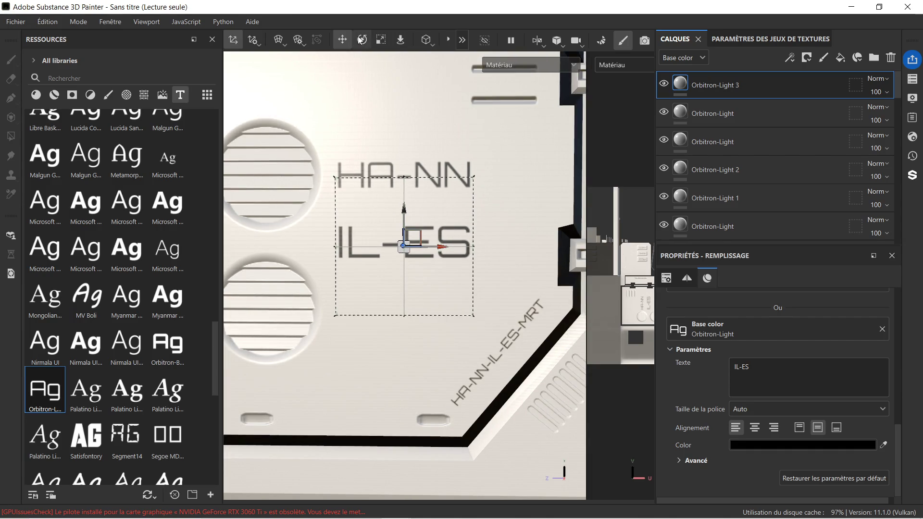
Scale the IL-ES text down, then duplicate its layer.
left_click(380, 40)
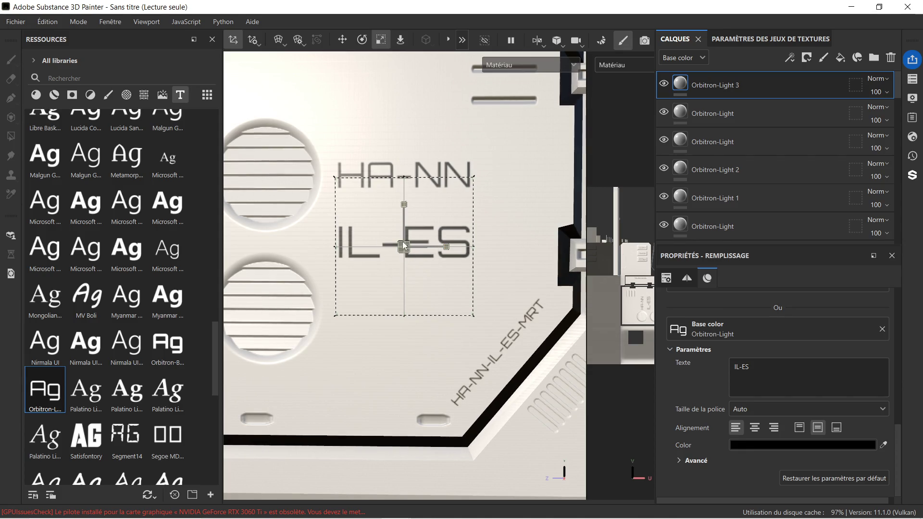
left_click_drag(404, 243, 393, 246)
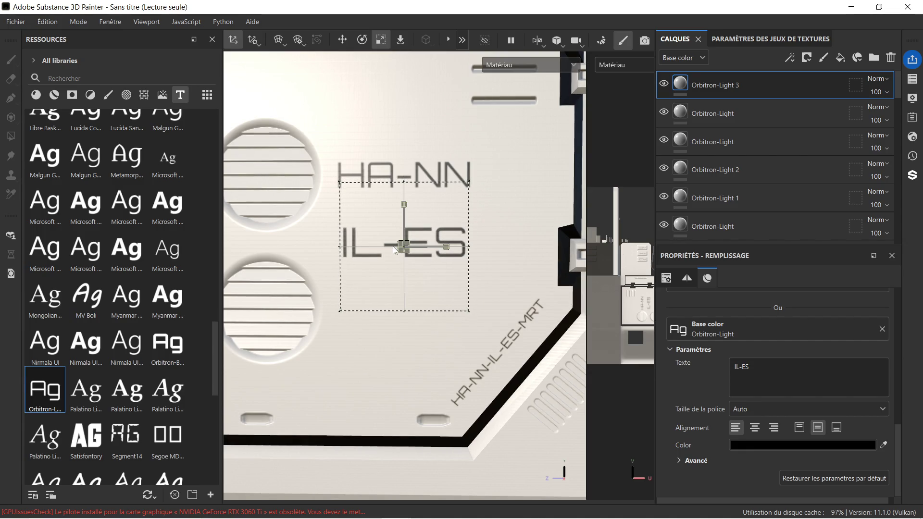
left_click_drag(404, 204, 404, 210)
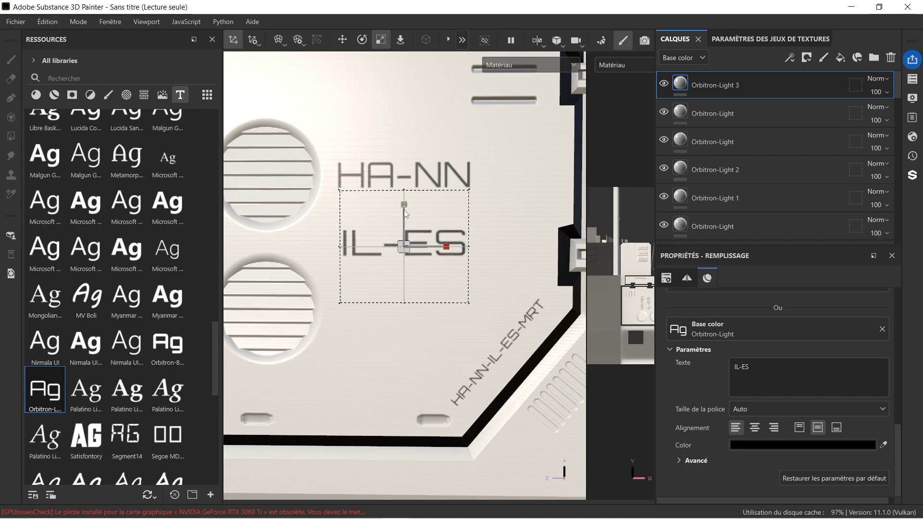
left_click(343, 41)
scroll(443, 139, "down", 2)
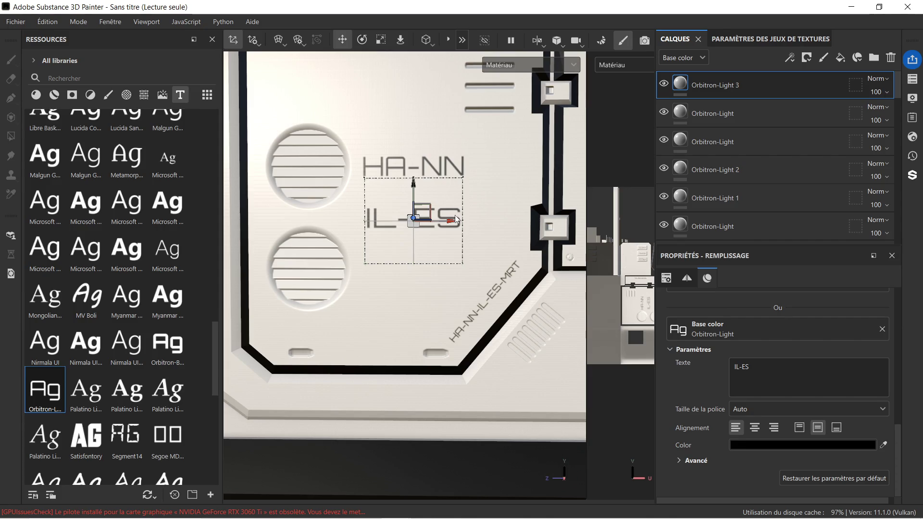
scroll(459, 212, "up", 1)
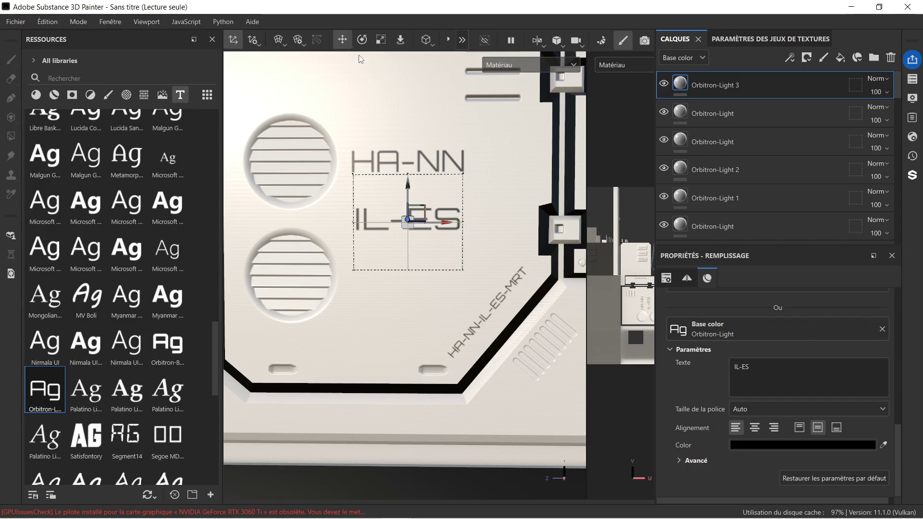
scroll(505, 217, "down", 3)
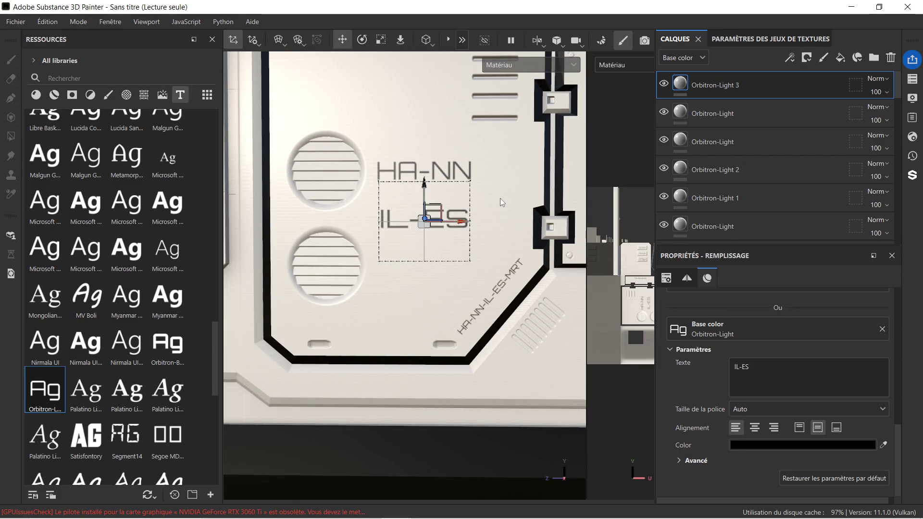
mouse_move(482, 186)
middle_mouse_down()
mouse_move(476, 240)
mouse_move(486, 208)
middle_mouse_up()
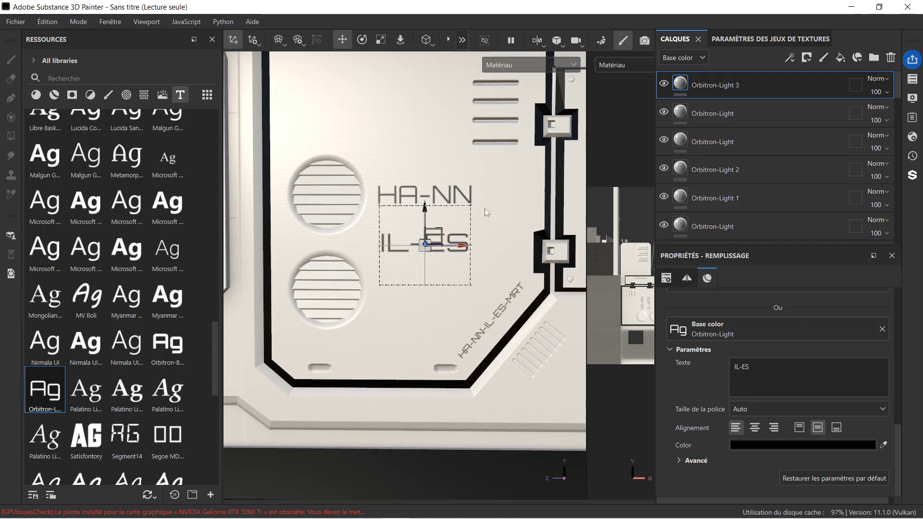
key("ctrl+d")
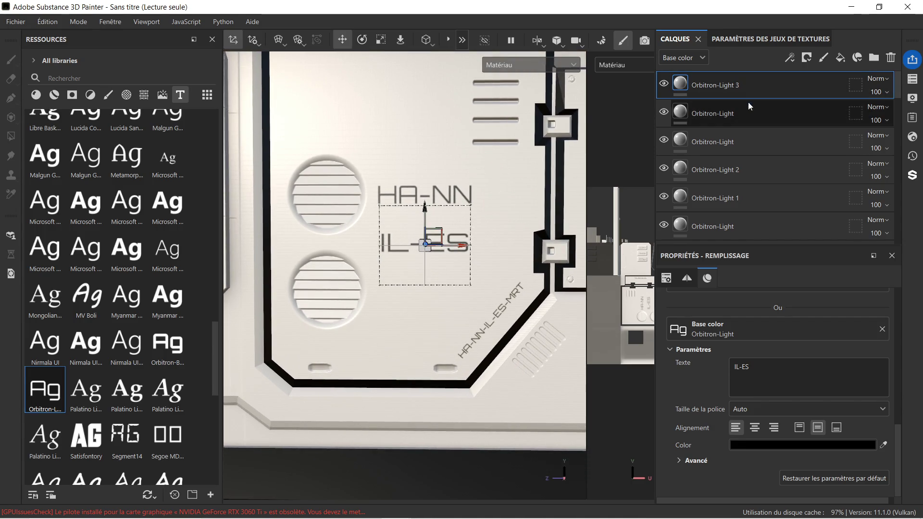
Move the IL-ES copy below the original and change its text to MRT.
scroll(435, 207, "up", 3)
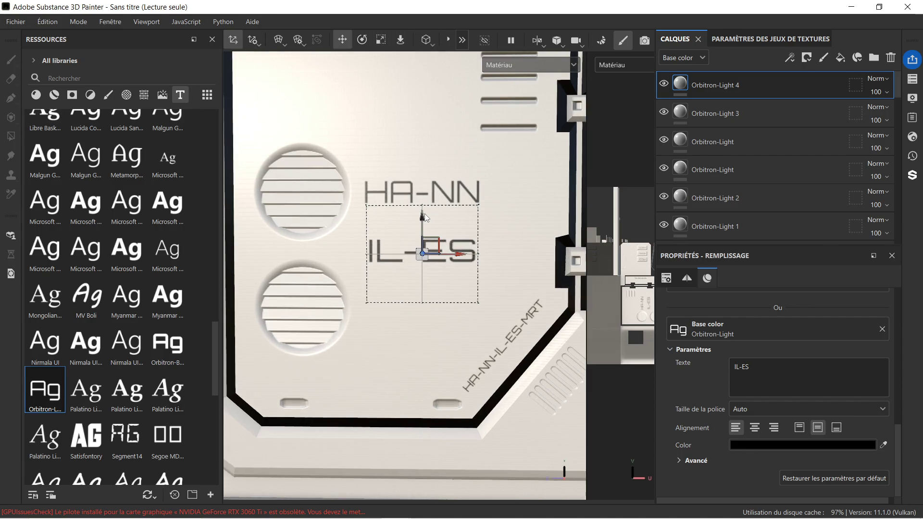
left_click_drag(423, 216, 422, 272)
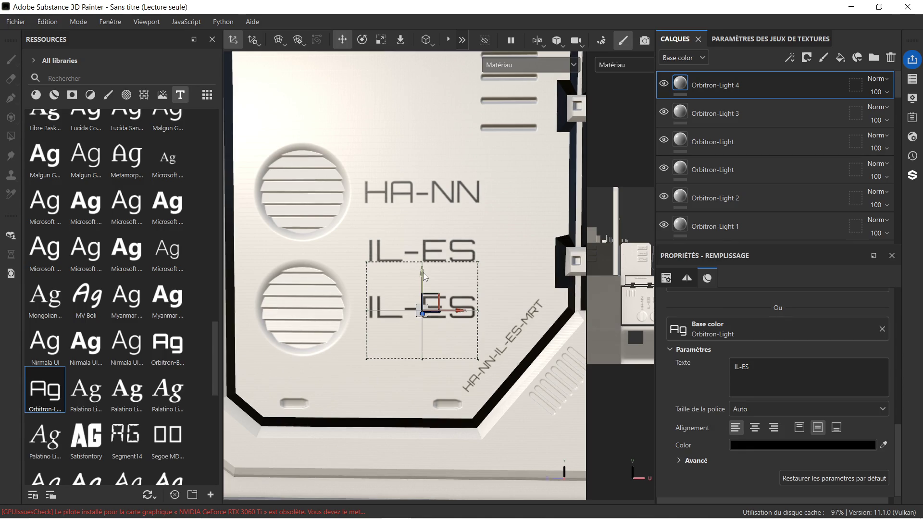
scroll(429, 270, "up", 2)
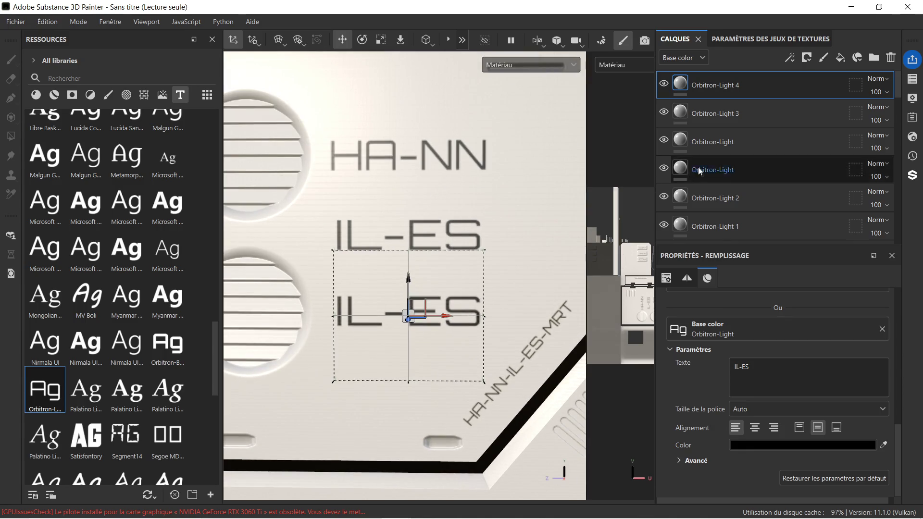
triple_click(773, 375)
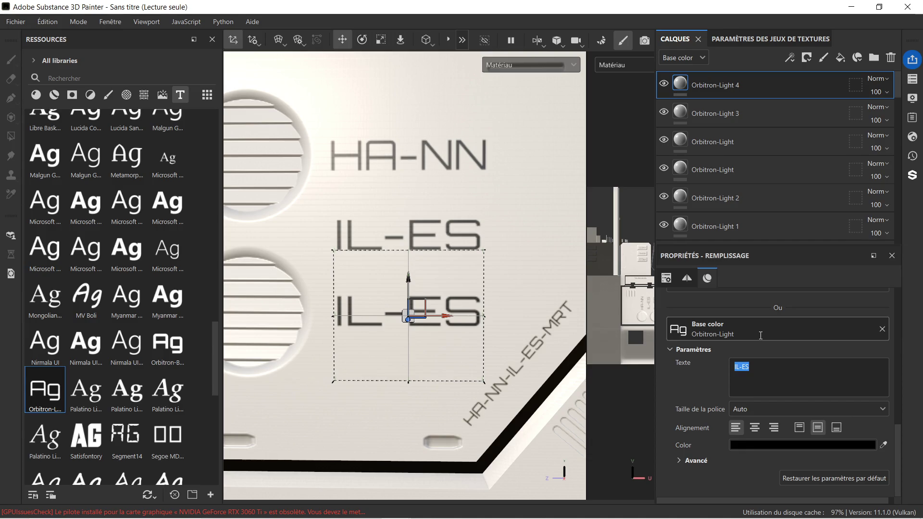
left_click(761, 378)
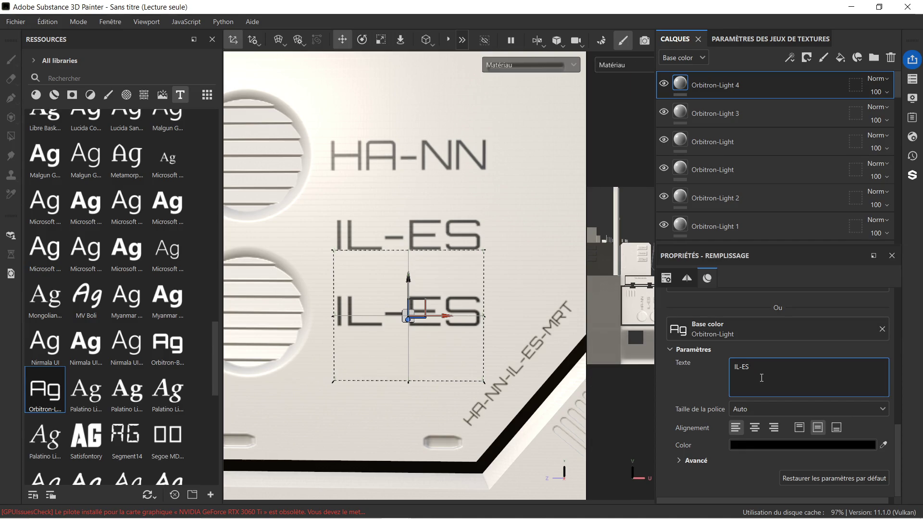
key("BackSpace")
key("BackSpace")
key("BackSpace")
key("BackSpace")
type("MORT")
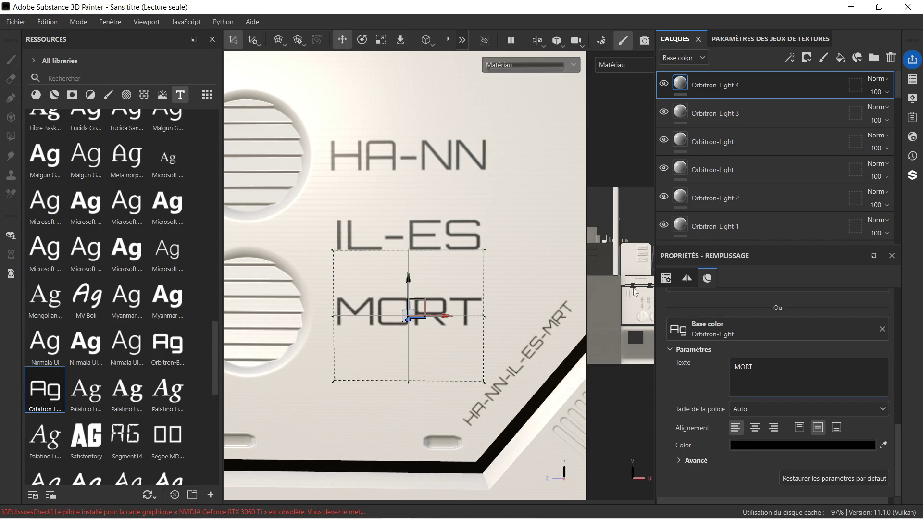
scroll(686, 303, "up", 1)
scroll(437, 252, "down", 1)
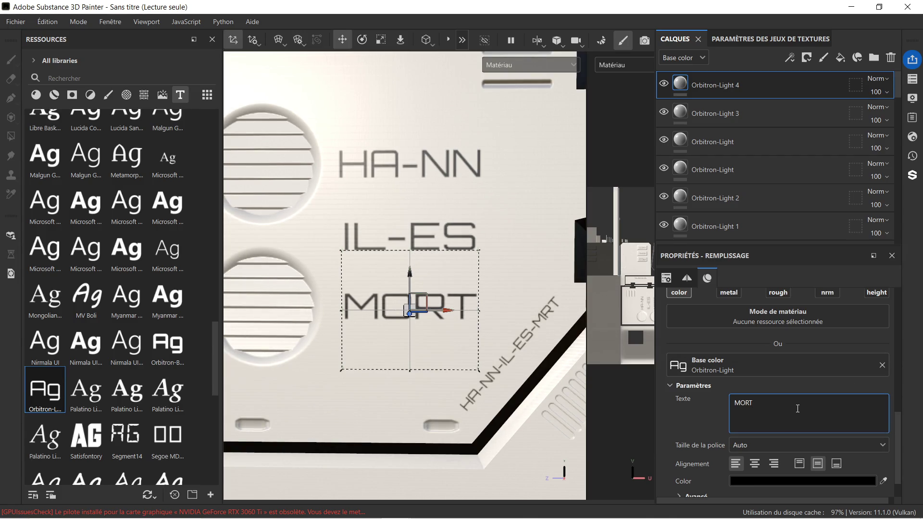
key("BackSpace")
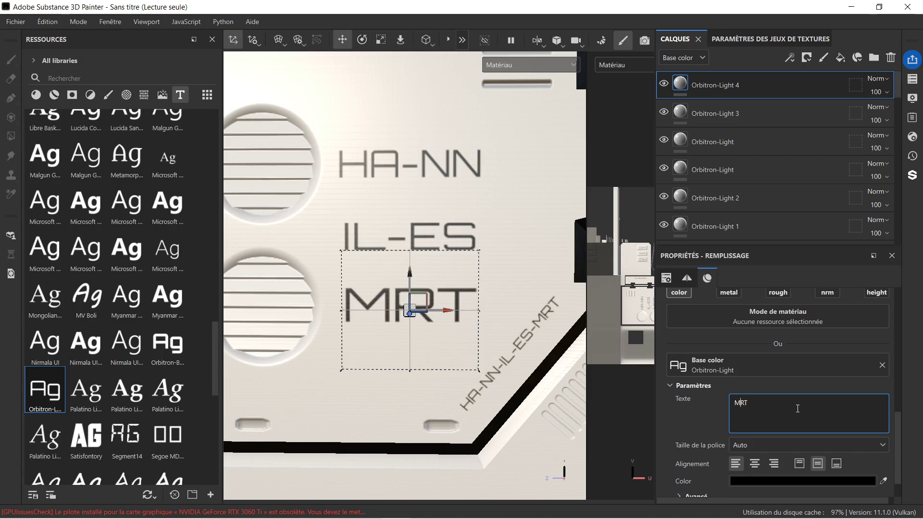
scroll(411, 309, "down", 2)
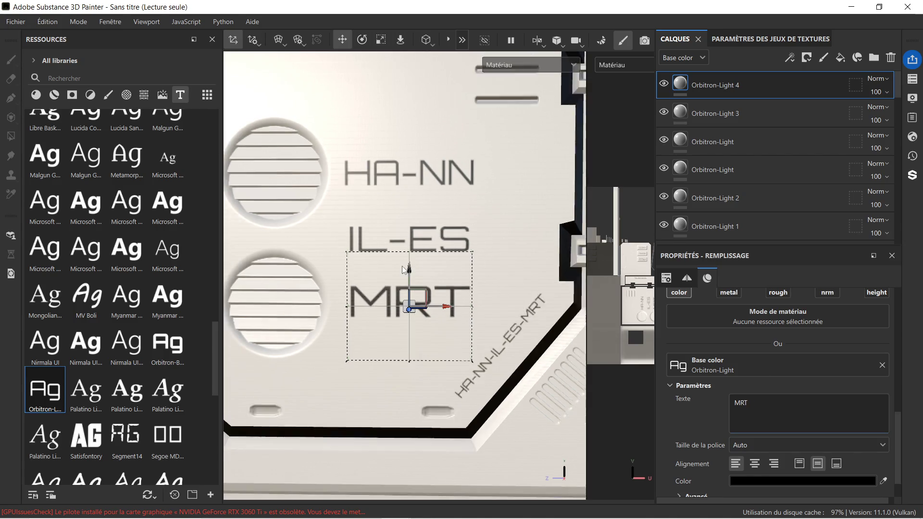
scroll(386, 226, "down", 2)
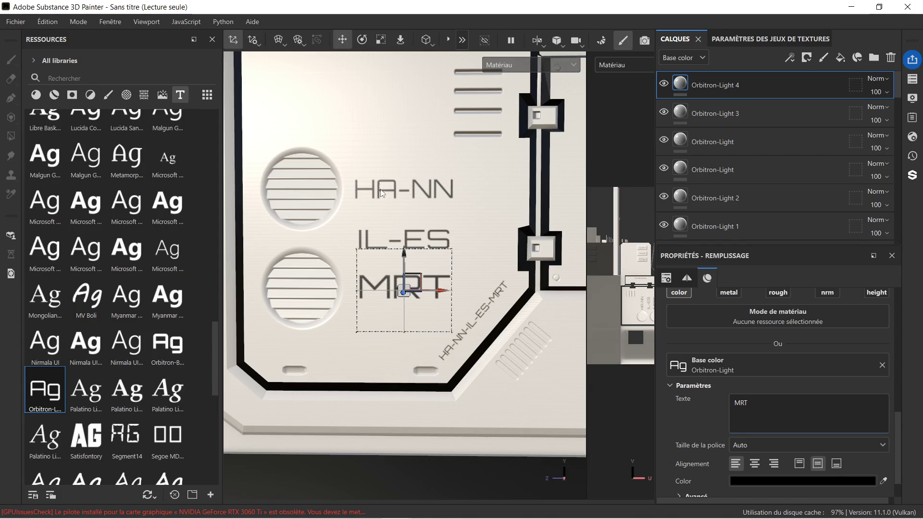
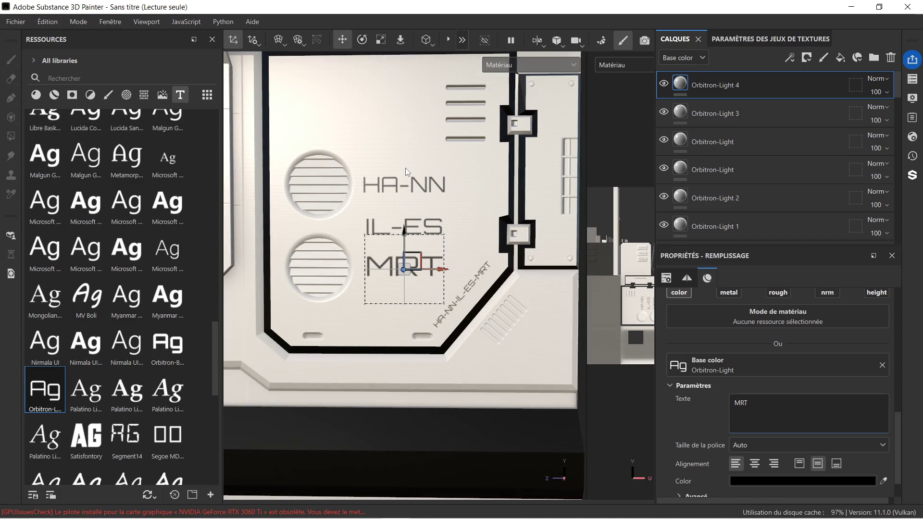
Change the Orbitron-Light 3 text layer's label from IL-ES to 'iles'.
scroll(422, 204, "up", 2)
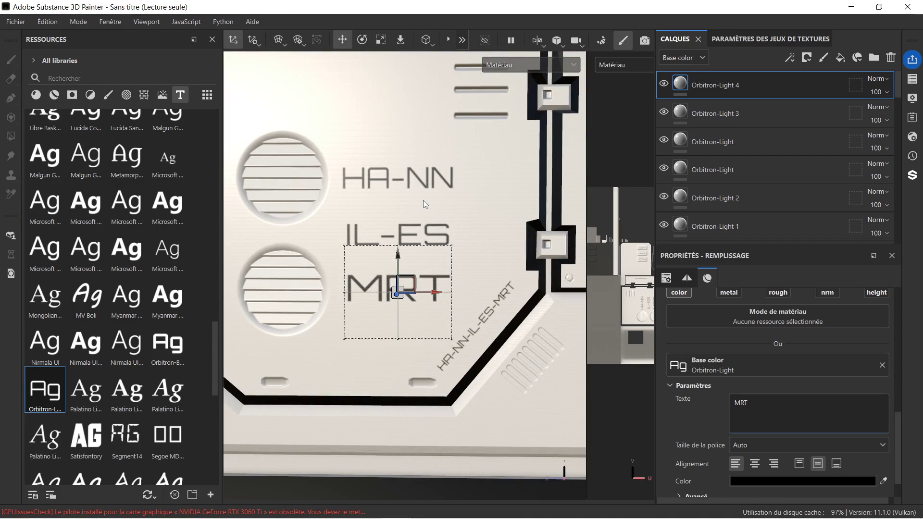
scroll(423, 200, "down", 1)
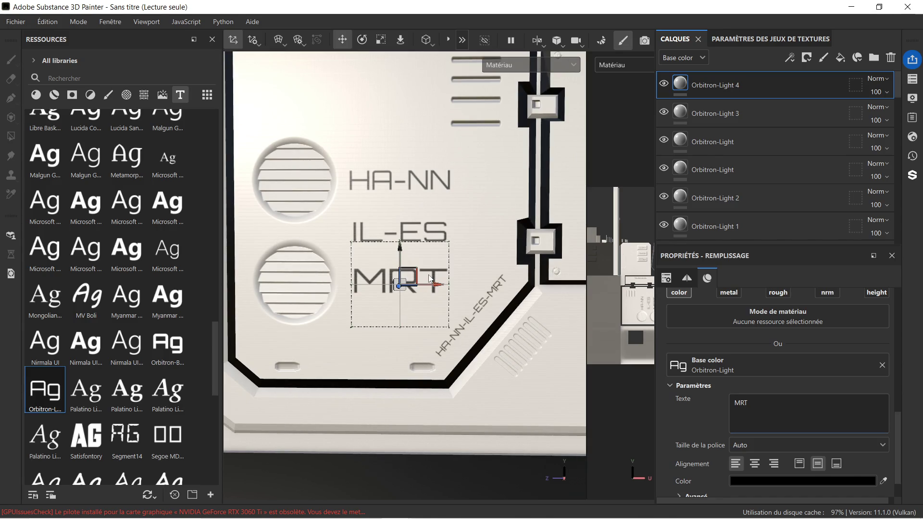
scroll(383, 245, "up", 2)
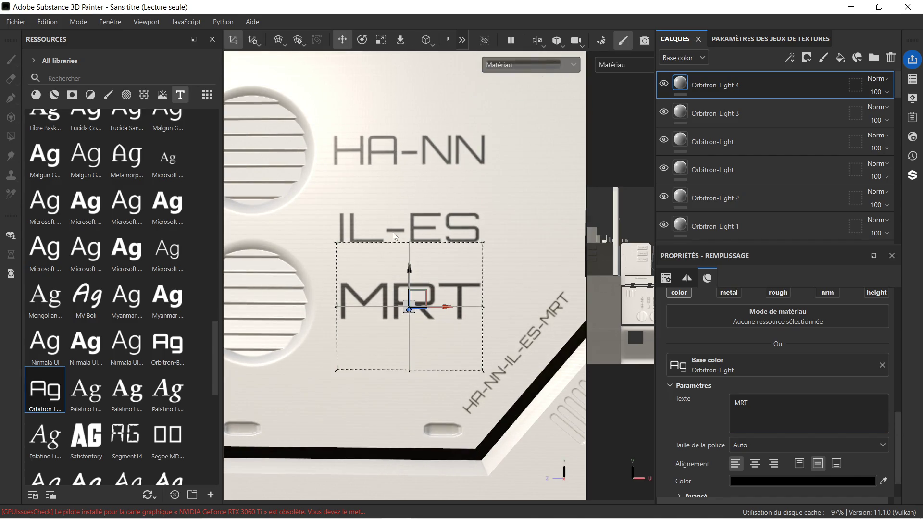
left_click(440, 229)
left_click(763, 114)
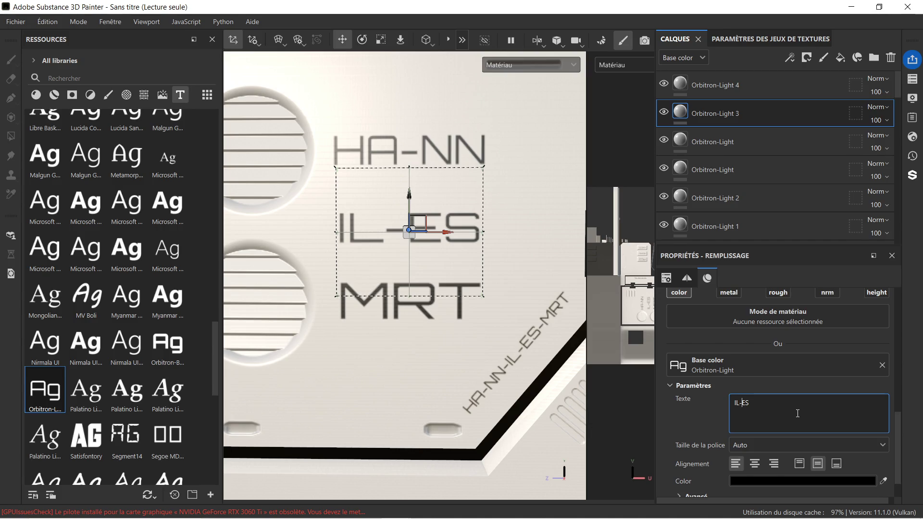
key("BackSpace")
type("t")
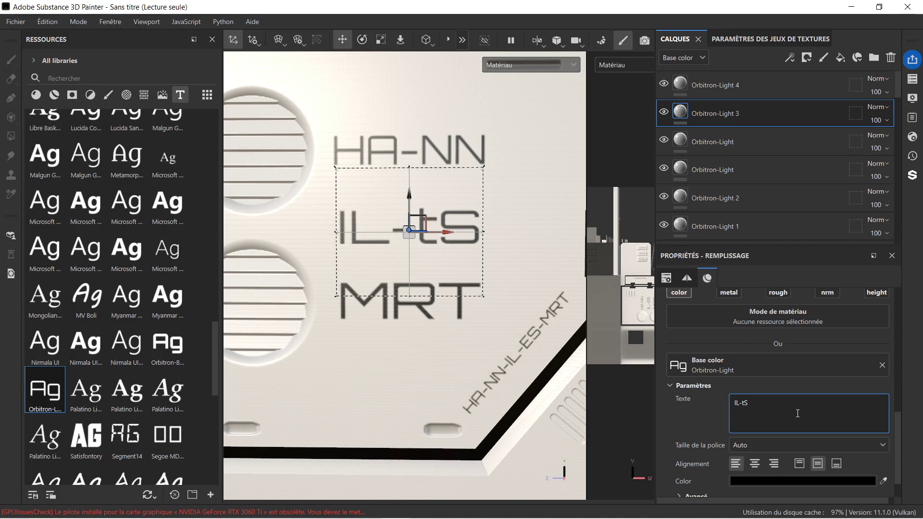
key("BackSpace")
key("BackSpace")
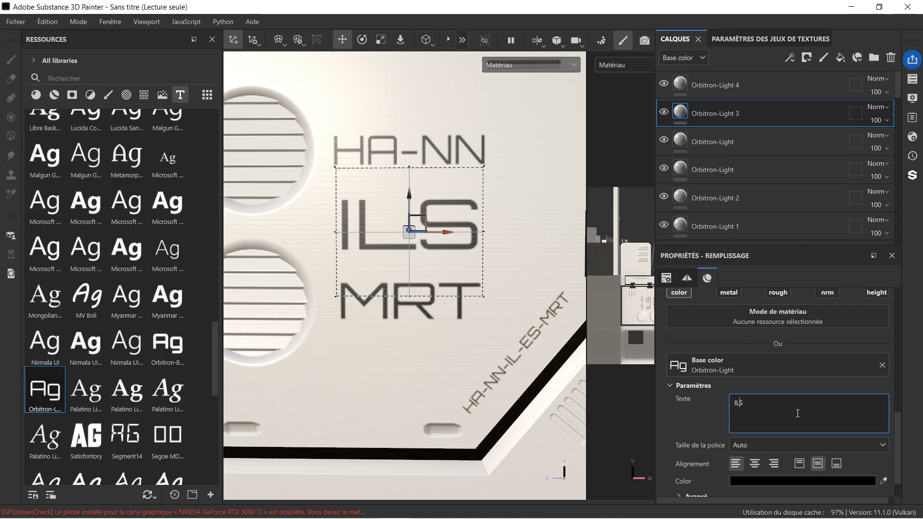
key("BackSpace")
type("es")
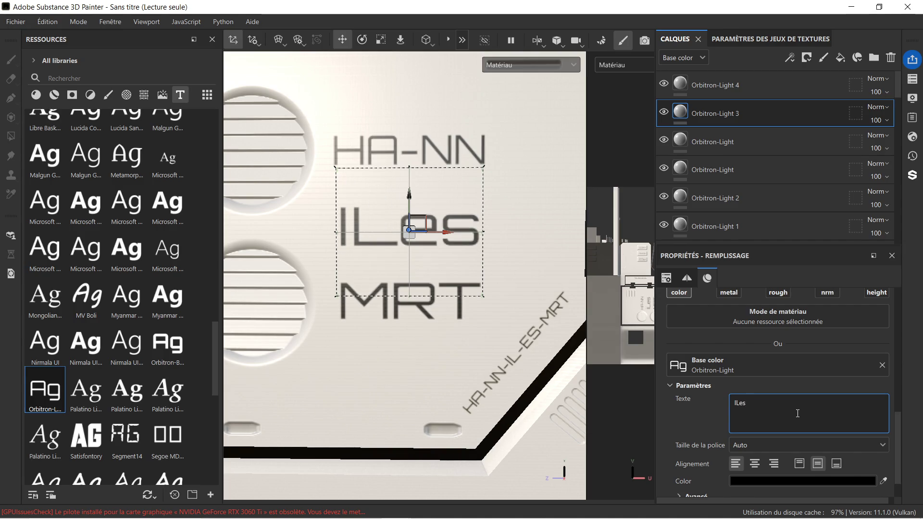
key("BackSpace")
key("BackSpace")
key("BackSpace")
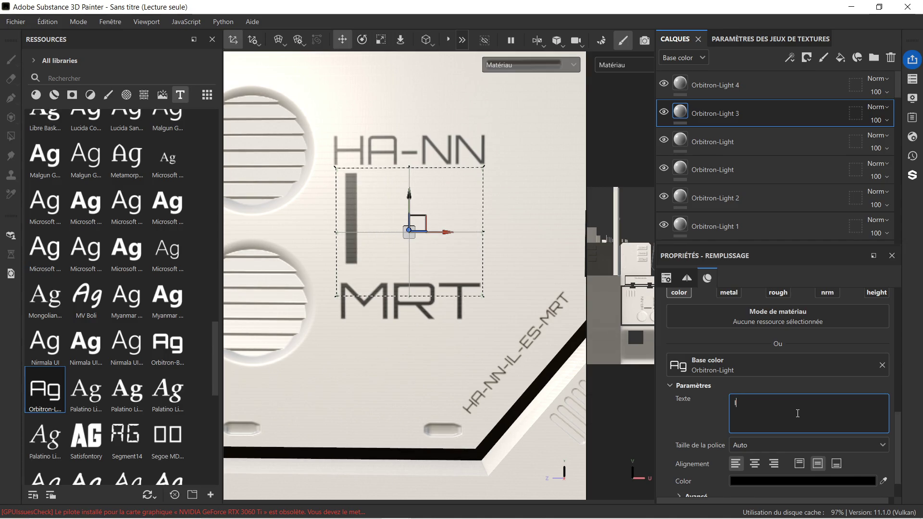
key("BackSpace")
type("iles")
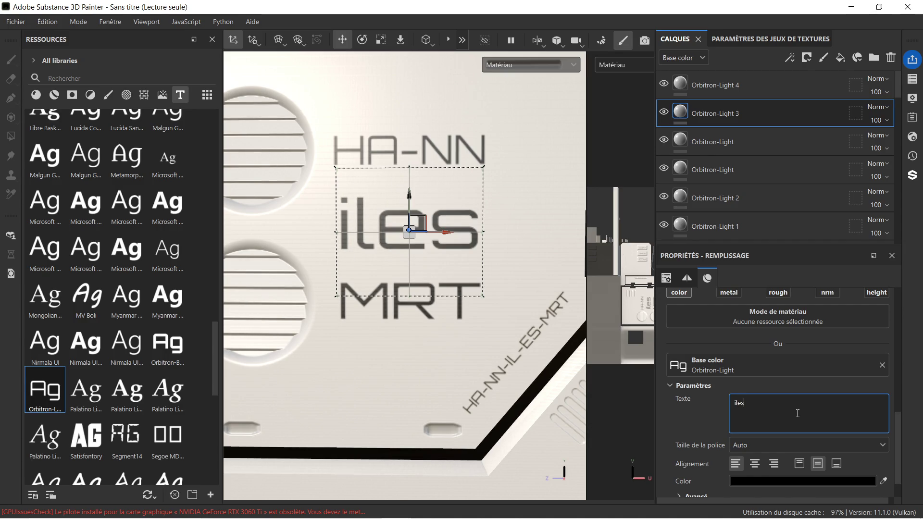
Scale the 'iles' text down, making it shorter and narrower.
scroll(396, 172, "down", 1)
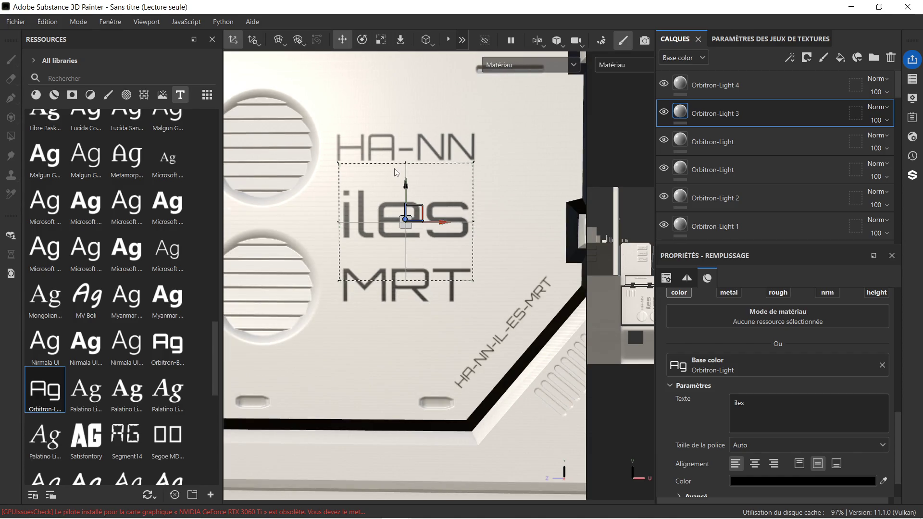
left_click(379, 39)
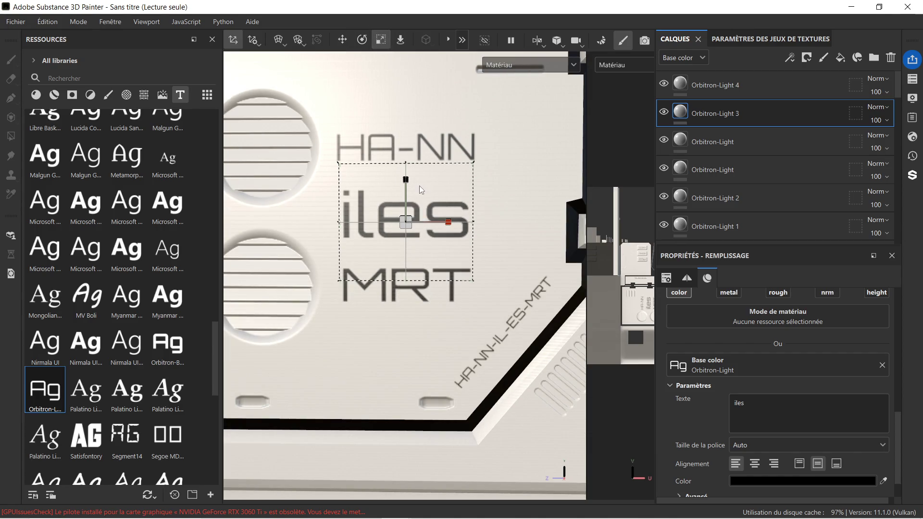
left_click_drag(406, 180, 410, 202)
left_click(446, 225)
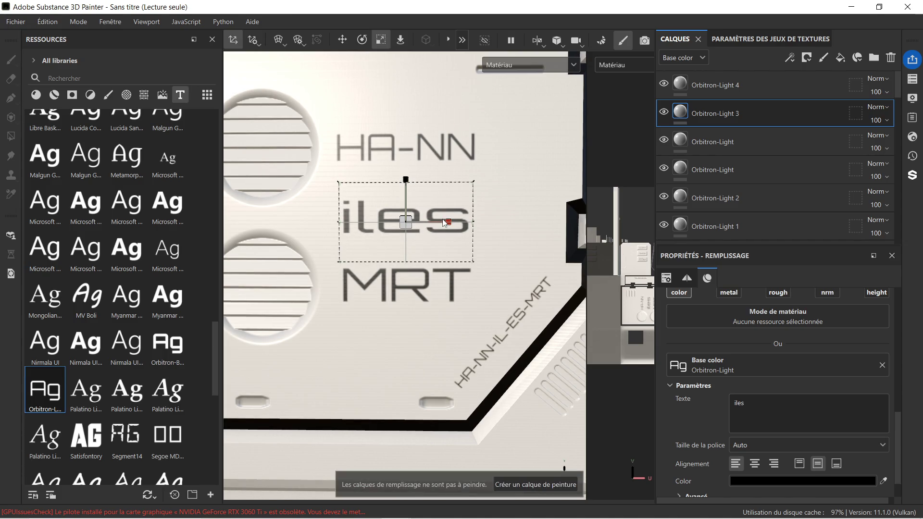
left_click_drag(446, 228, 443, 225)
scroll(442, 222, "down", 2)
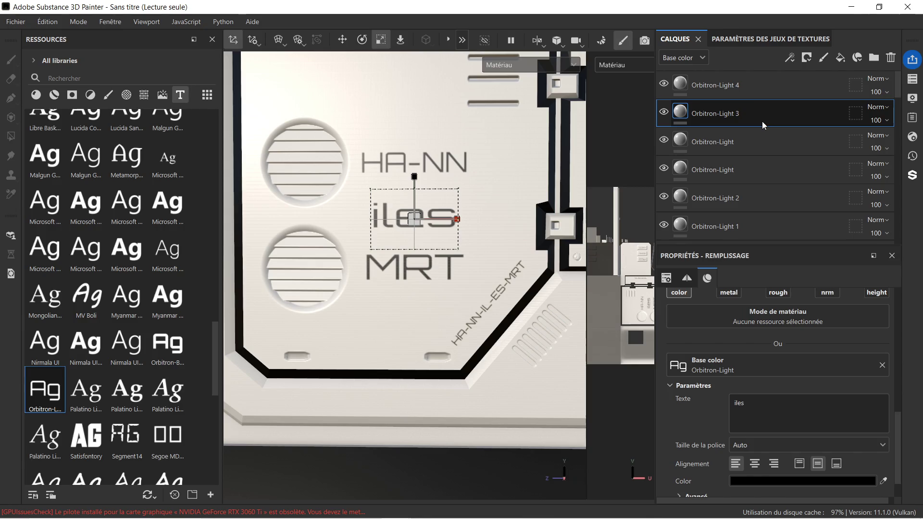
Delete the iles, MRT and HA-NN text layers.
key("Delete")
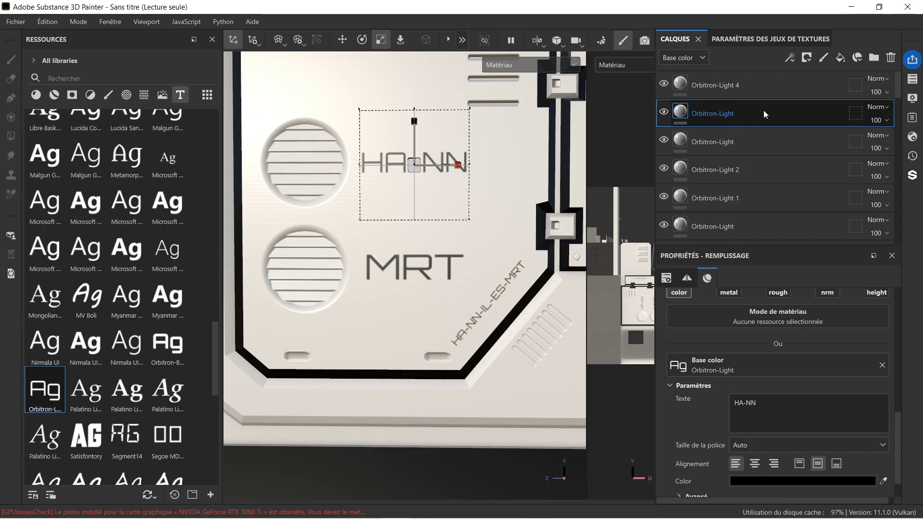
left_click(763, 88)
key("Delete")
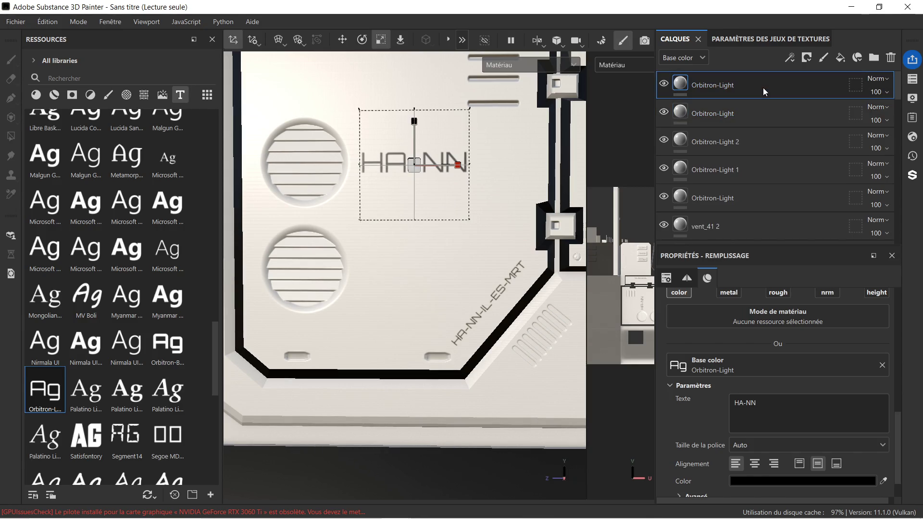
key("Delete")
Inspect the remaining diagonal HA-NN-IL-ES-MRT text on the panel.
scroll(480, 317, "up", 5)
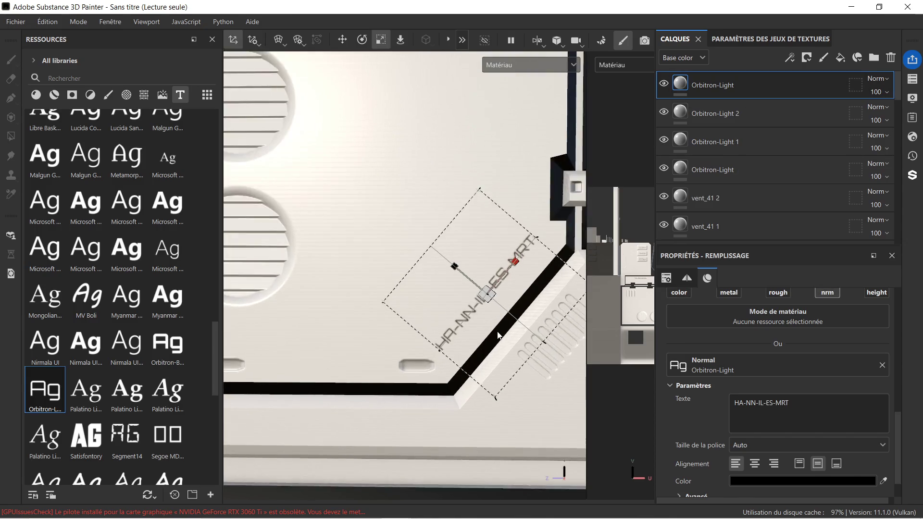
left_click(474, 272)
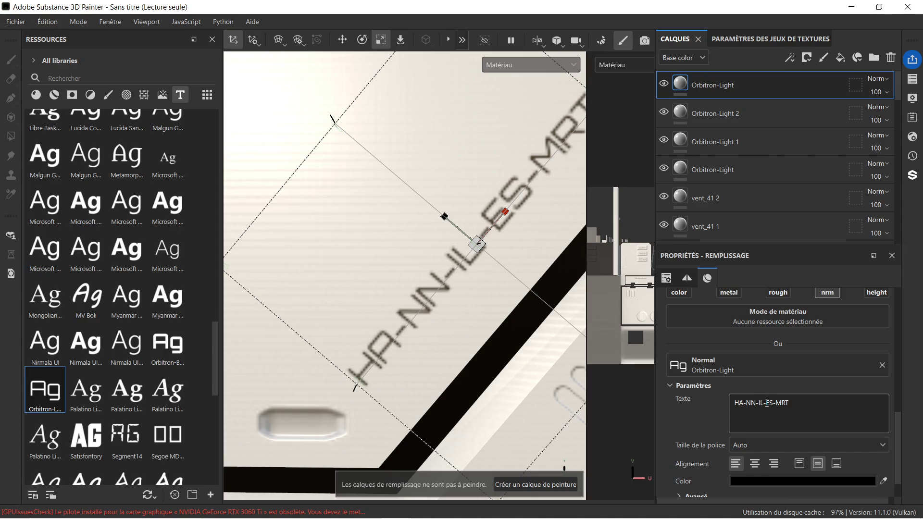
scroll(456, 284, "down", 2)
scroll(455, 284, "down", 1)
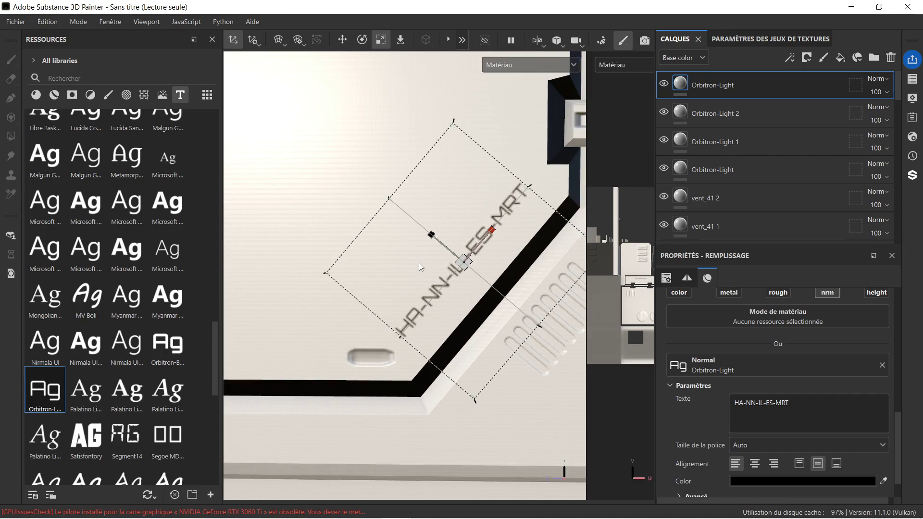
scroll(422, 284, "down", 2)
left_click(454, 387)
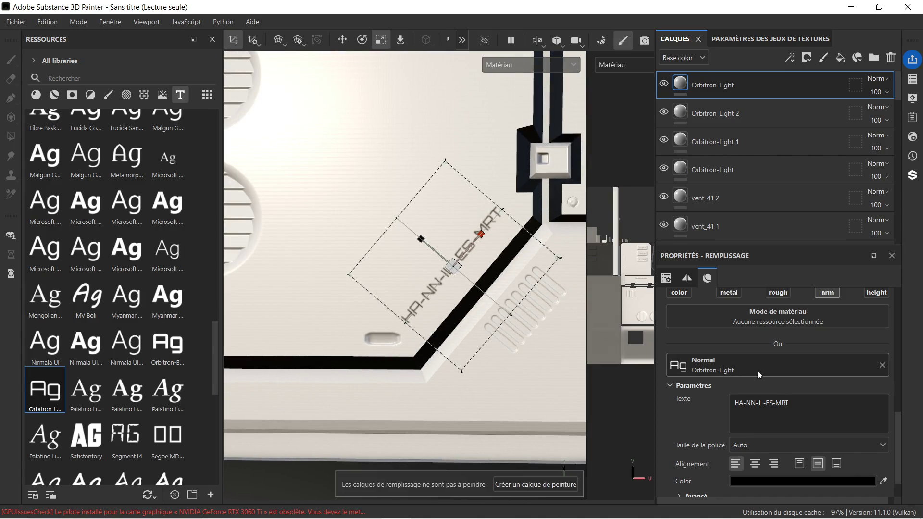
scroll(696, 408, "up", 1)
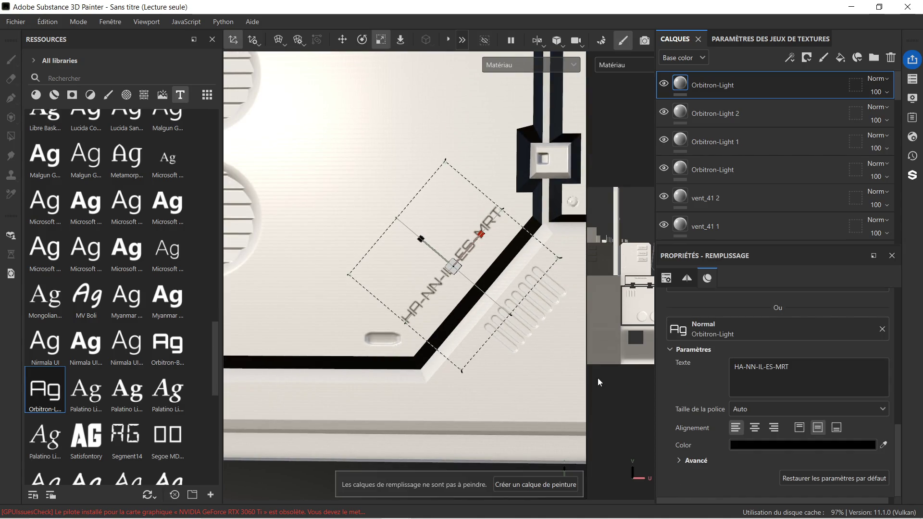
scroll(705, 389, "up", 1)
scroll(469, 336, "down", 3)
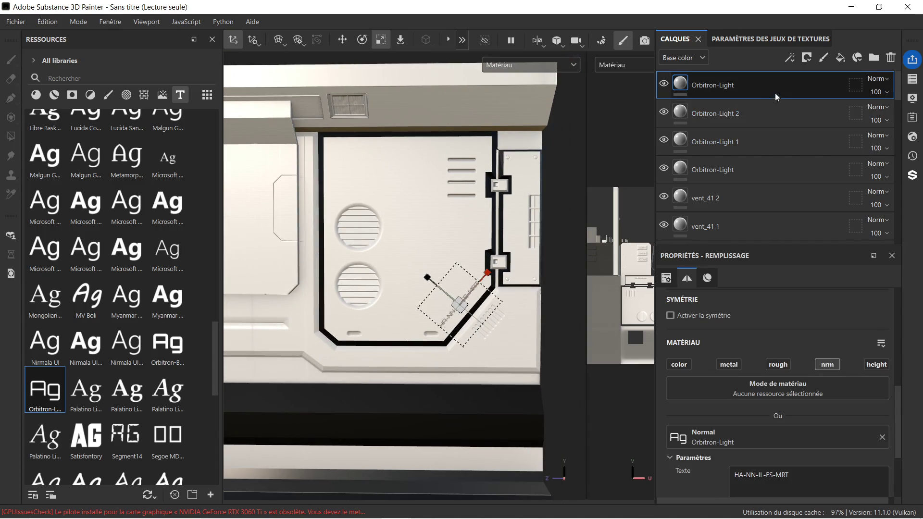
scroll(775, 94, "down", 5)
scroll(775, 208, "down", 5)
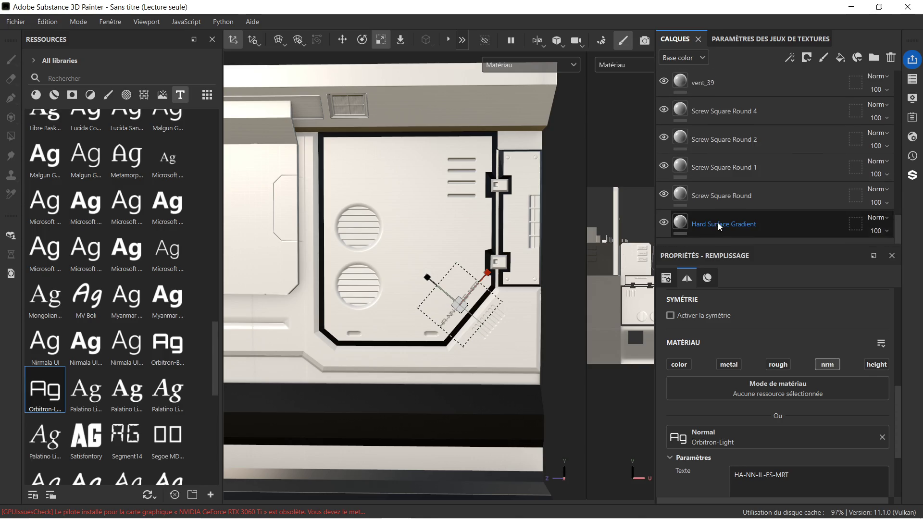
left_click(768, 223)
scroll(449, 289, "down", 1)
scroll(469, 281, "up", 3)
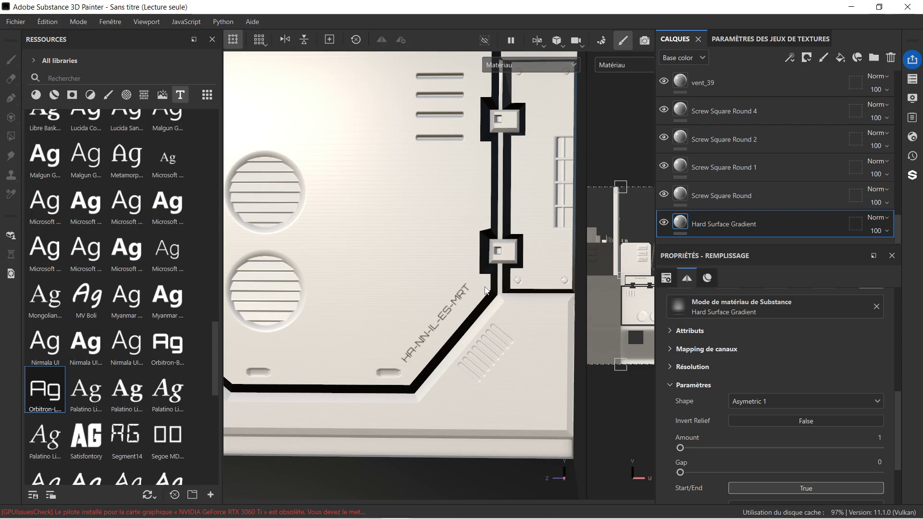
scroll(450, 309, "up", 2)
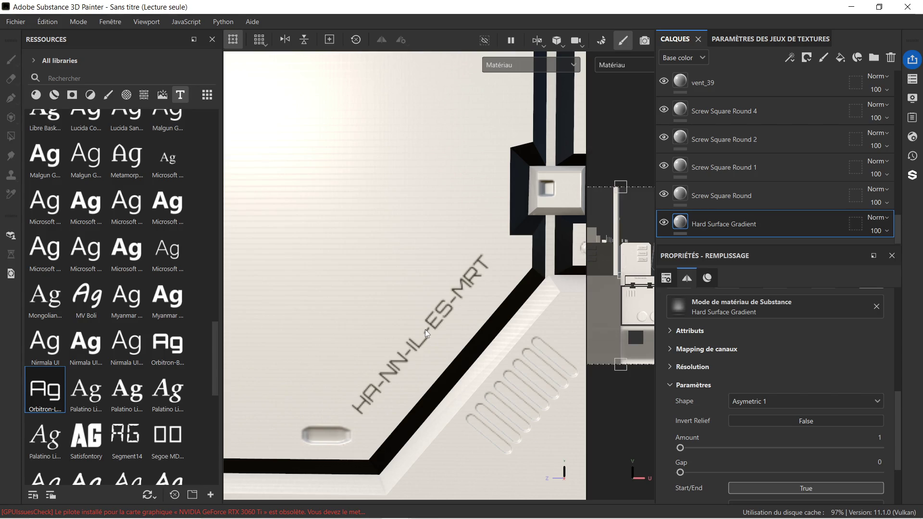
scroll(426, 329, "down", 1)
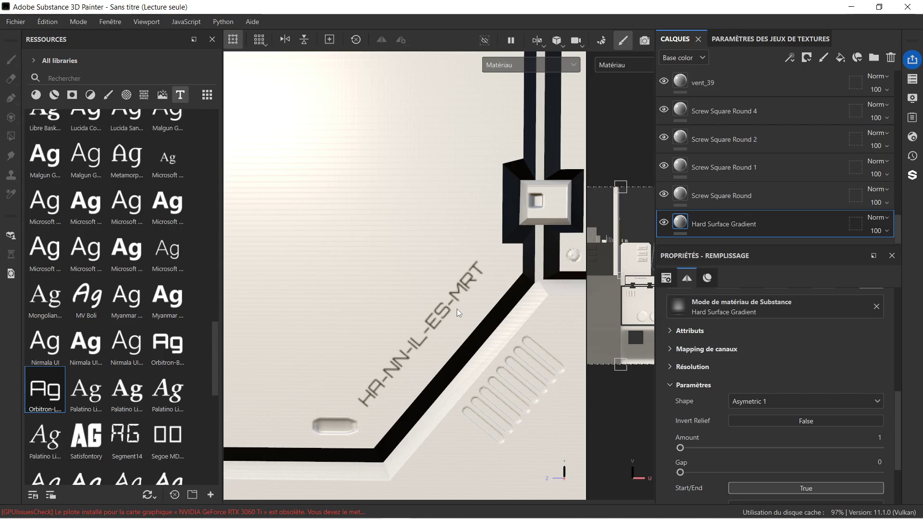
scroll(458, 310, "down", 1)
scroll(456, 307, "down", 2)
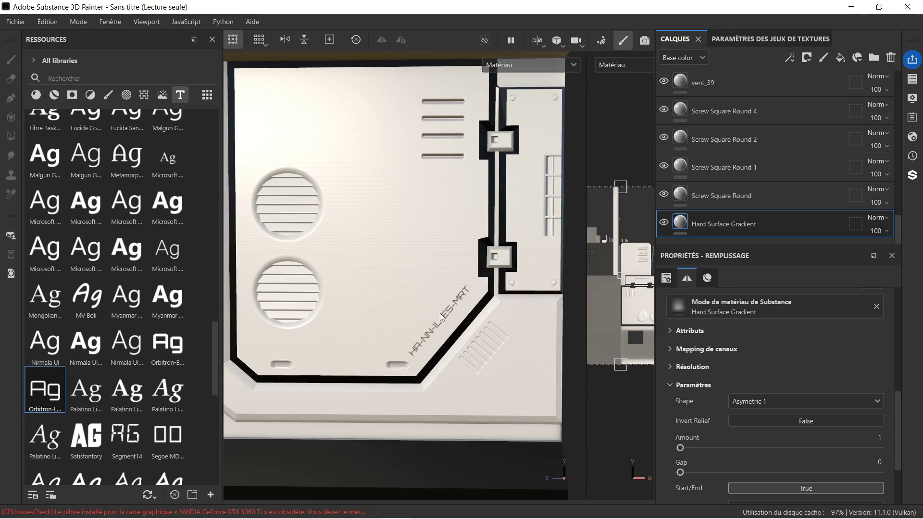
scroll(403, 295, "down", 3)
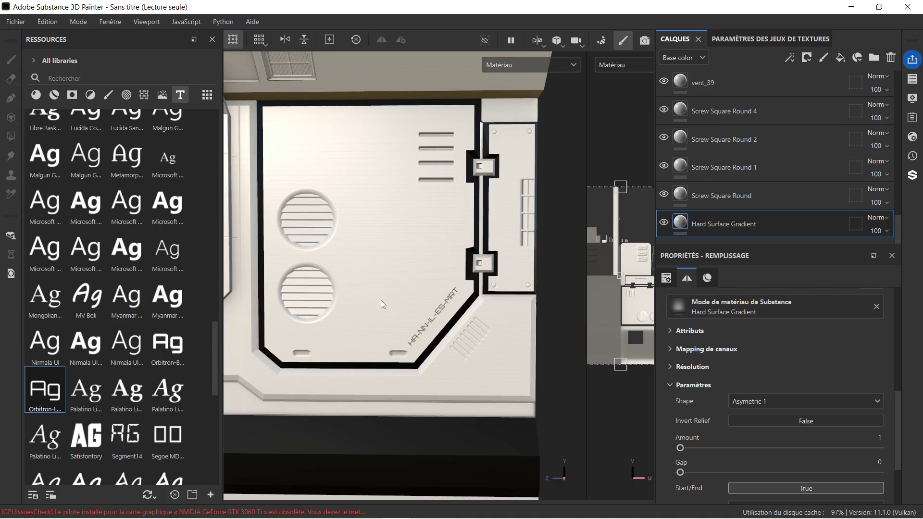
scroll(399, 294, "down", 2)
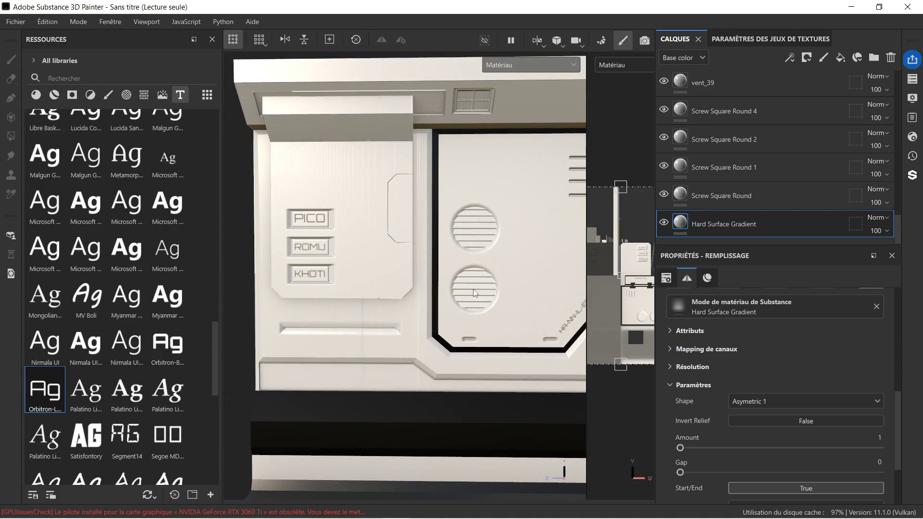
middle_click_drag(483, 238, 469, 241)
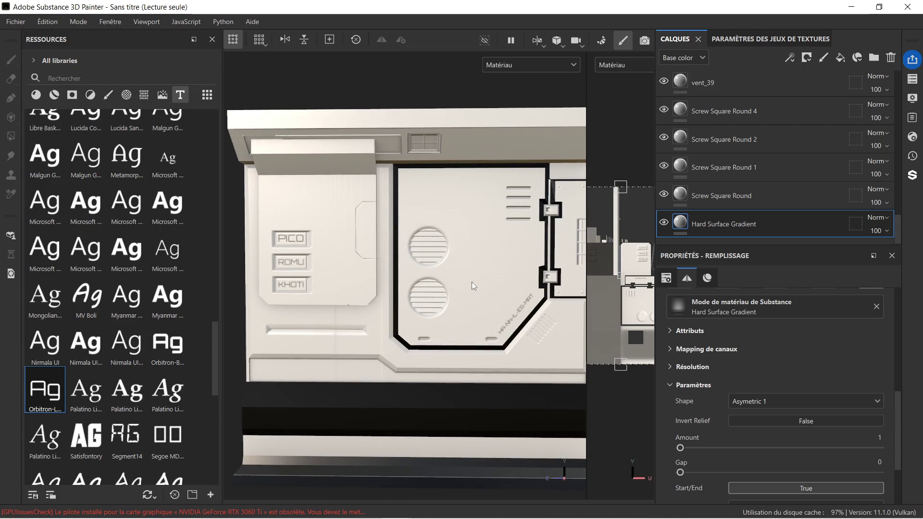
scroll(511, 245, "down", 1)
middle_click_drag(512, 246, 454, 240)
scroll(453, 242, "down", 1)
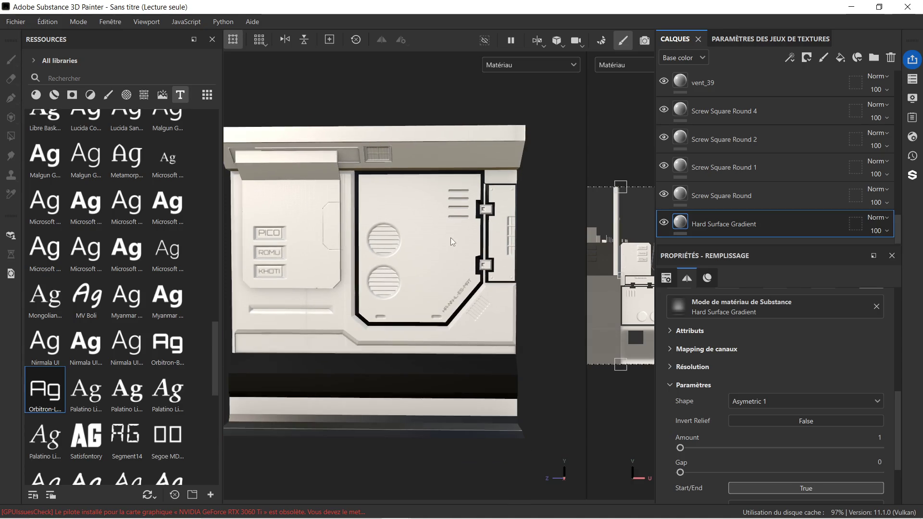
middle_click_drag(435, 272, 397, 247)
mouse_move(357, 223)
left_mouse_down("alt")
mouse_move(477, 227)
mouse_move(431, 241)
mouse_move(408, 236)
mouse_move(409, 280)
mouse_move(250, 233)
mouse_move(368, 229)
left_mouse_up("alt")
scroll(486, 245, "down", 3)
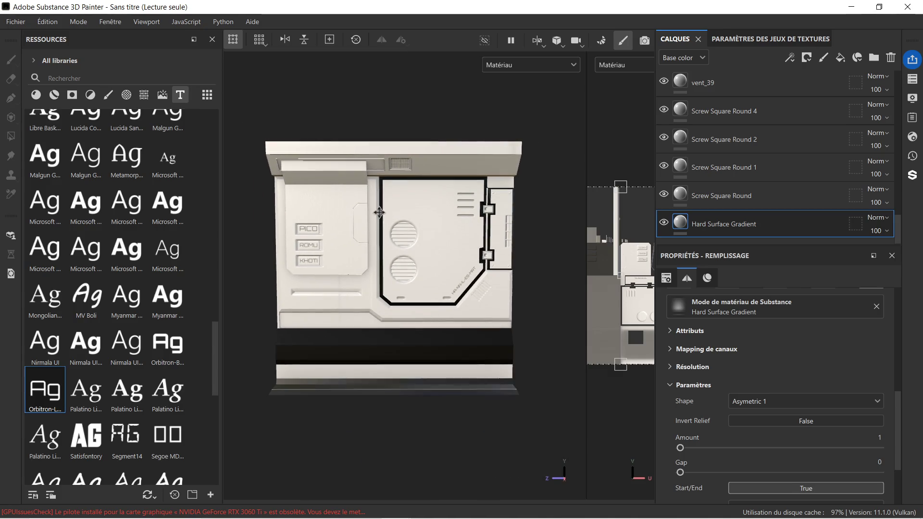
scroll(391, 219, "up", 5)
mouse_move(385, 223)
left_mouse_down("alt")
mouse_move(327, 250)
mouse_move(358, 261)
mouse_move(237, 251)
mouse_move(250, 207)
mouse_move(288, 154)
mouse_move(258, 164)
mouse_move(346, 235)
mouse_move(349, 263)
left_mouse_up("alt")
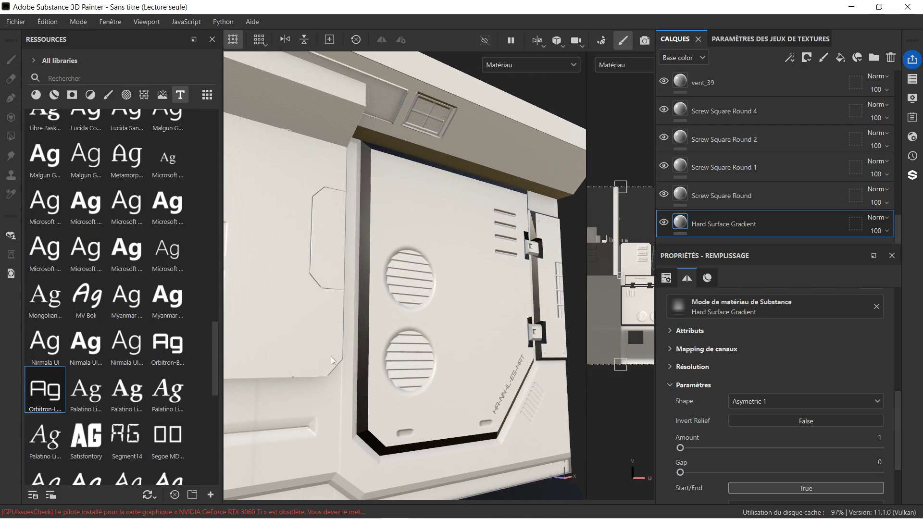
scroll(382, 230, "up", 10)
mouse_move(382, 229)
left_mouse_down("alt")
mouse_move(377, 200)
mouse_move(397, 262)
mouse_move(265, 261)
mouse_move(295, 178)
left_mouse_up("alt")
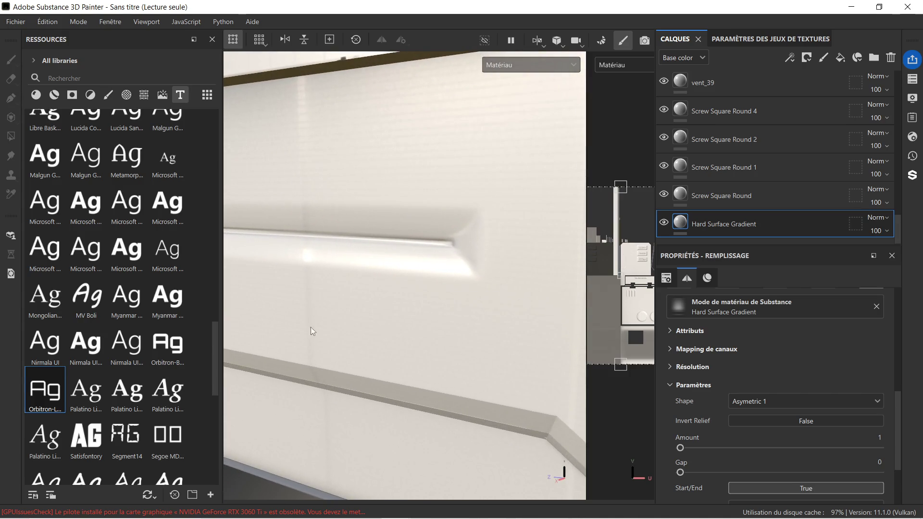
scroll(367, 275, "down", 5)
mouse_move(377, 253)
left_mouse_down("alt")
mouse_move(403, 250)
mouse_move(412, 234)
left_mouse_up("alt")
scroll(325, 258, "down", 5)
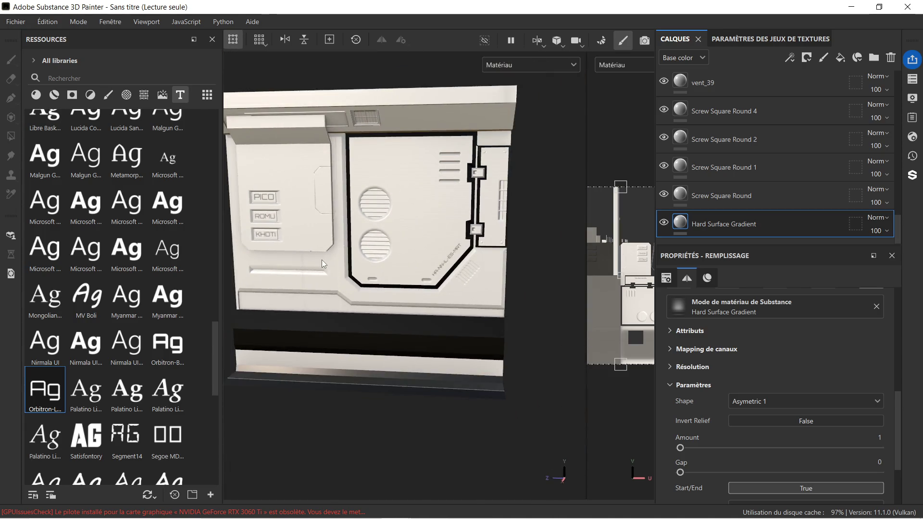
left_click(55, 96)
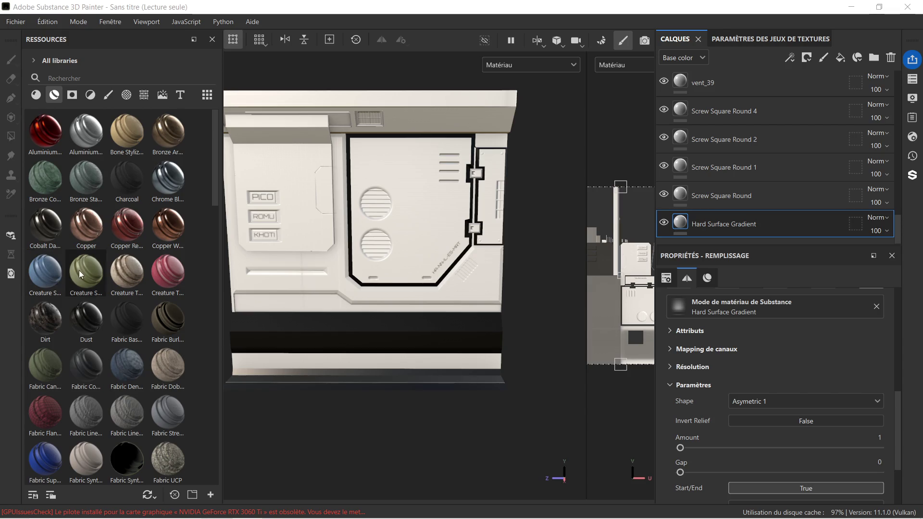
Inspect the Dust material and preview nearby materials such as Copper.
left_click(96, 319)
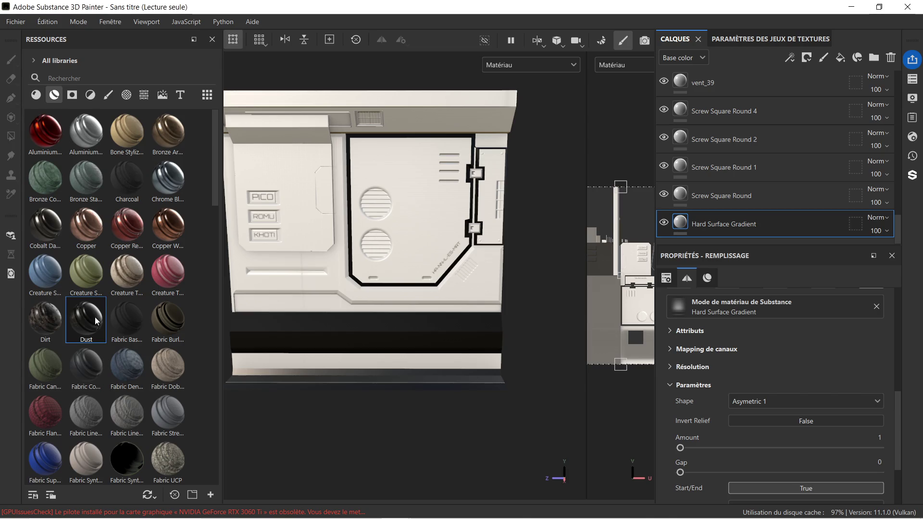
mouse_move(95, 316)
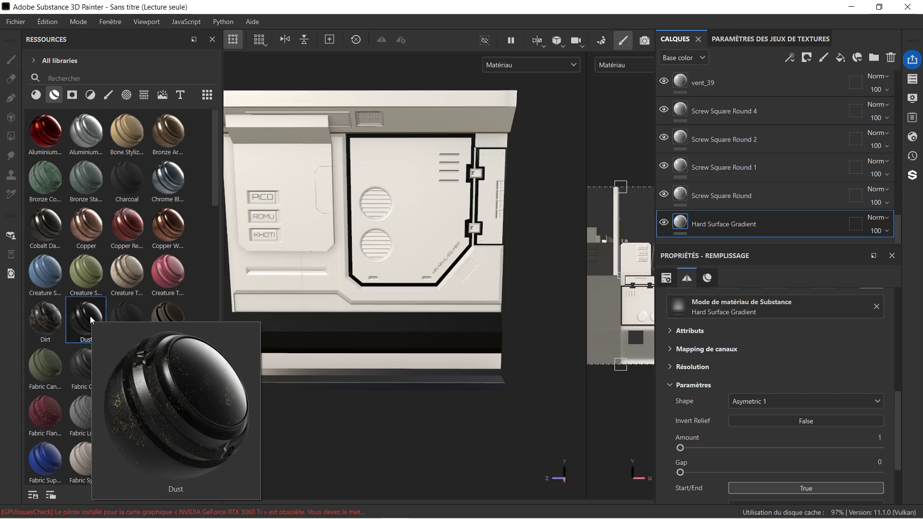
mouse_move(128, 316)
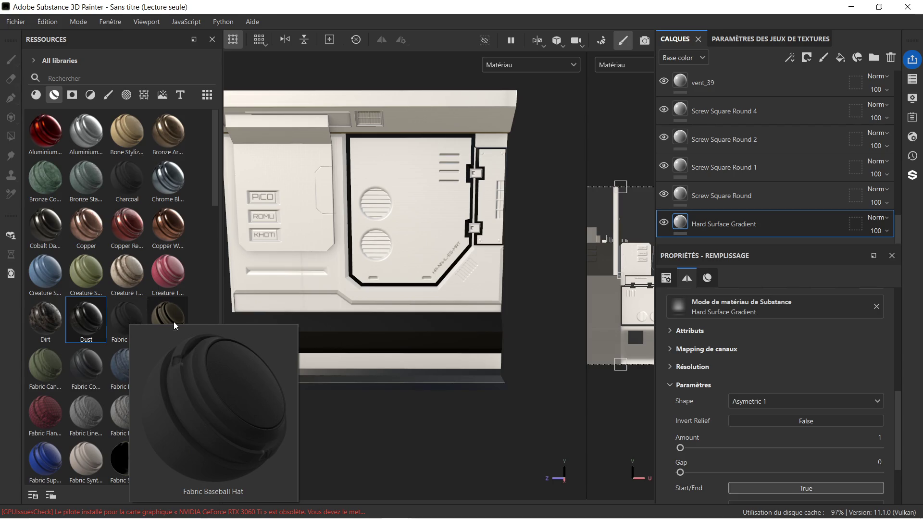
mouse_move(160, 272)
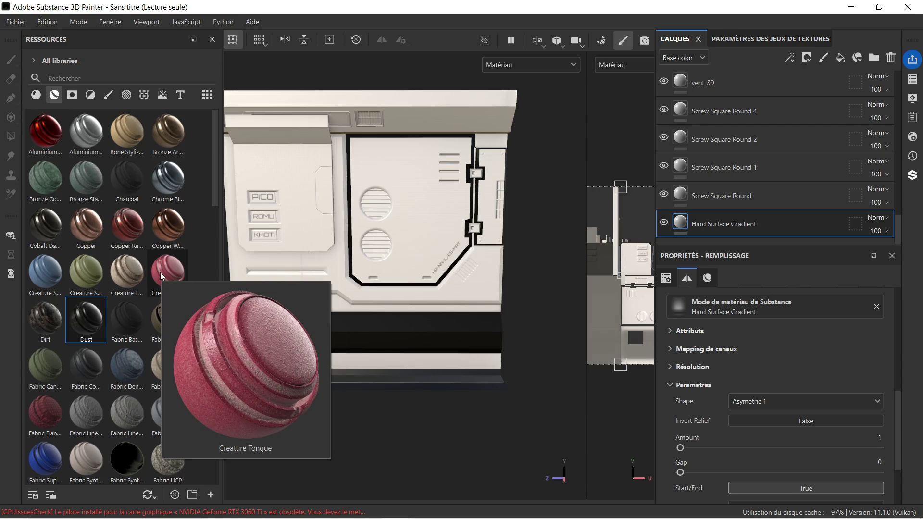
mouse_move(158, 230)
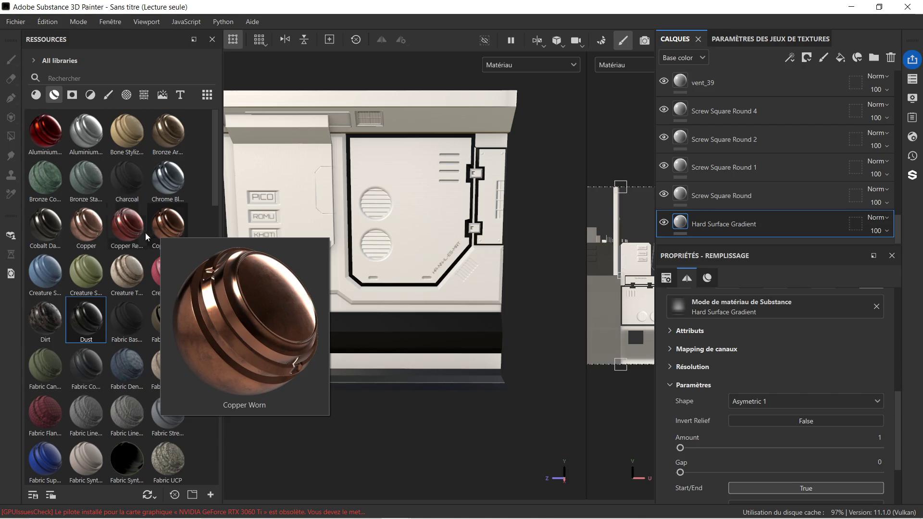
mouse_move(90, 229)
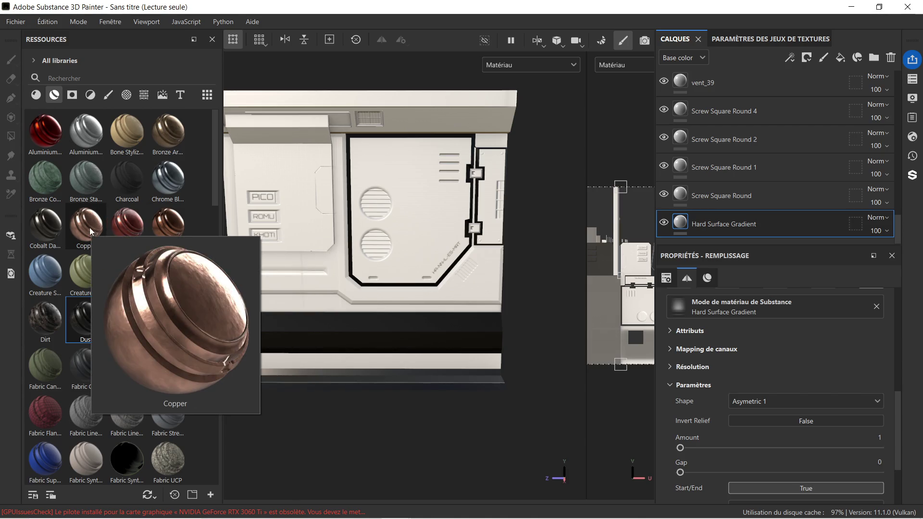
mouse_move(123, 189)
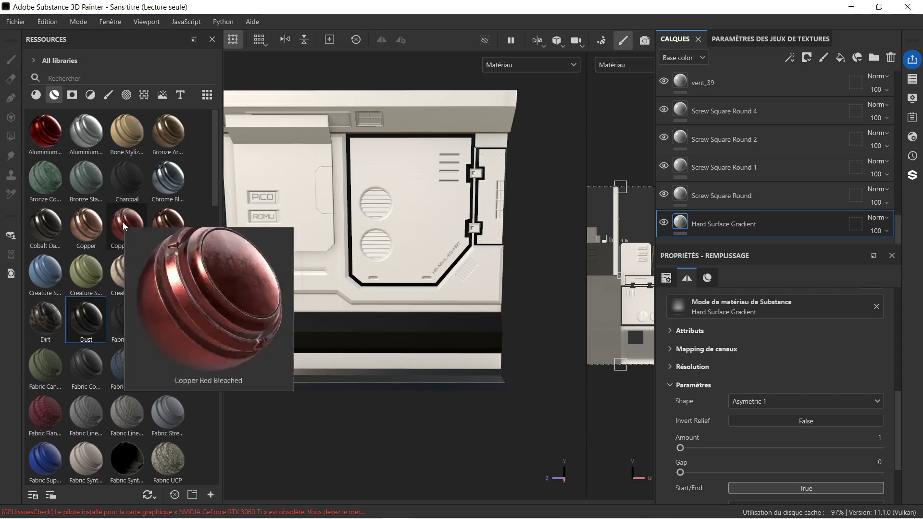
Scroll further down the materials list and preview Leather and Plastic materials.
scroll(123, 222, "down", 5)
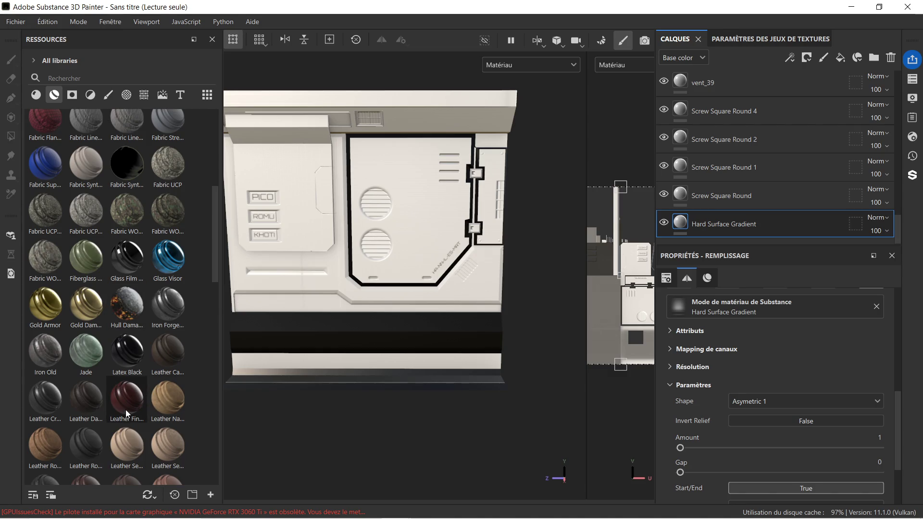
mouse_move(126, 408)
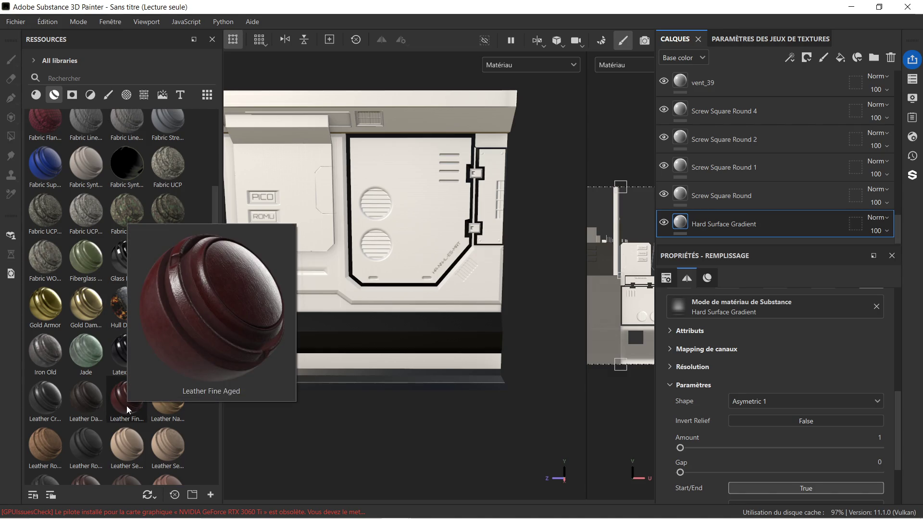
scroll(130, 390, "down", 3)
scroll(130, 370, "down", 3)
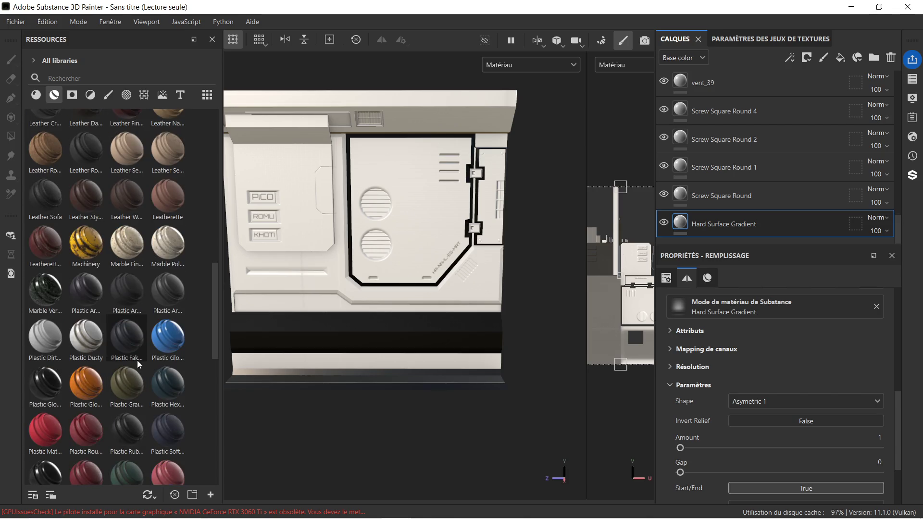
mouse_move(40, 339)
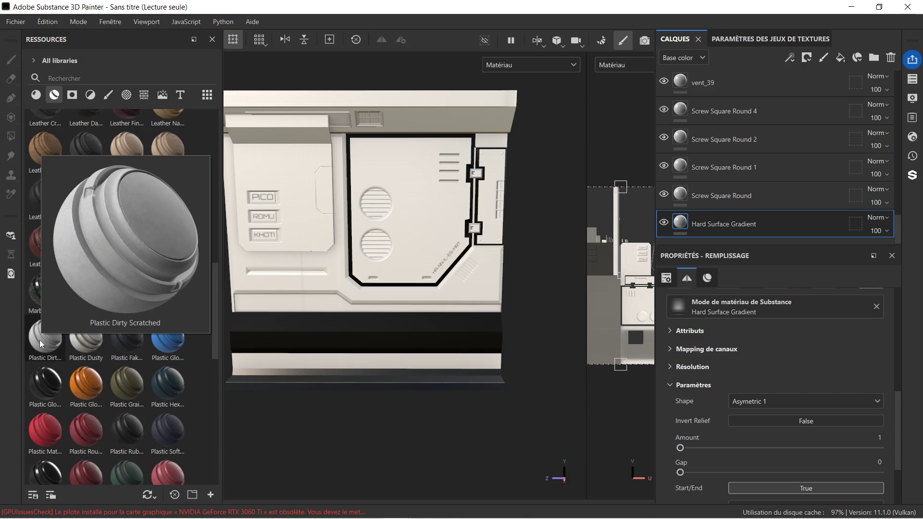
mouse_move(84, 338)
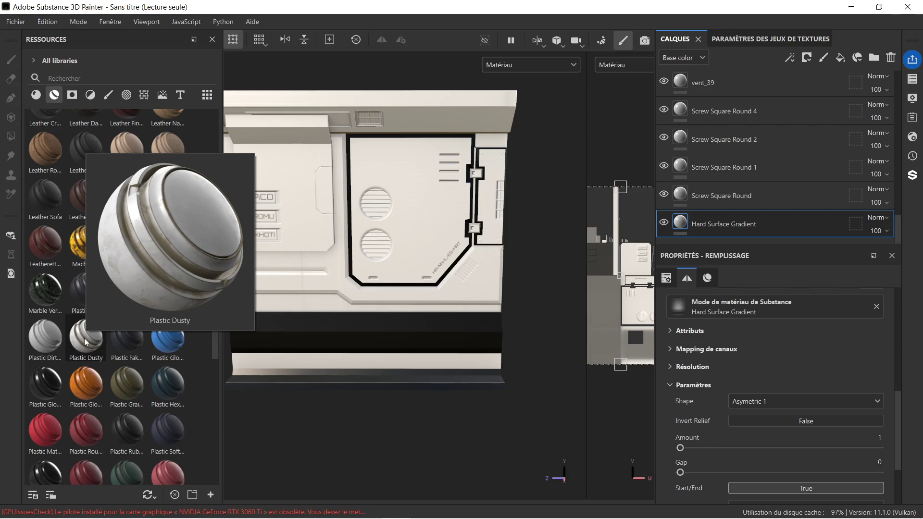
mouse_move(84, 376)
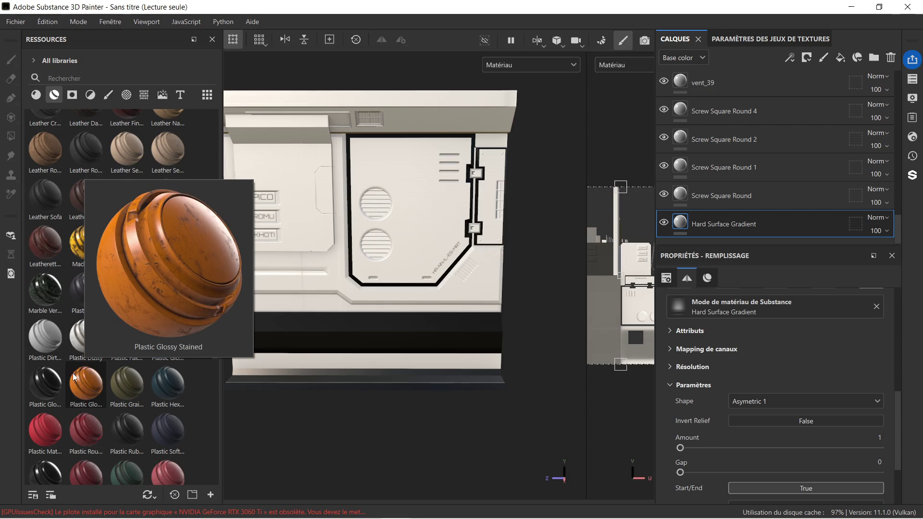
mouse_move(44, 381)
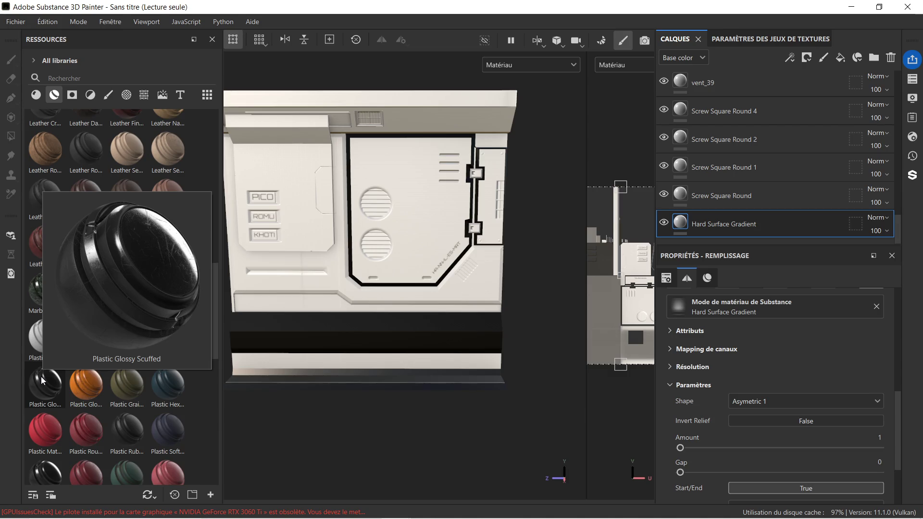
Apply Plastic Glossy Scuffed to the panel with its folder placed above Hard Surface Gradient.
mouse_move(43, 381)
left_mouse_down()
mouse_move(168, 346)
mouse_move(330, 318)
mouse_move(327, 289)
left_mouse_up()
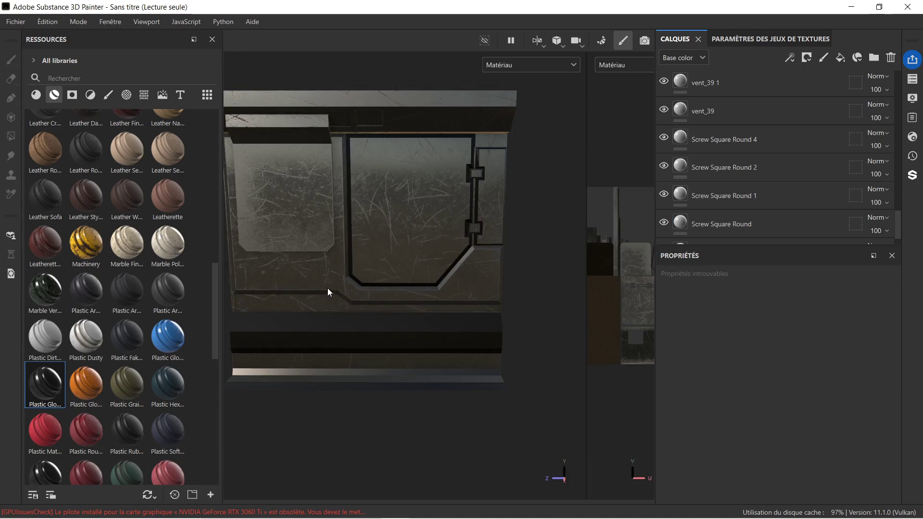
scroll(748, 113, "up", 10)
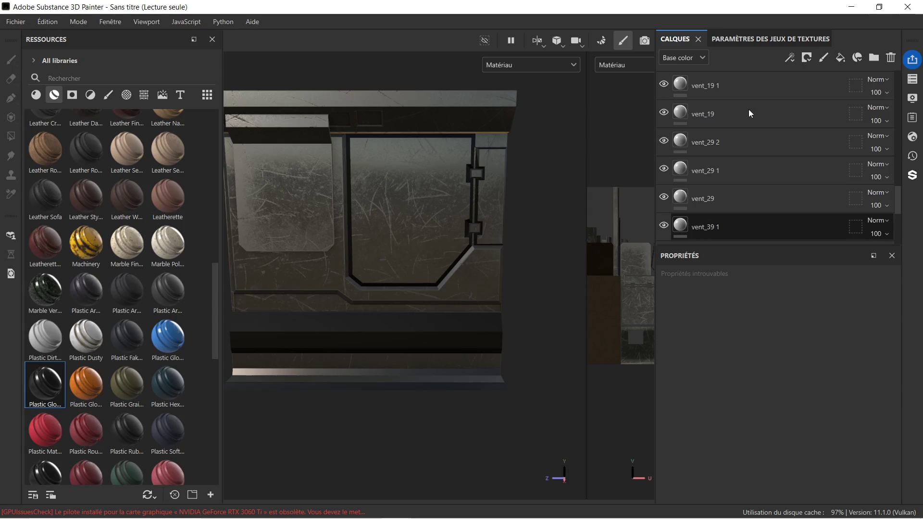
mouse_move(756, 88)
left_mouse_down()
mouse_move(741, 250)
mouse_move(760, 237)
mouse_move(772, 205)
mouse_move(771, 264)
mouse_move(771, 233)
mouse_move(758, 235)
mouse_move(754, 215)
mouse_move(754, 246)
mouse_move(759, 215)
left_mouse_up()
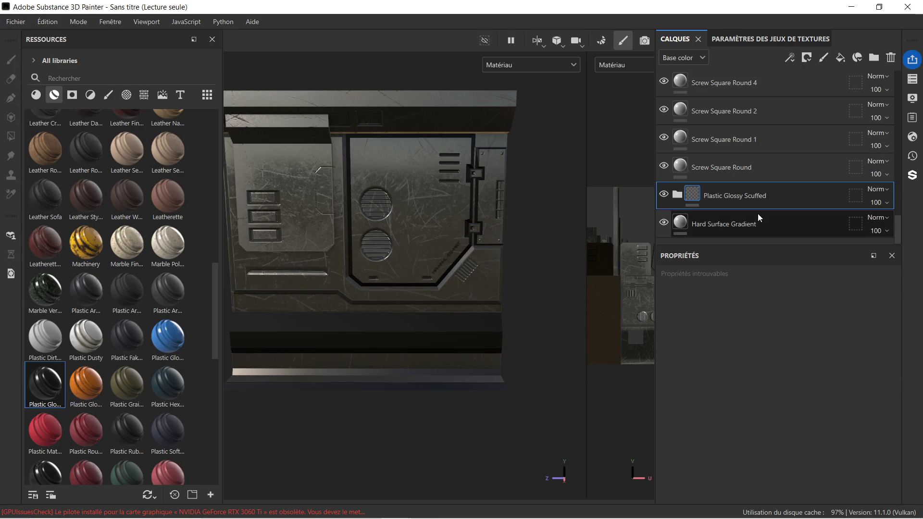
scroll(397, 171, "up", 3)
scroll(392, 180, "down", 3)
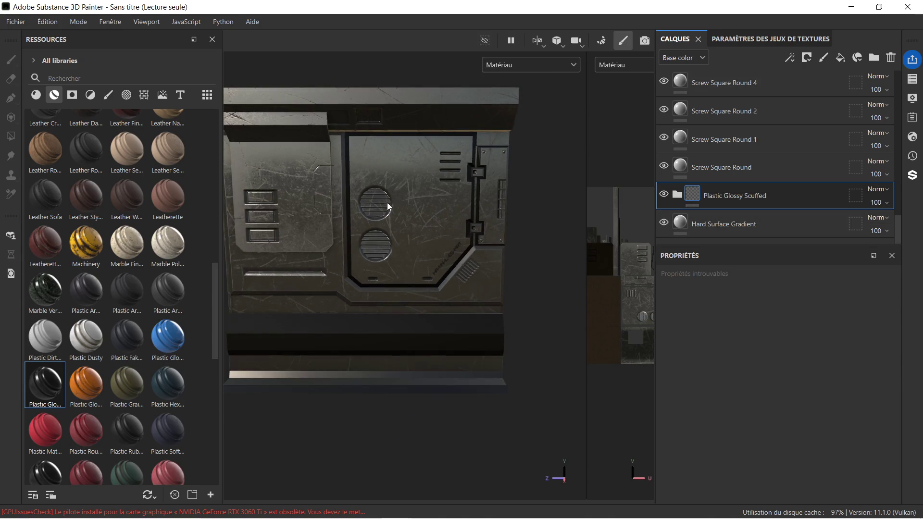
scroll(387, 202, "up", 1)
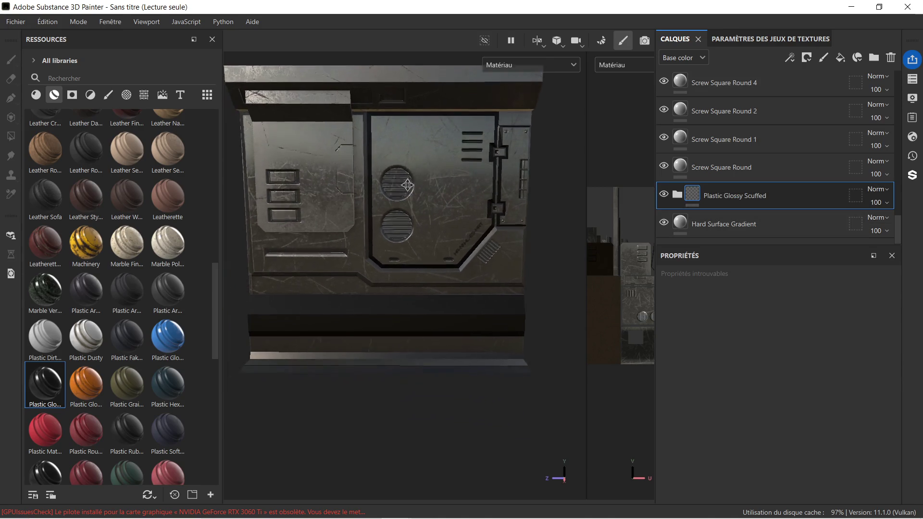
scroll(399, 192, "up", 2)
scroll(399, 198, "down", 2)
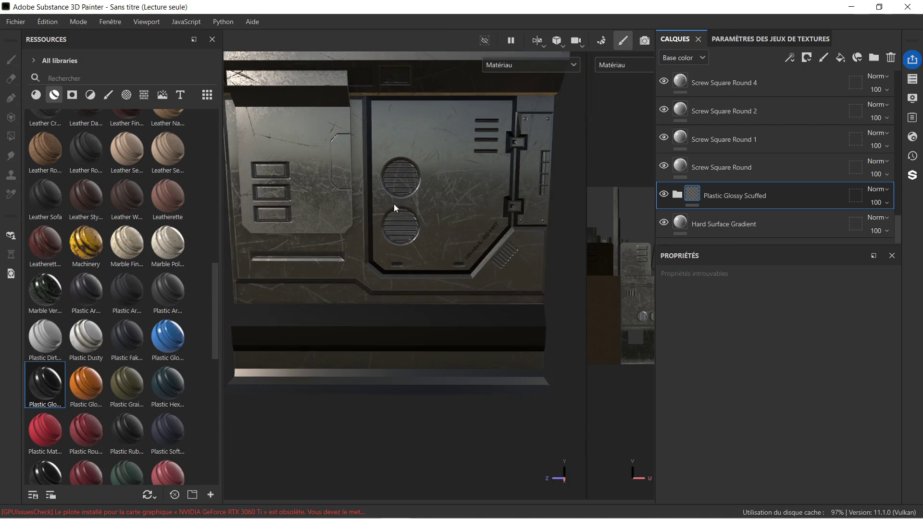
mouse_move(352, 219)
left_mouse_down("alt")
mouse_move(307, 215)
mouse_move(354, 212)
left_mouse_up("alt")
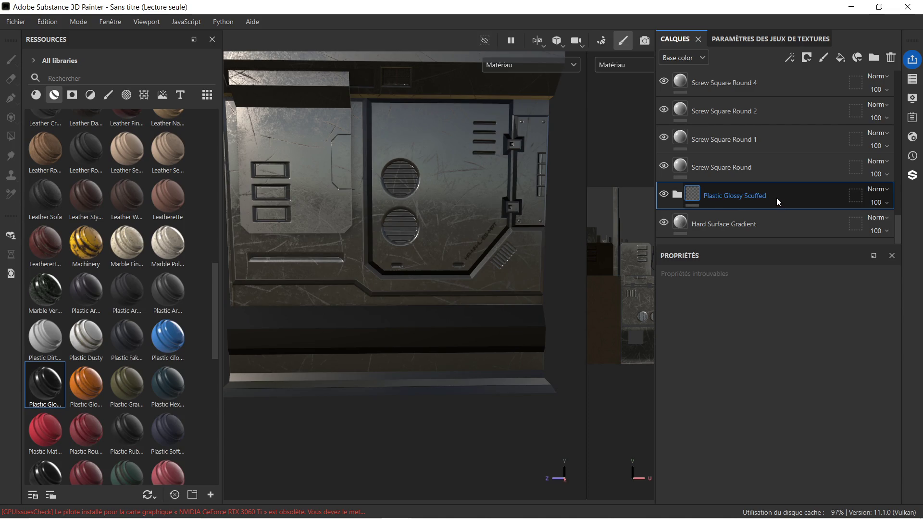
Set the Plastic layer's base colour to grey #827F7F.
left_click(677, 194)
scroll(734, 220, "down", 3)
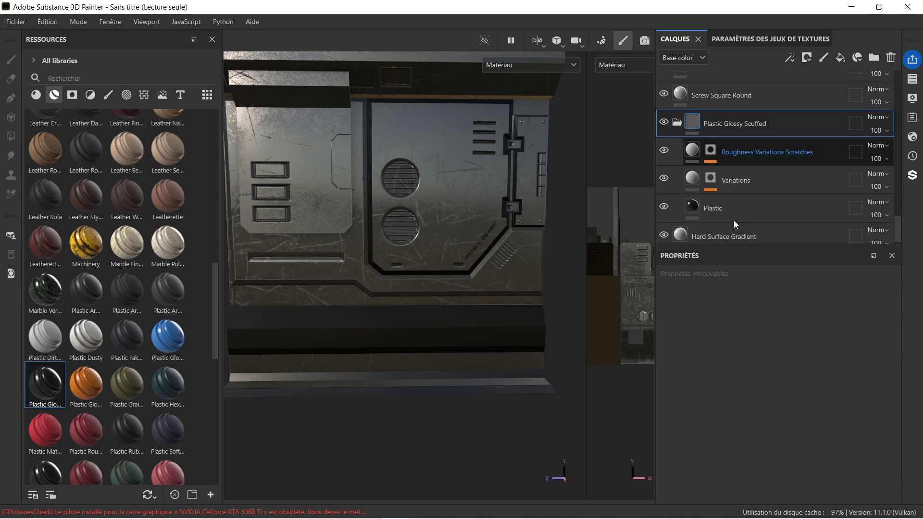
left_click(728, 209)
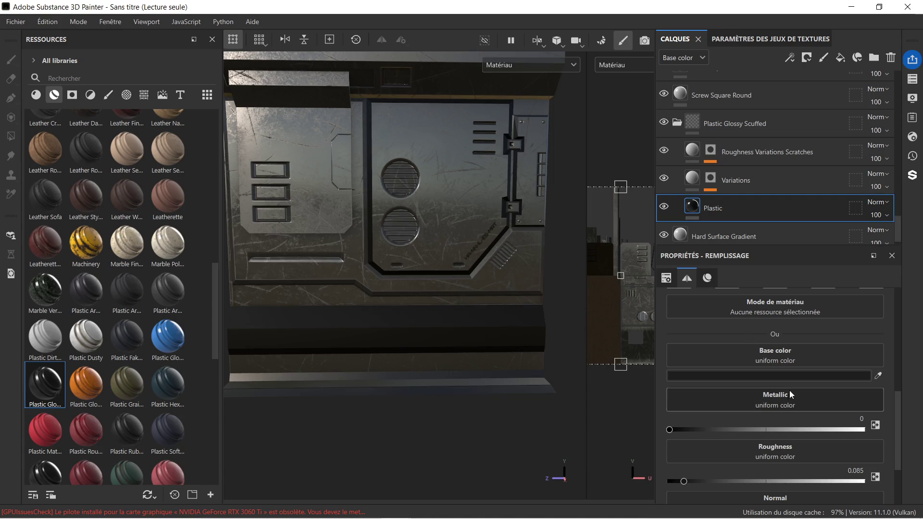
left_click(809, 375)
mouse_move(624, 382)
left_mouse_down()
mouse_move(628, 330)
mouse_move(607, 346)
mouse_move(616, 386)
left_mouse_up()
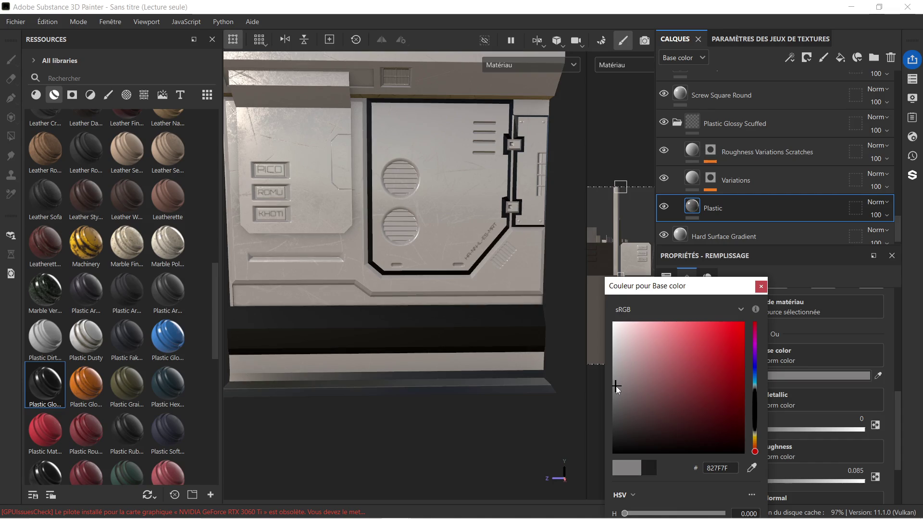
Orbit and centre the panel to view the pale grey plastic finish.
scroll(471, 196, "down", 2)
scroll(348, 204, "up", 3)
mouse_move(349, 204)
left_mouse_down("alt")
mouse_move(438, 206)
mouse_move(241, 195)
mouse_move(331, 209)
mouse_move(337, 201)
left_mouse_up("alt")
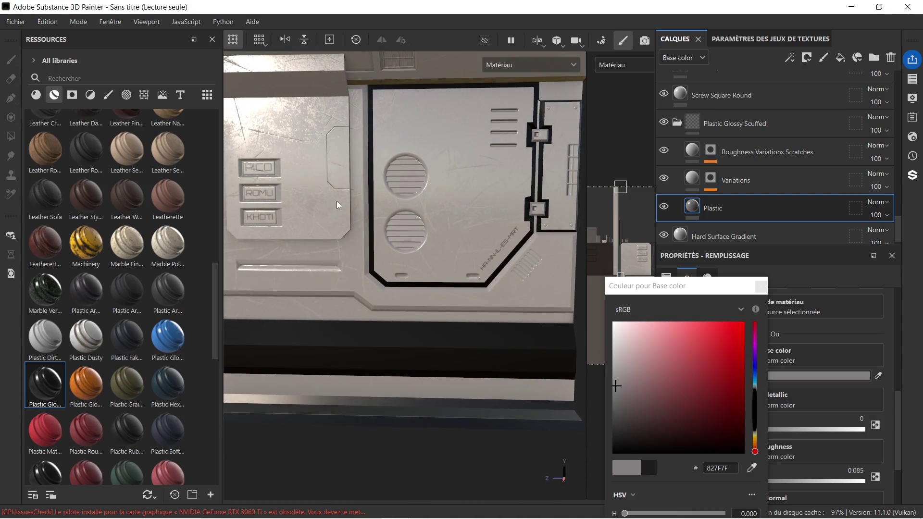
scroll(336, 201, "down", 3)
middle_click_drag(334, 194, 362, 194, "alt")
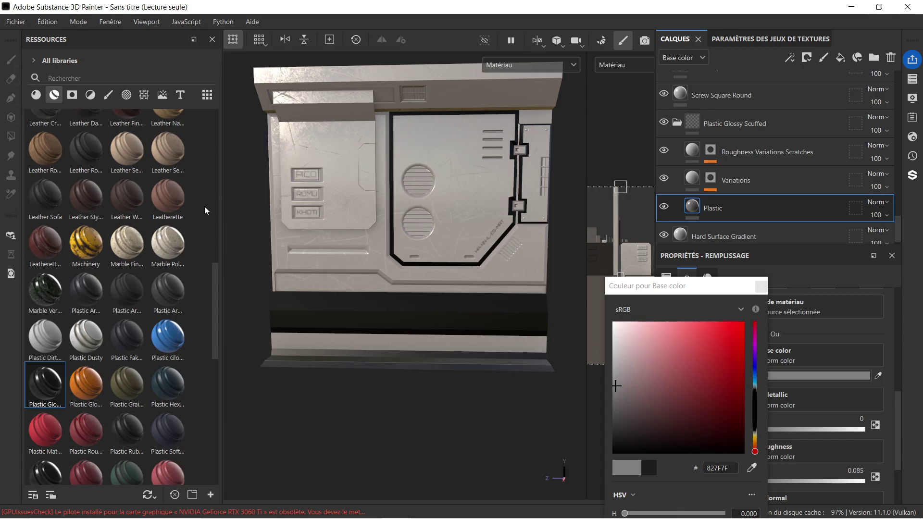
scroll(122, 331, "down", 5)
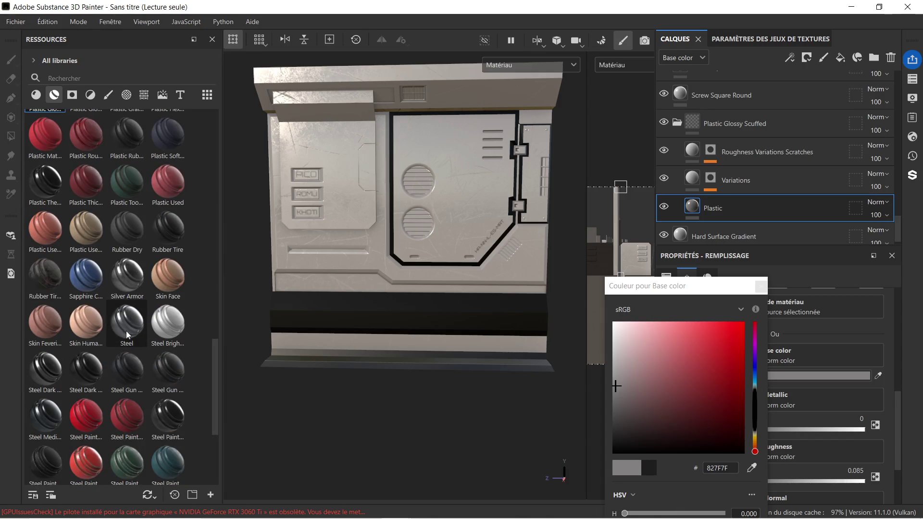
mouse_move(125, 322)
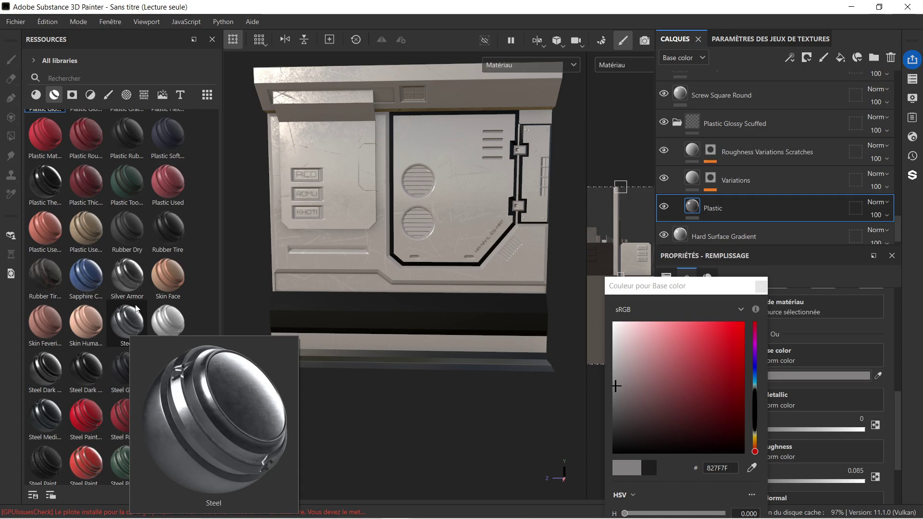
mouse_move(97, 277)
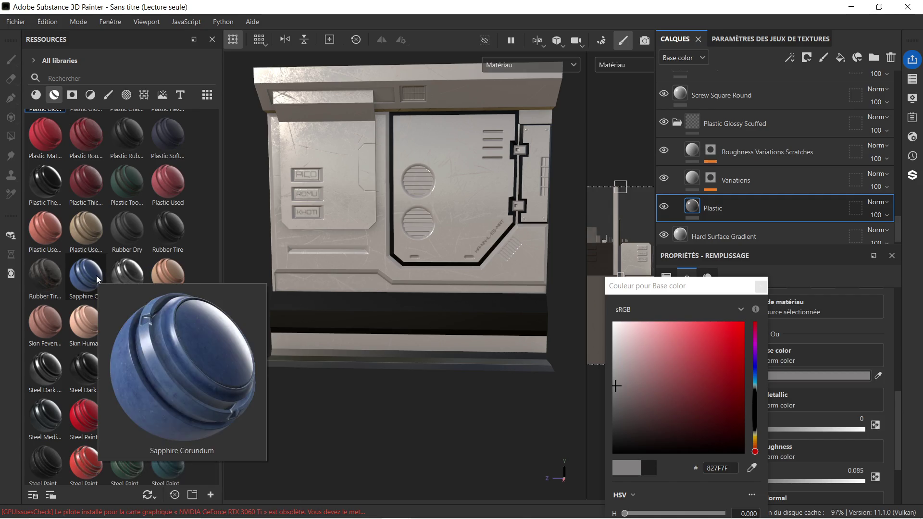
mouse_move(44, 319)
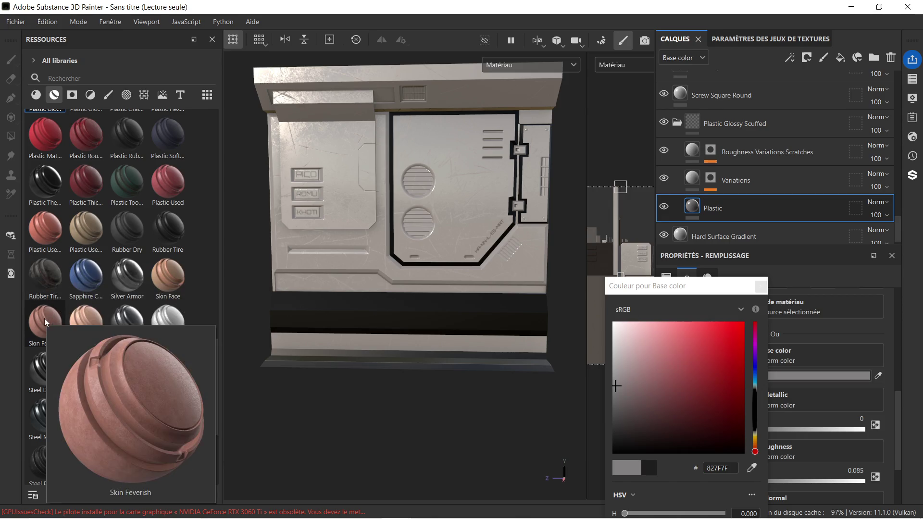
mouse_move(53, 359)
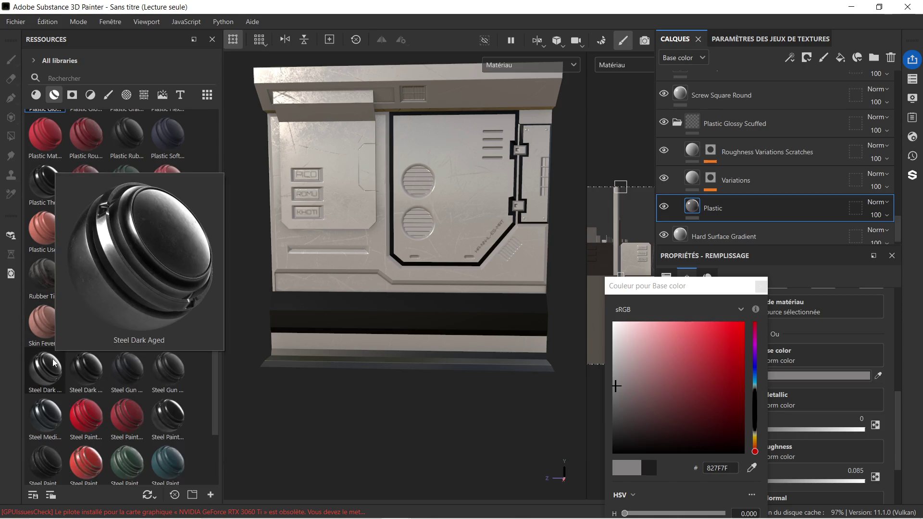
scroll(120, 319, "up", 15)
scroll(115, 310, "down", 15)
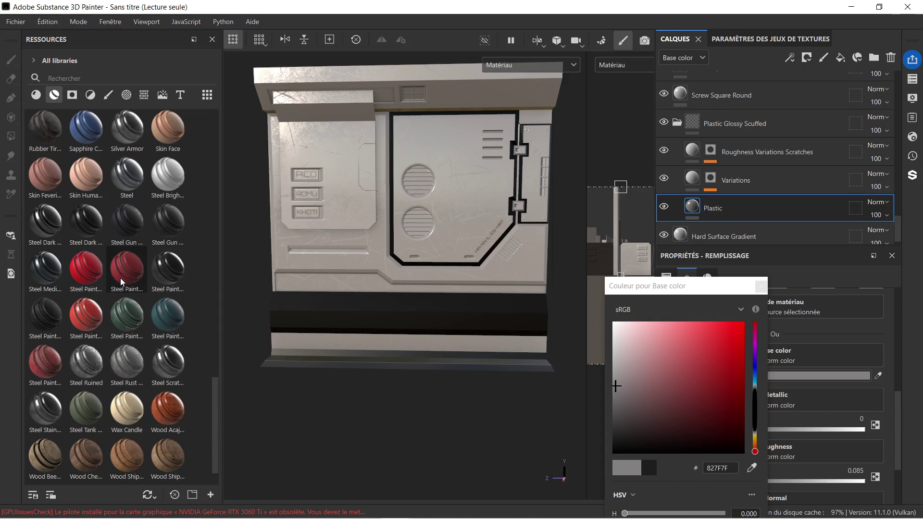
Apply Steel Painted Chipped Dirty to the panel, its folder placed above Hard Surface Gradient.
left_click_drag(128, 270, 411, 269)
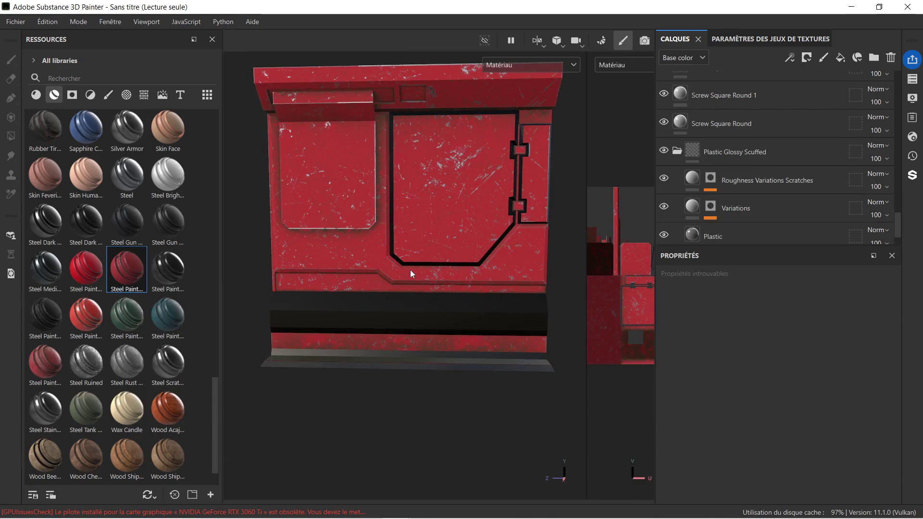
left_click(677, 153)
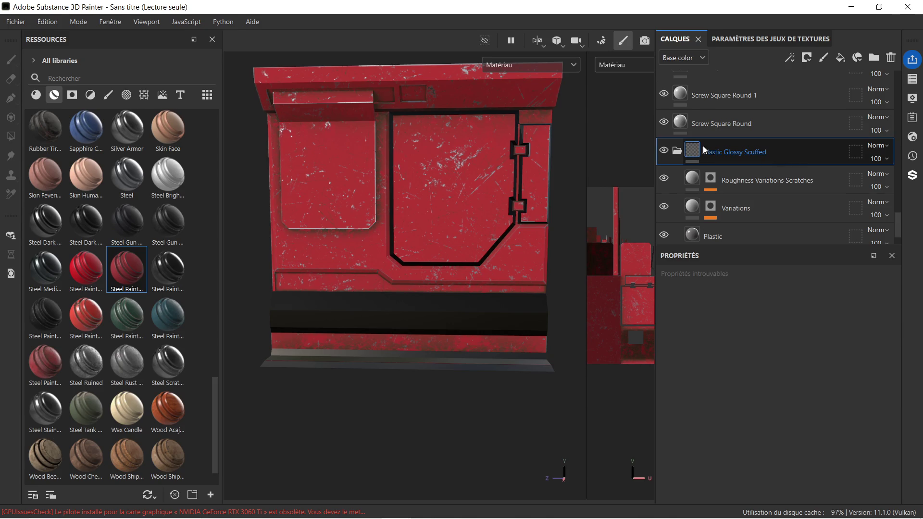
left_click(676, 152)
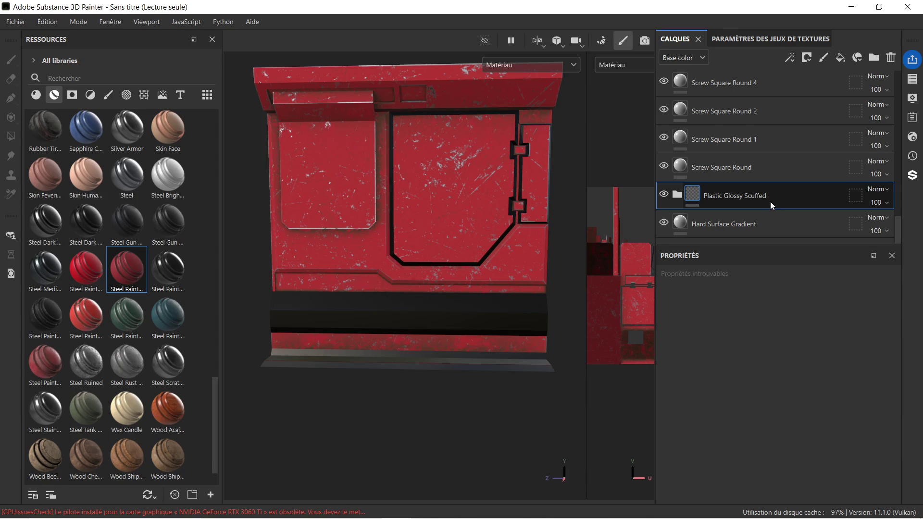
scroll(771, 190, "up", 2)
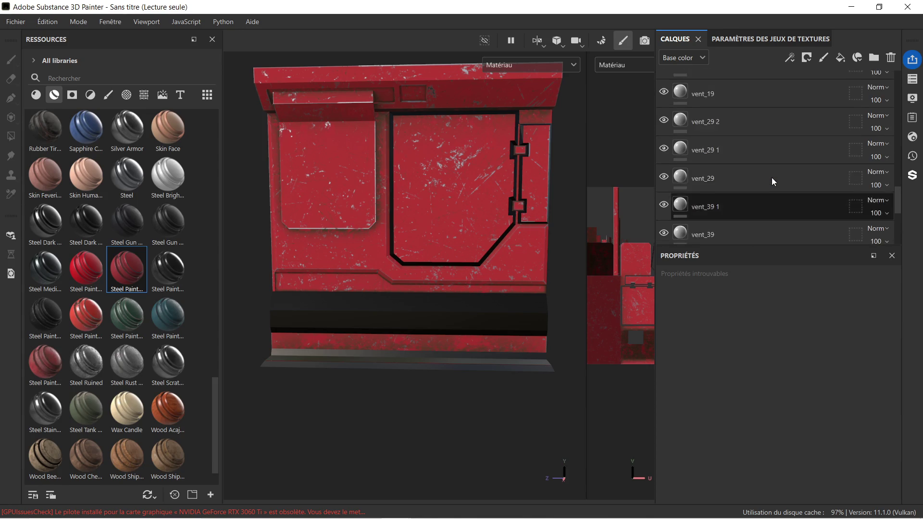
scroll(771, 192, "down", 1)
left_click(779, 191)
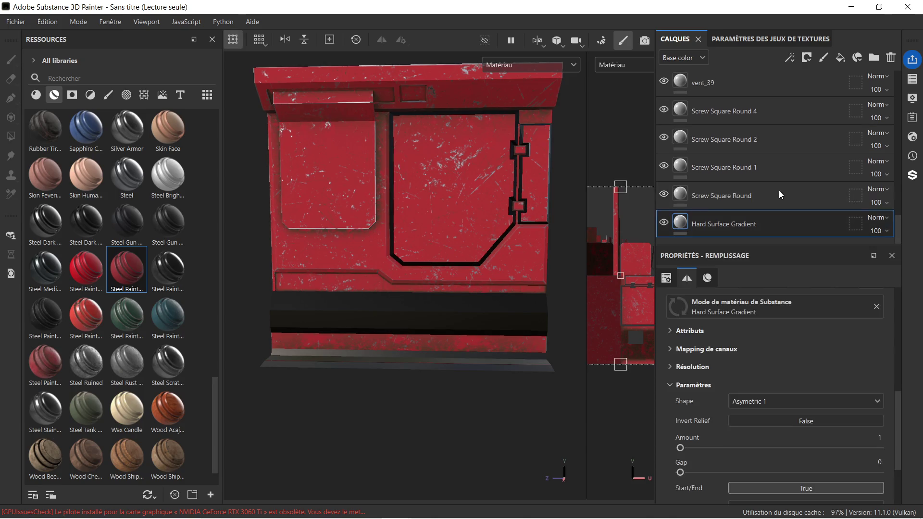
scroll(772, 184, "up", 3)
scroll(772, 185, "down", 5)
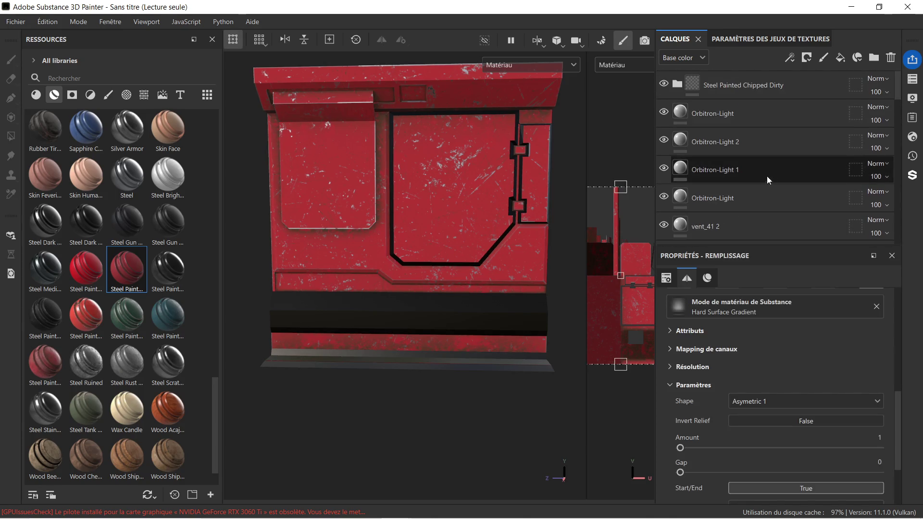
mouse_move(746, 82)
left_mouse_down()
mouse_move(768, 81)
mouse_move(794, 252)
mouse_move(779, 221)
mouse_move(766, 266)
mouse_move(756, 212)
left_mouse_up()
Change the Paint layer's base colour from red to warm light grey #898881.
left_click(676, 197)
scroll(761, 219, "down", 3)
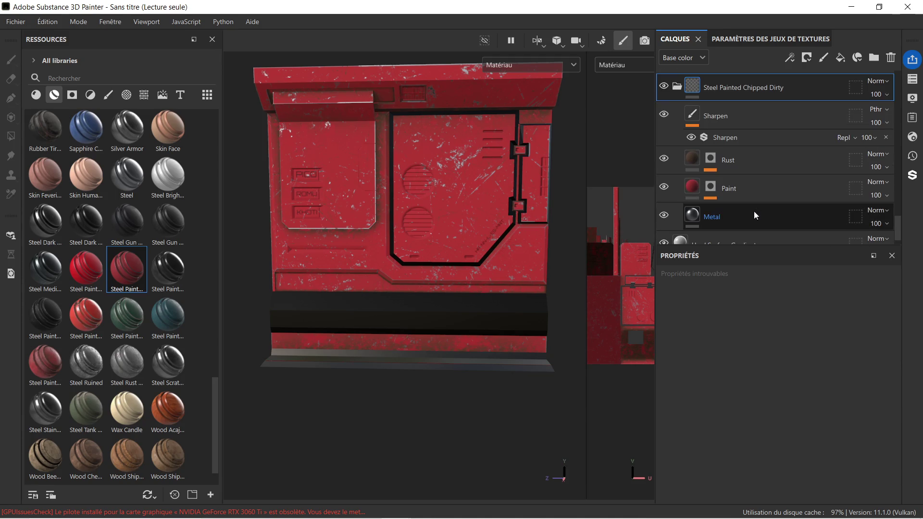
left_click(745, 192)
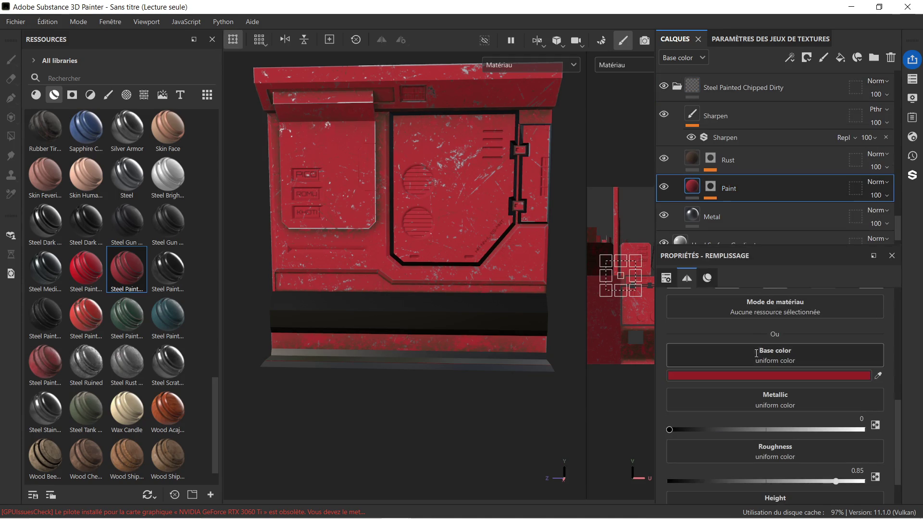
left_click(755, 375)
left_click(623, 337)
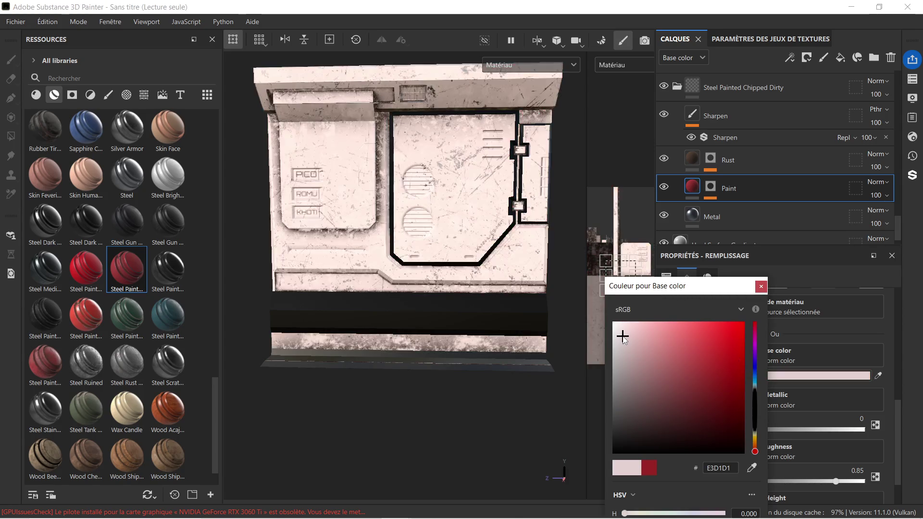
mouse_move(623, 339)
left_mouse_down()
mouse_move(639, 354)
mouse_move(670, 343)
mouse_move(624, 387)
left_mouse_up()
left_click_drag(619, 335, 612, 337)
left_click(622, 371)
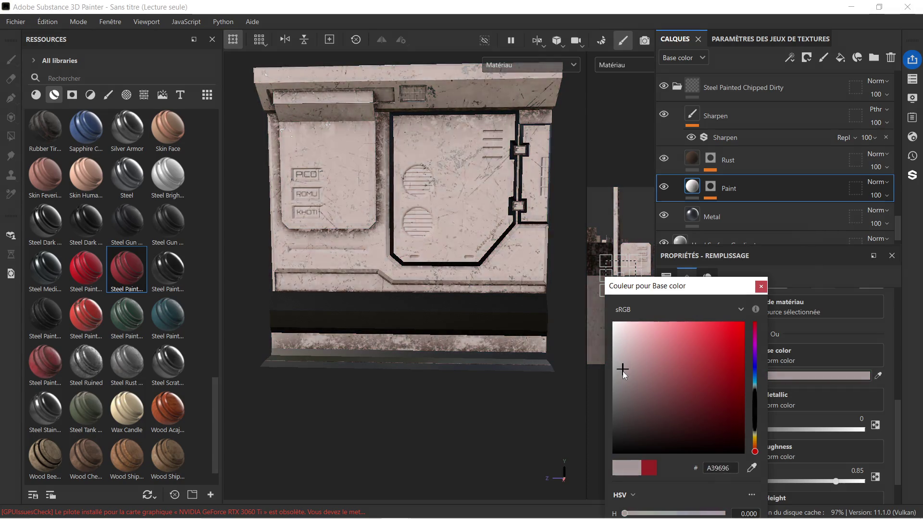
left_click_drag(757, 453, 753, 436)
mouse_move(625, 380)
left_mouse_down()
mouse_move(635, 383)
mouse_move(634, 371)
mouse_move(615, 376)
mouse_move(621, 383)
left_mouse_up()
Orbit around the panel to inspect the new paint, then collapse the Steel Painted Chipped Dirty folder.
scroll(305, 162, "up", 5)
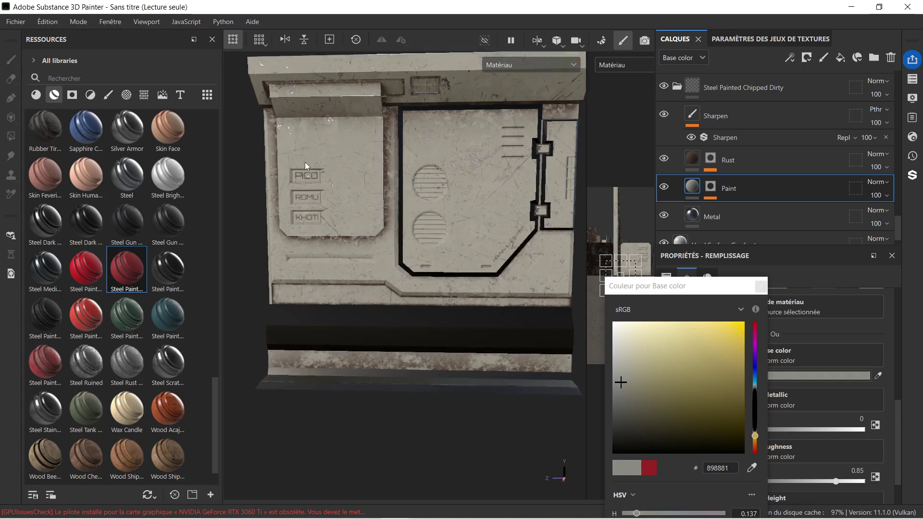
scroll(339, 166, "down", 5)
mouse_move(345, 238)
left_mouse_down("alt")
mouse_move(463, 230)
mouse_move(452, 163)
left_mouse_up("alt")
scroll(464, 231, "up", 3)
scroll(463, 231, "down", 2)
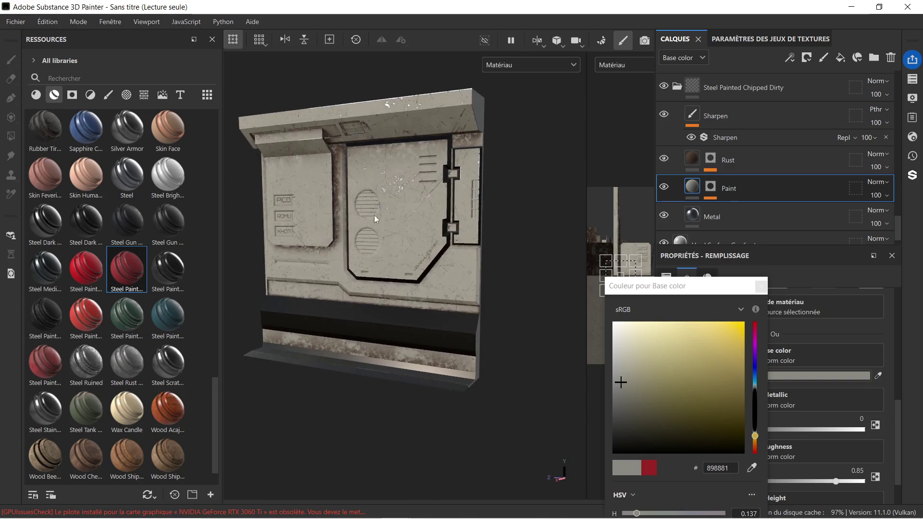
scroll(374, 215, "up", 5)
mouse_move(407, 213)
left_mouse_down("alt")
mouse_move(429, 218)
mouse_move(364, 225)
left_mouse_up("alt")
middle_click_drag(365, 225, 452, 210, "alt")
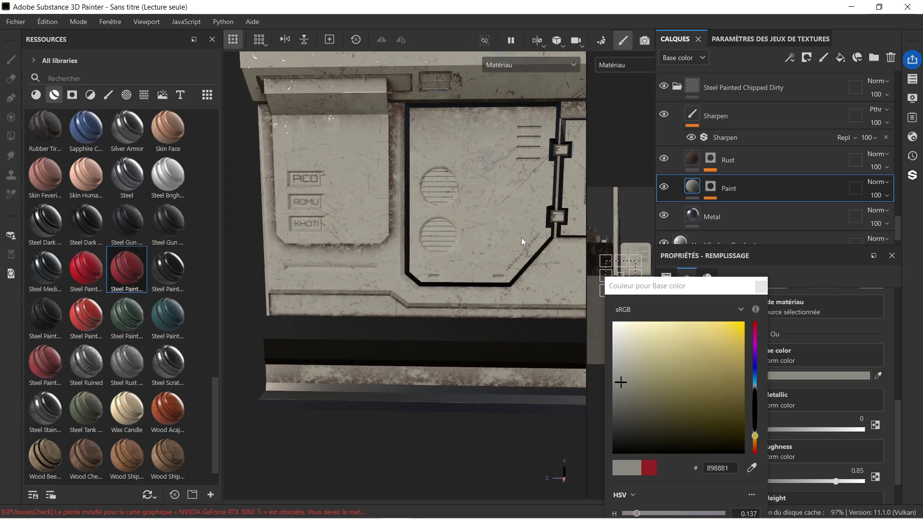
scroll(521, 238, "up", 2)
middle_click_drag(515, 221, 443, 220, "alt")
scroll(503, 256, "up", 2)
scroll(503, 256, "up", 2)
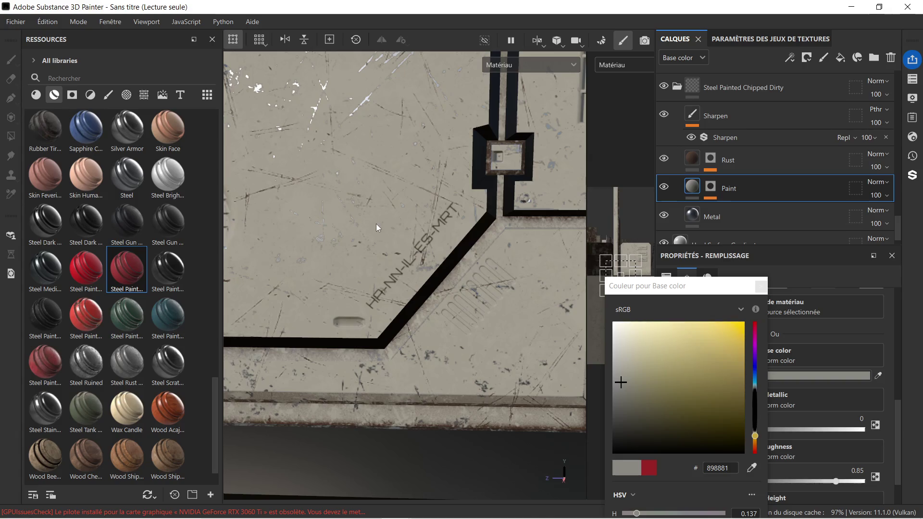
scroll(432, 237, "down", 3)
middle_click_drag(379, 180, 436, 201, "alt")
scroll(337, 189, "down", 1)
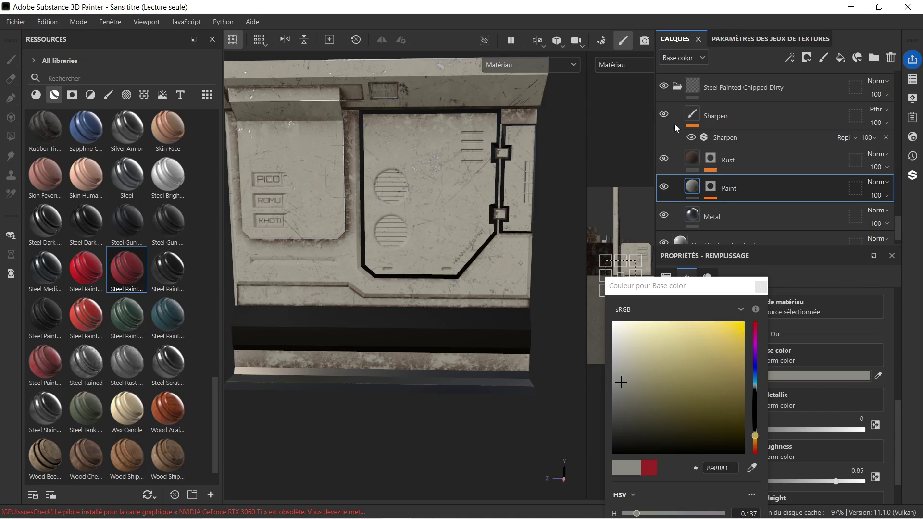
scroll(692, 129, "up", 3)
left_click(676, 159)
left_click(721, 185)
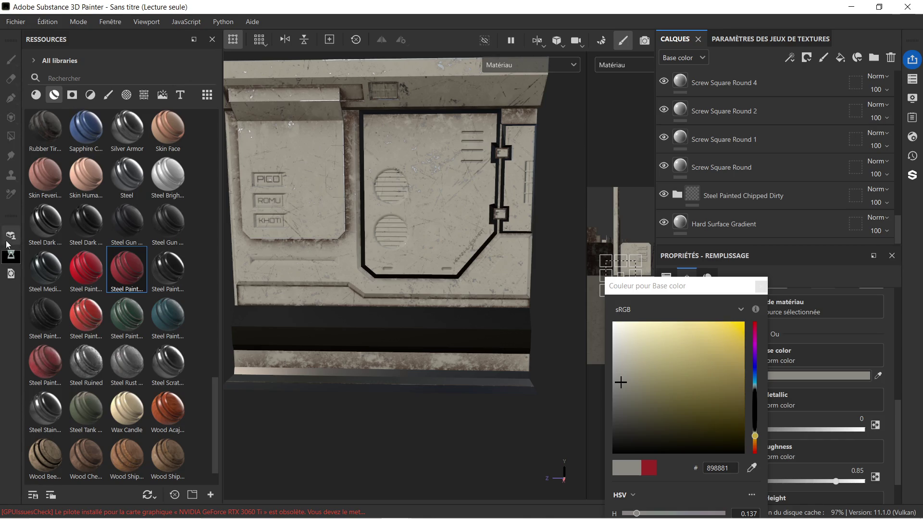
left_click(37, 95)
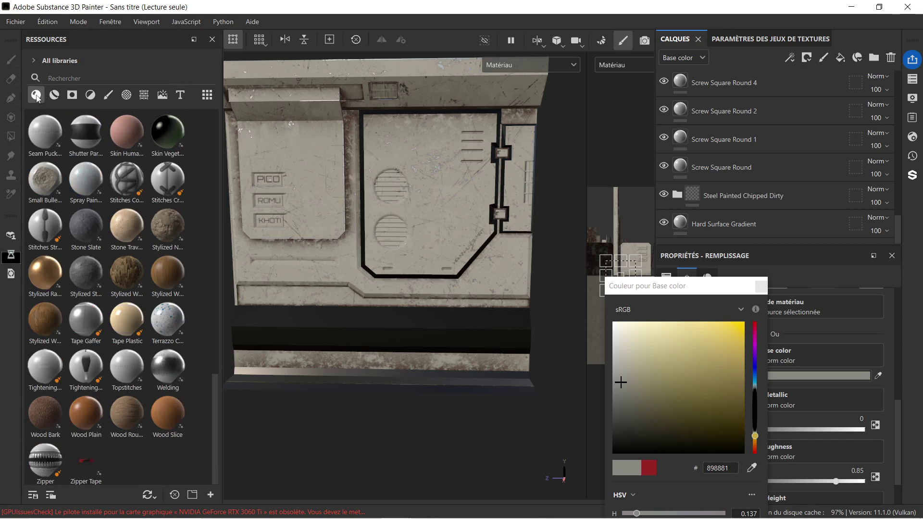
left_click(54, 94)
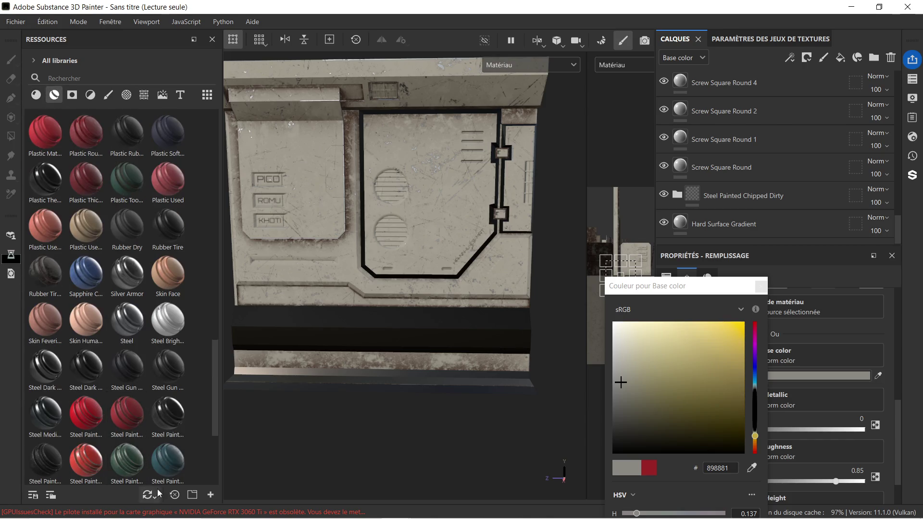
left_click(210, 496)
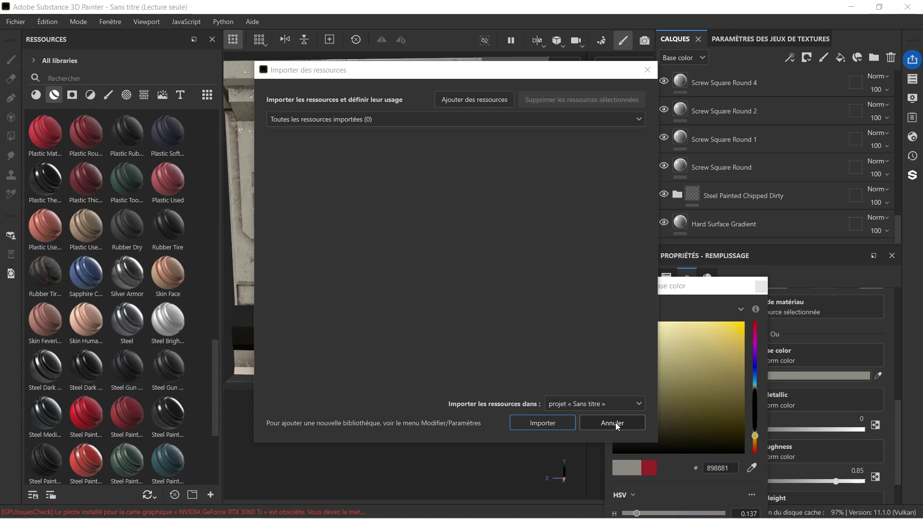
left_click(611, 424)
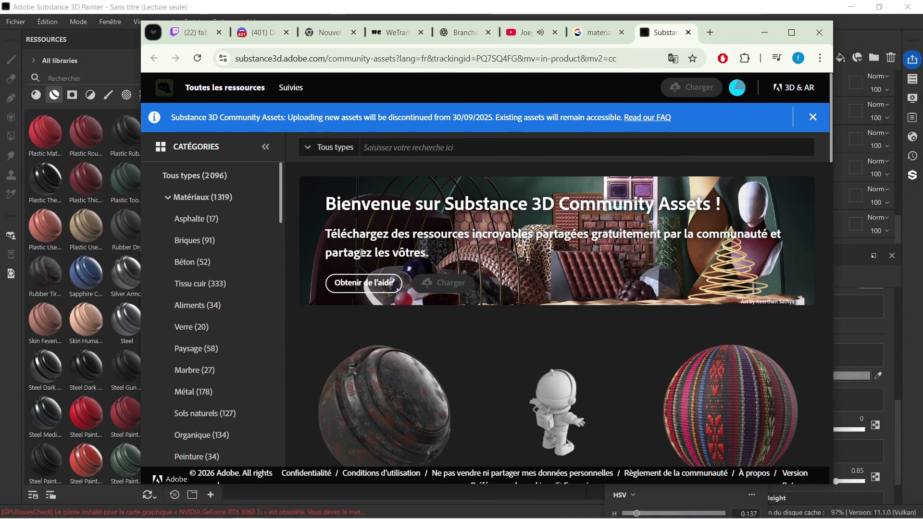
Filter the community materials to the Plastique category (57 results).
scroll(367, 258, "down", 3)
scroll(419, 247, "down", 4)
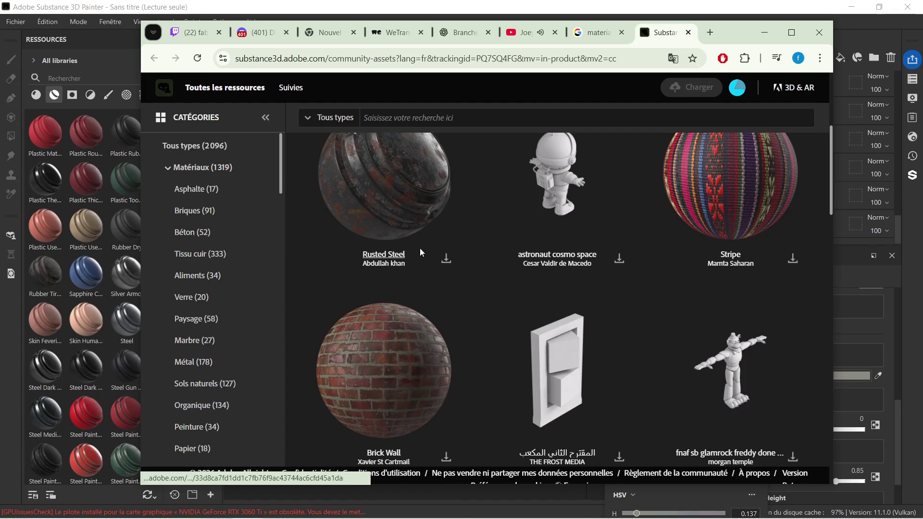
scroll(441, 260, "down", 4)
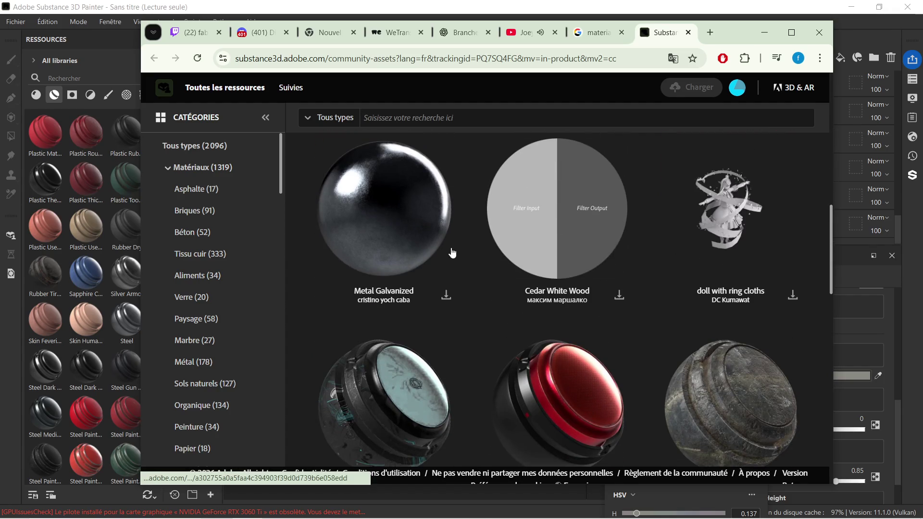
scroll(474, 253, "down", 3)
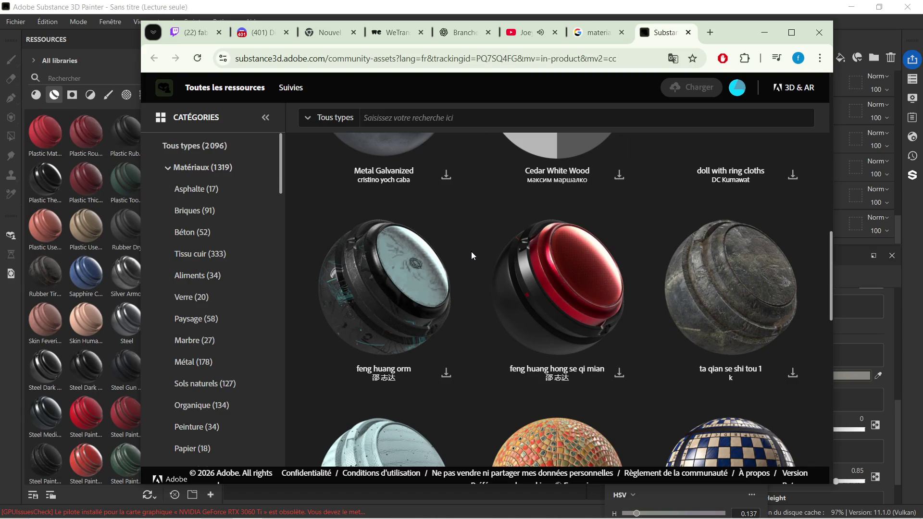
scroll(468, 255, "down", 1)
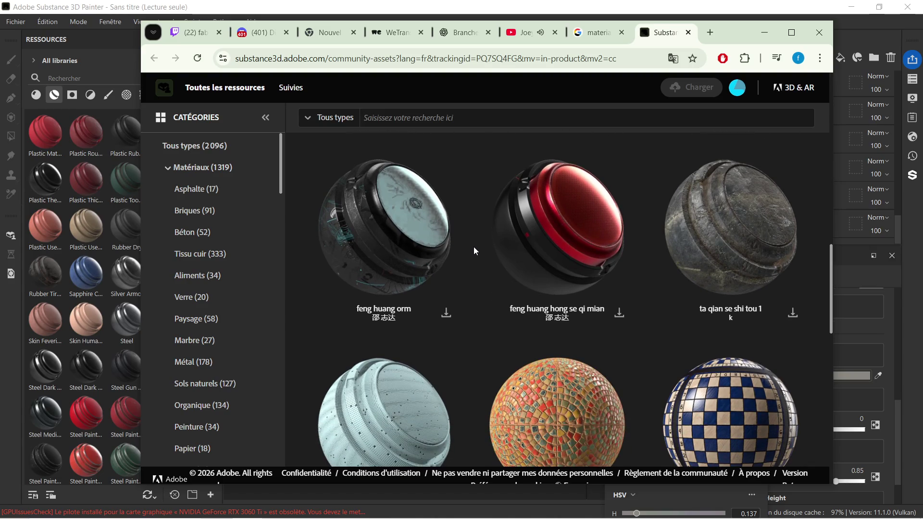
scroll(473, 247, "down", 6)
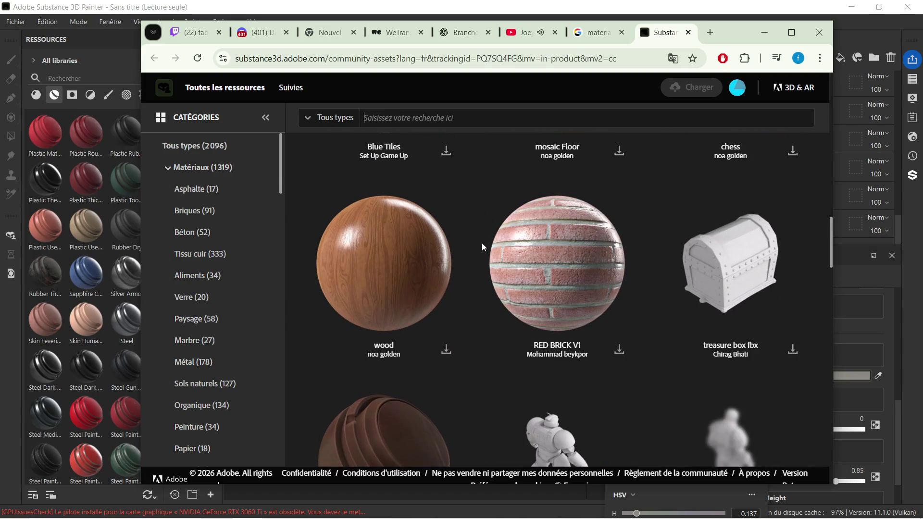
scroll(482, 247, "down", 6)
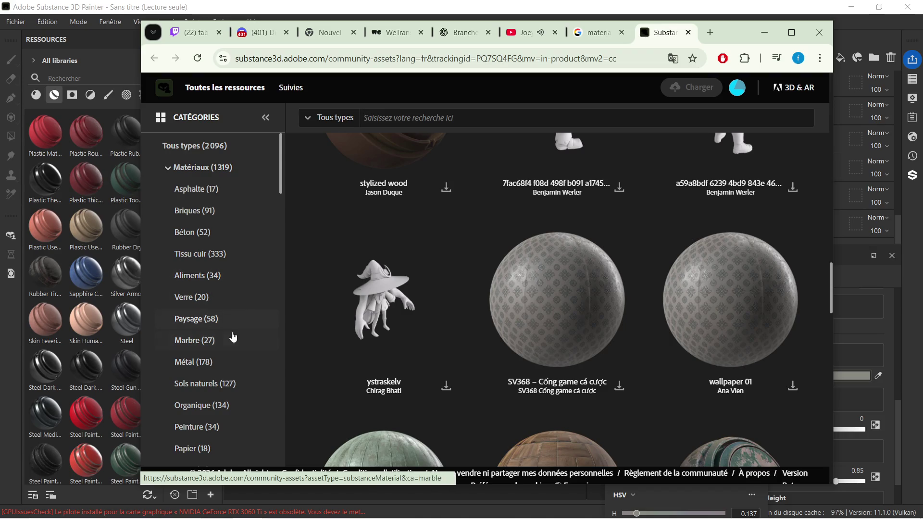
scroll(255, 351, "down", 1)
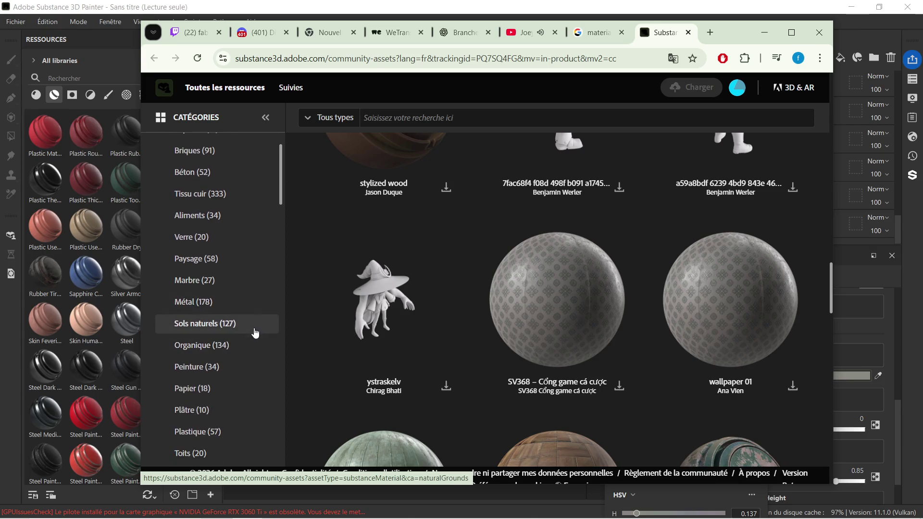
scroll(254, 336, "down", 1)
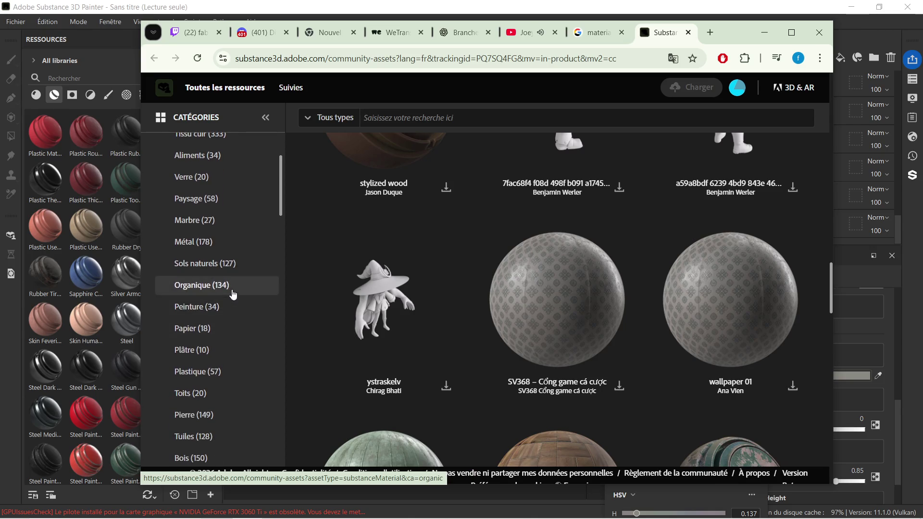
left_click(242, 373)
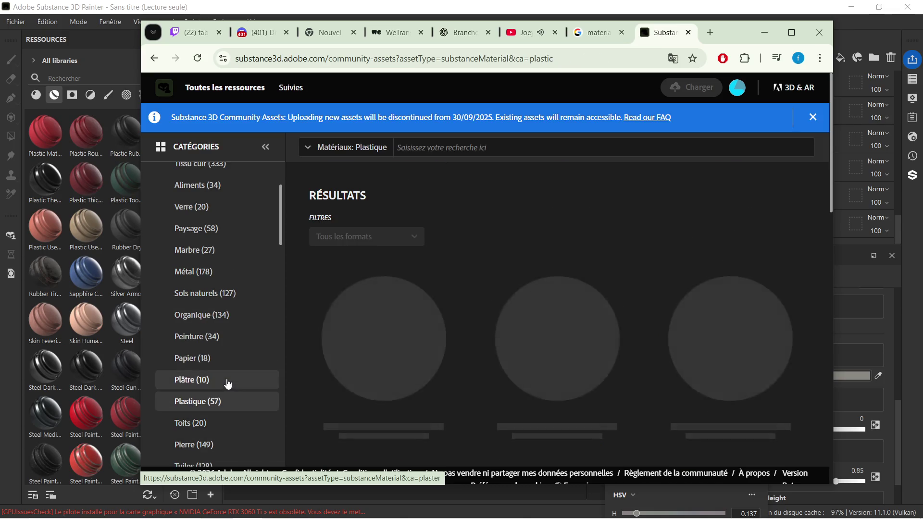
scroll(492, 223, "down", 1)
scroll(492, 228, "down", 2)
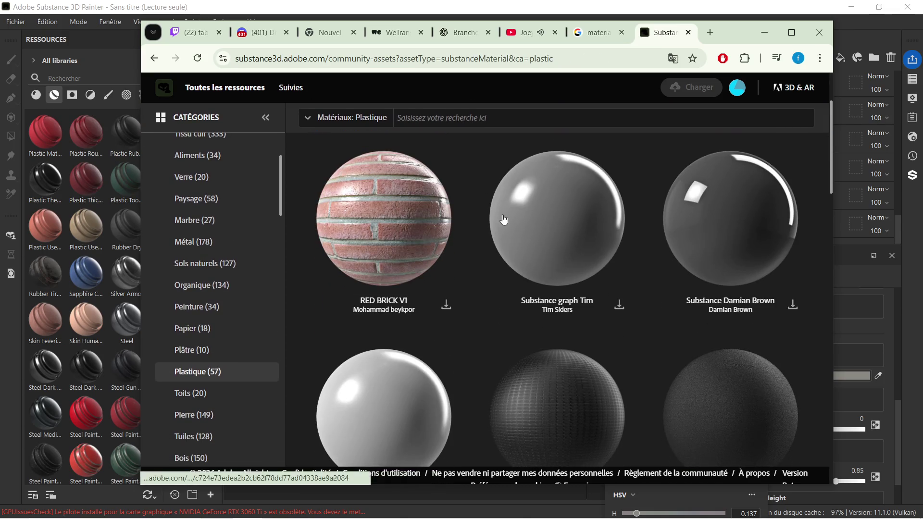
scroll(553, 201, "down", 1)
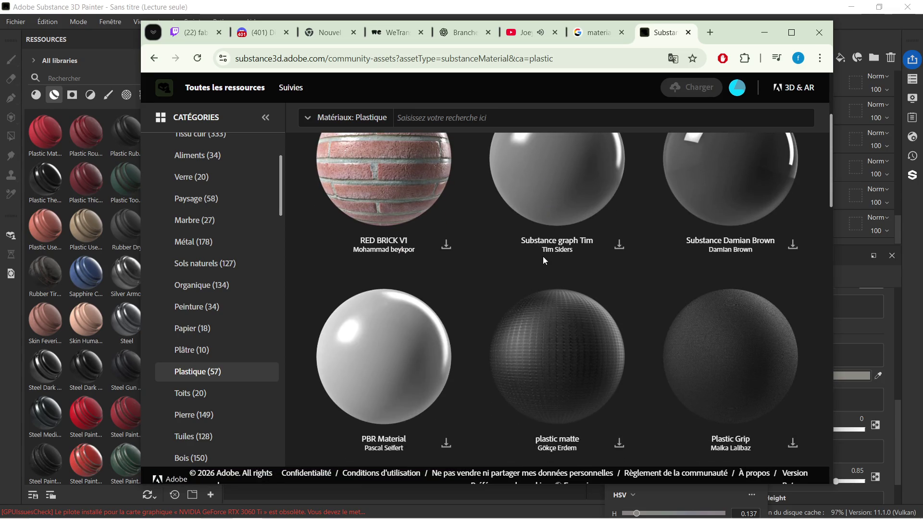
scroll(543, 257, "down", 4)
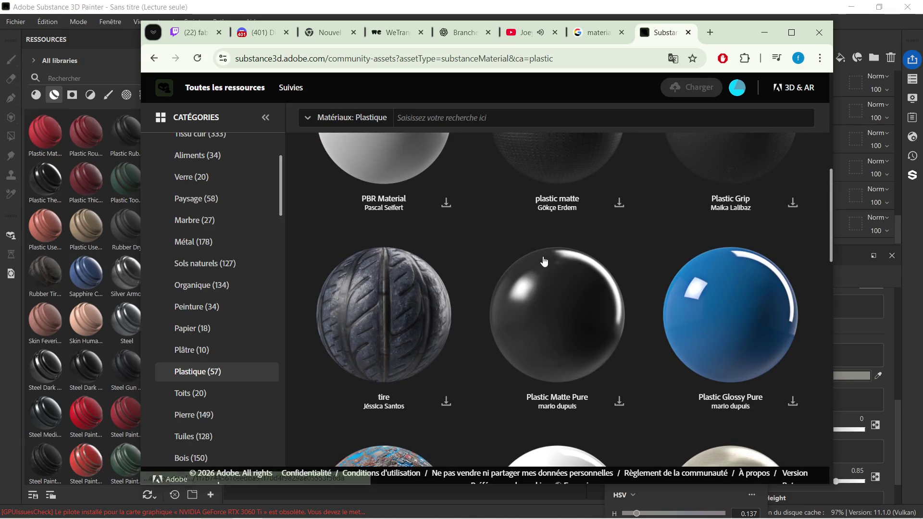
scroll(596, 268, "down", 1)
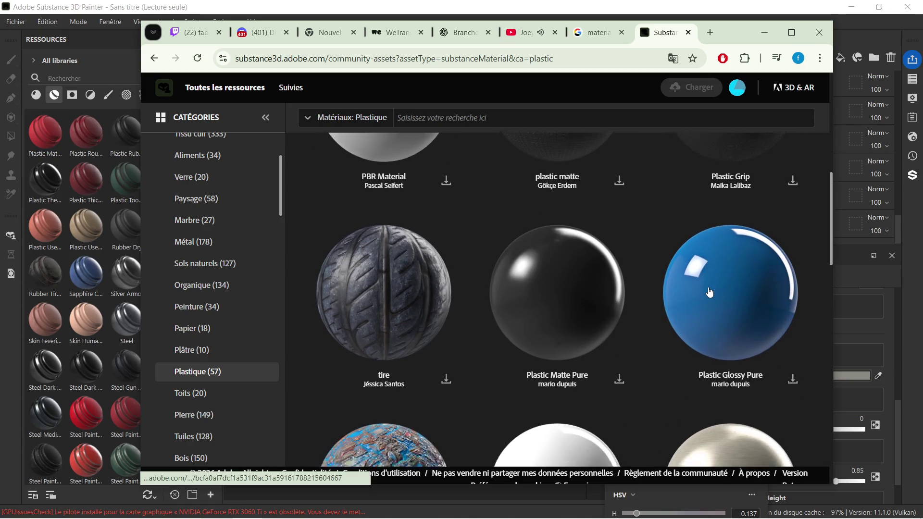
scroll(610, 256, "down", 2)
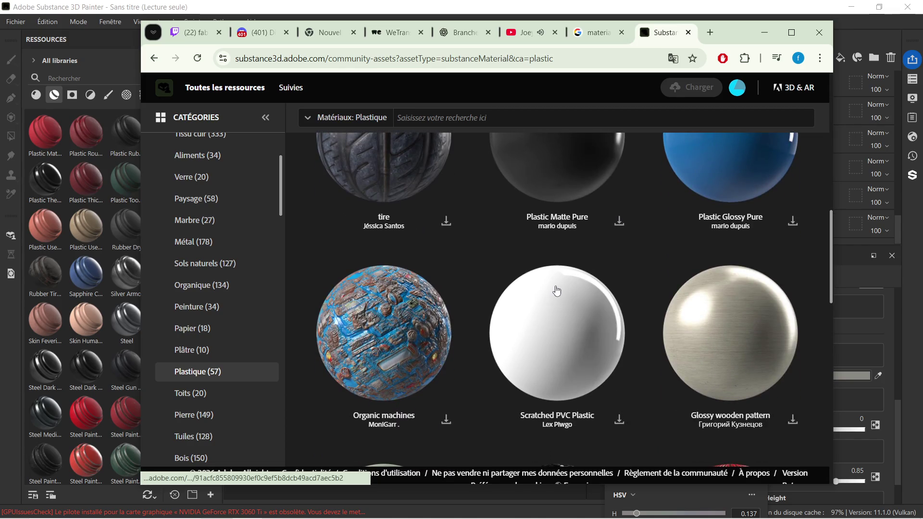
scroll(558, 288, "down", 2)
scroll(633, 268, "down", 2)
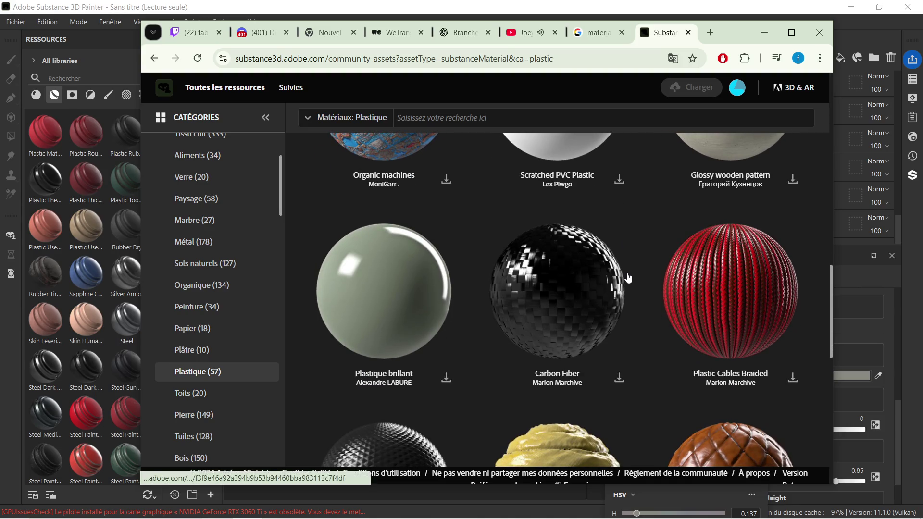
scroll(628, 279, "down", 3)
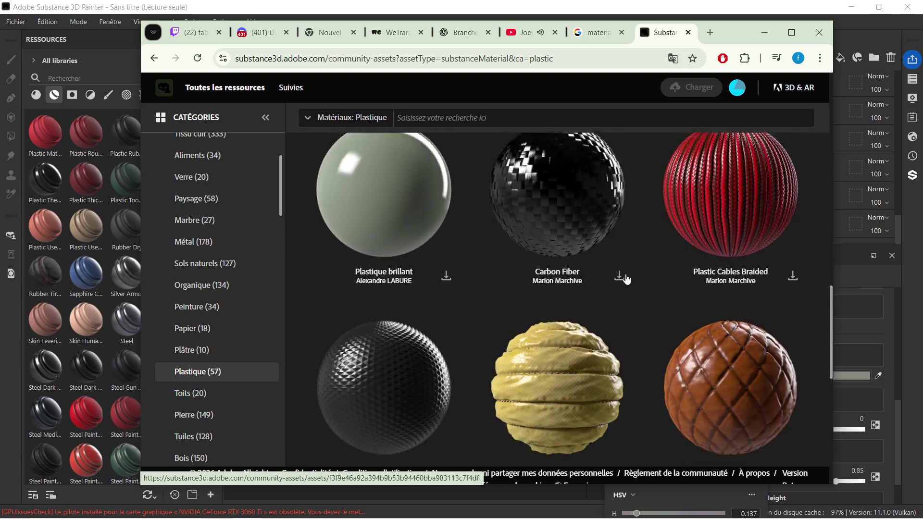
scroll(626, 280, "down", 3)
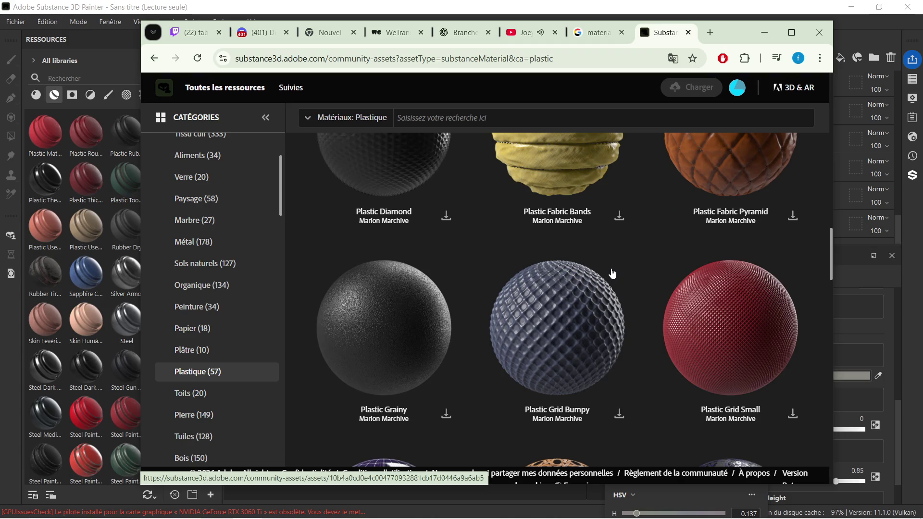
scroll(624, 279, "down", 1)
scroll(623, 278, "down", 3)
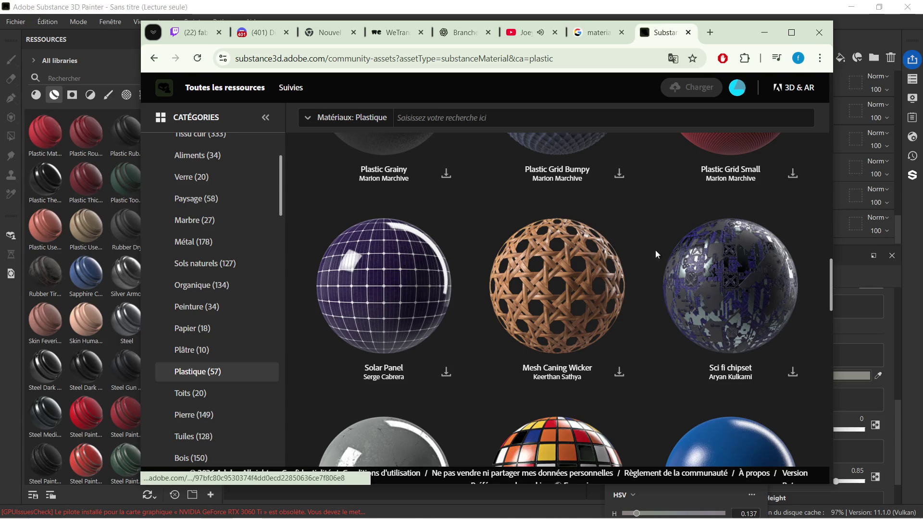
scroll(666, 252, "down", 1)
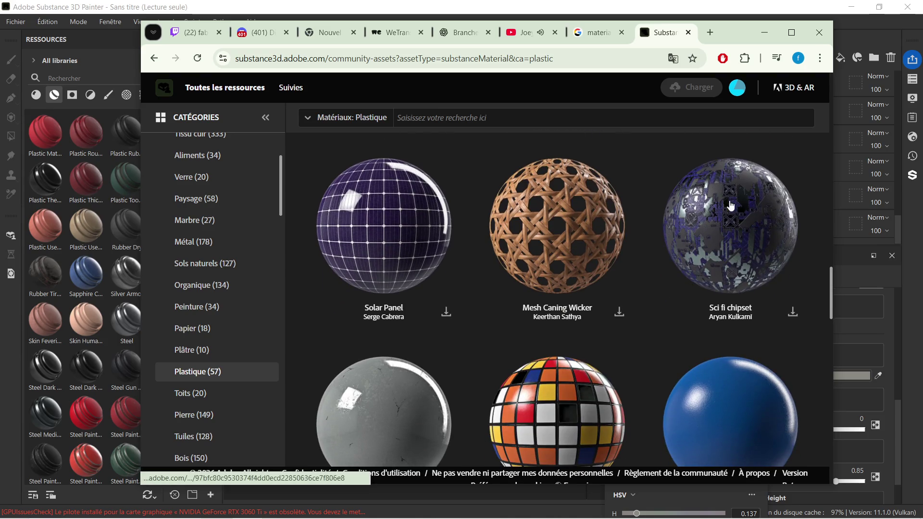
scroll(707, 253, "down", 1)
scroll(708, 253, "down", 2)
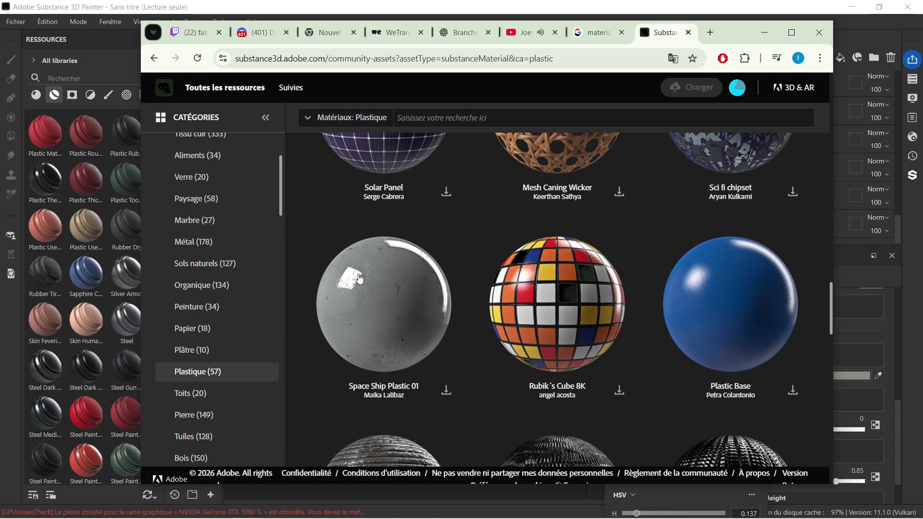
scroll(397, 257, "down", 1)
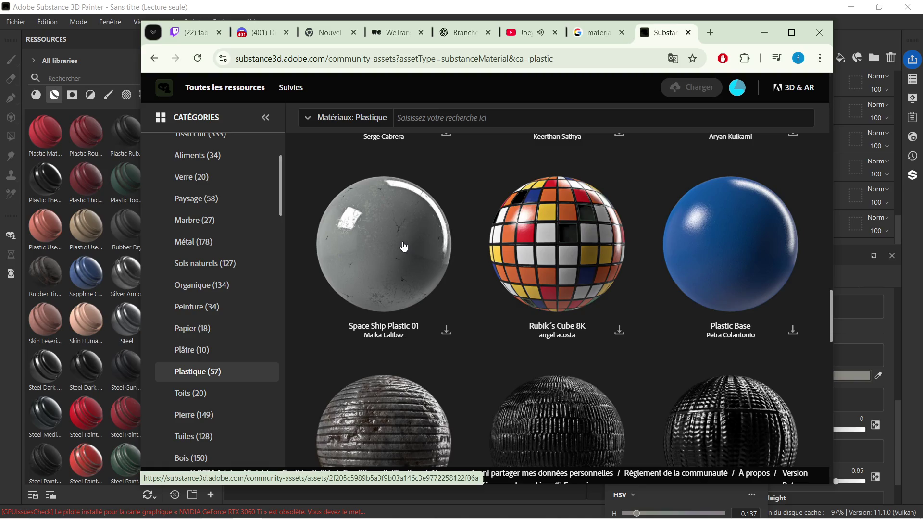
scroll(400, 249, "down", 1)
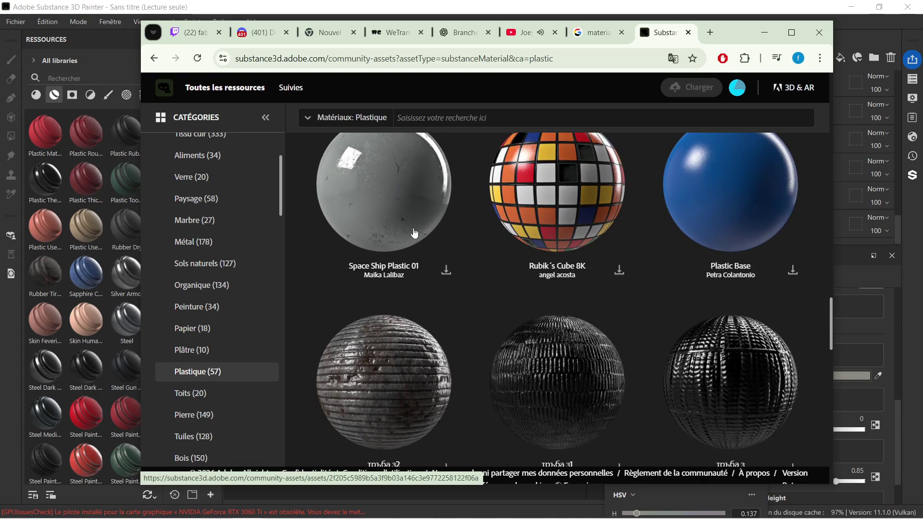
left_click(446, 271)
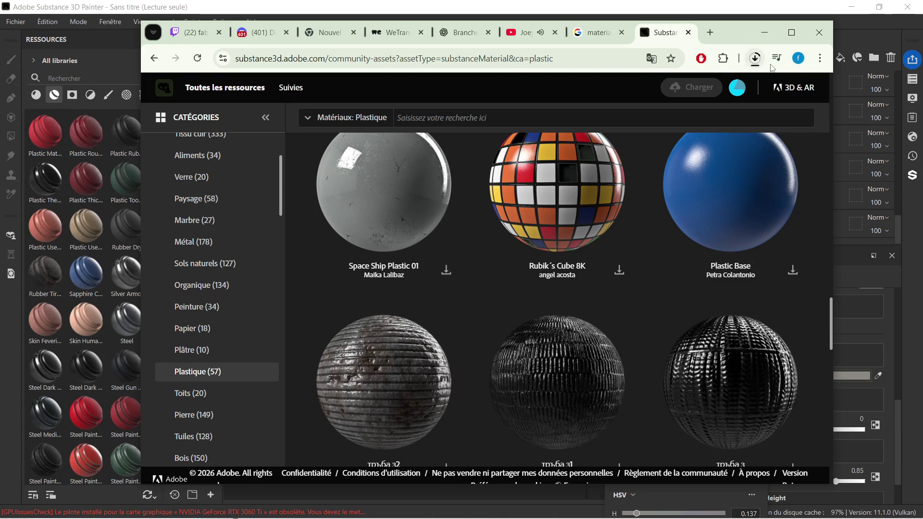
Confirm space-ship-plastic---01.sbsar finished downloading, then minimize the browser.
scroll(681, 269, "up", 2)
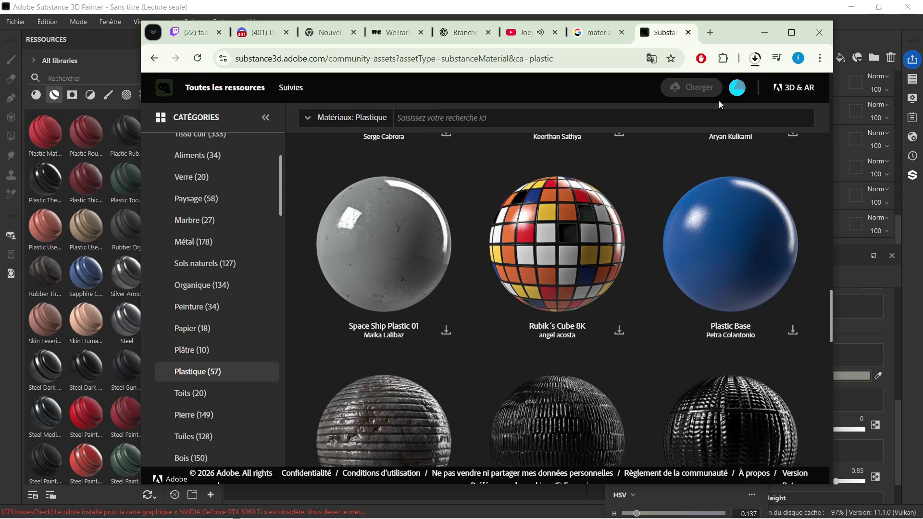
left_click(755, 58)
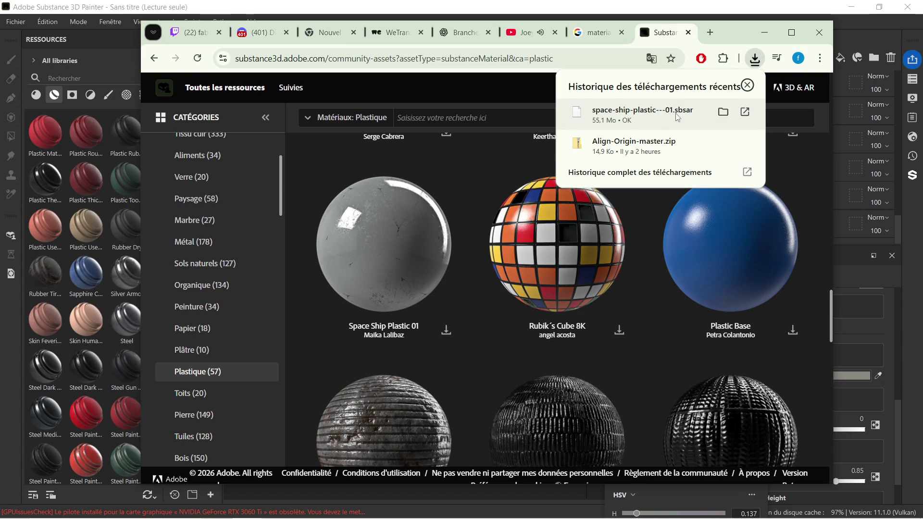
left_click(723, 113)
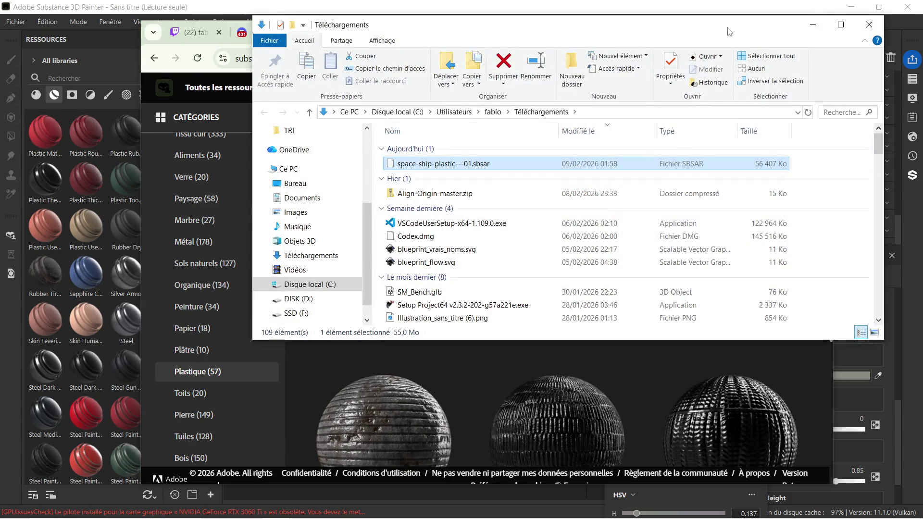
left_click(865, 41)
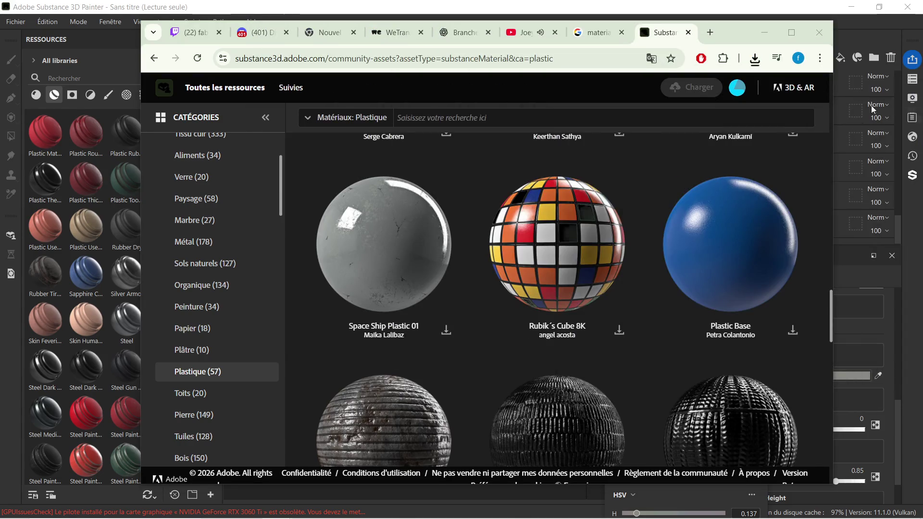
left_click(764, 32)
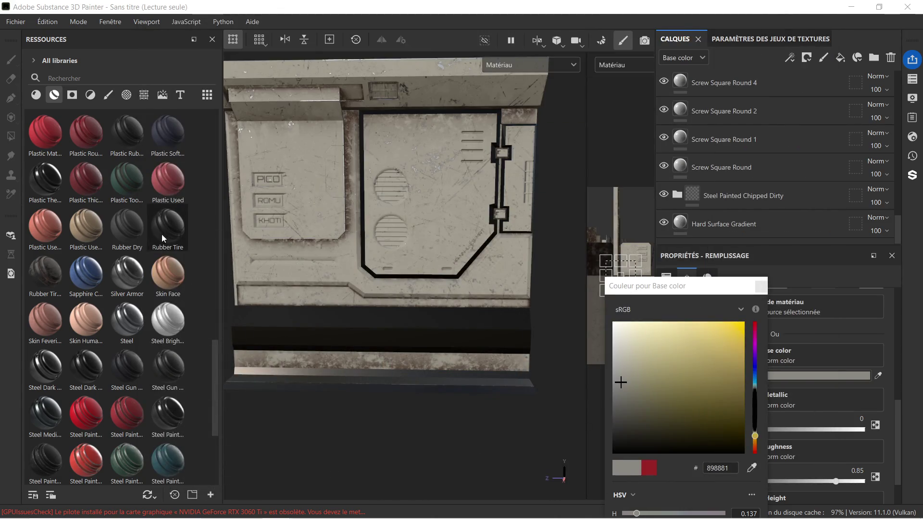
Import space-ship-plastic---01.sbsar from Téléchargements into the project resources.
left_click(211, 495)
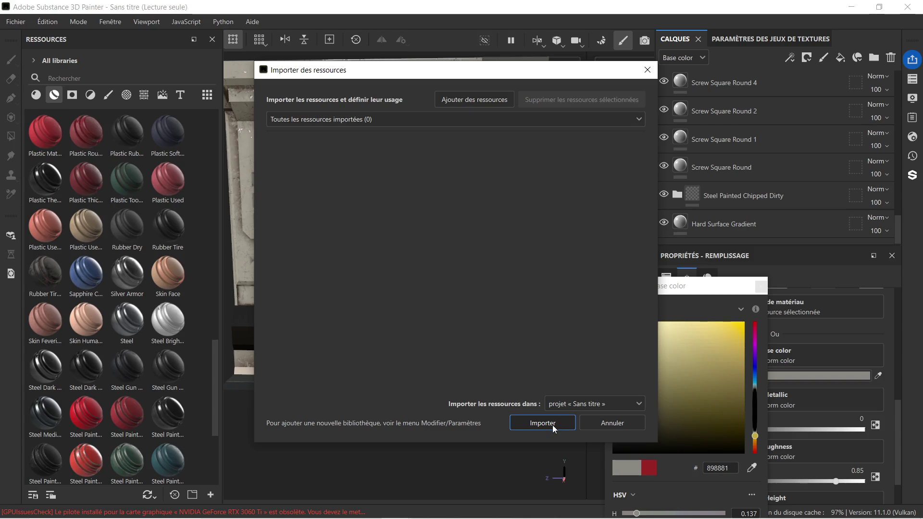
left_click(488, 98)
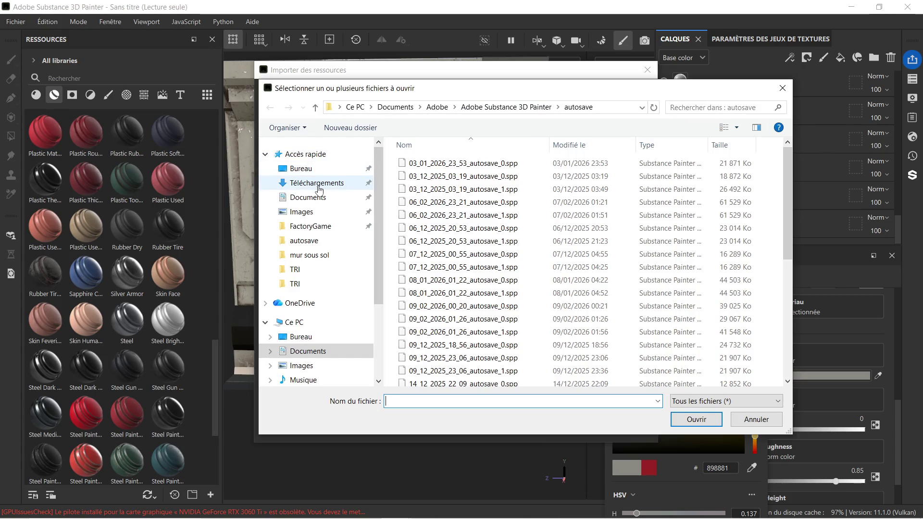
left_click(319, 189)
left_click(464, 179)
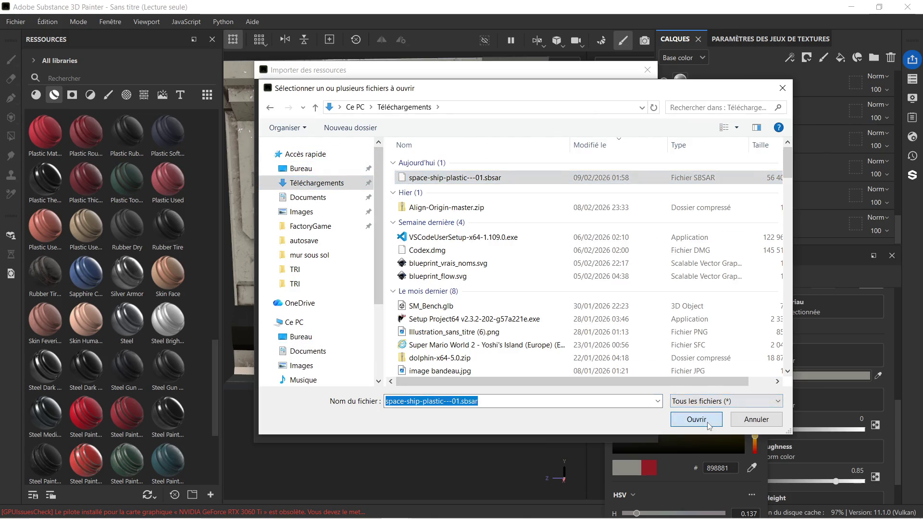
left_click(707, 424)
left_click(547, 423)
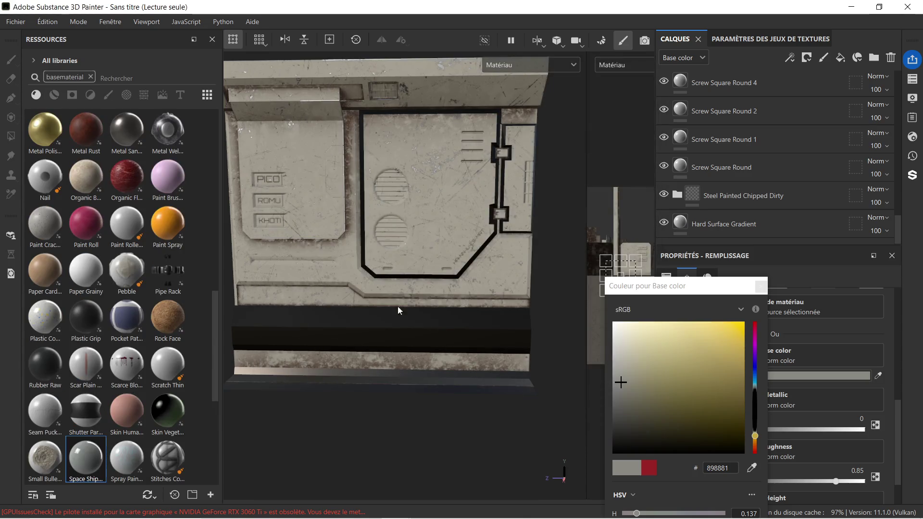
Add Space Ship Plastic 01 as a layer and delete the Steel Painted Chipped Dirty folder.
mouse_move(89, 461)
left_mouse_down()
mouse_move(327, 276)
mouse_move(753, 185)
mouse_move(752, 228)
mouse_move(751, 214)
left_mouse_up()
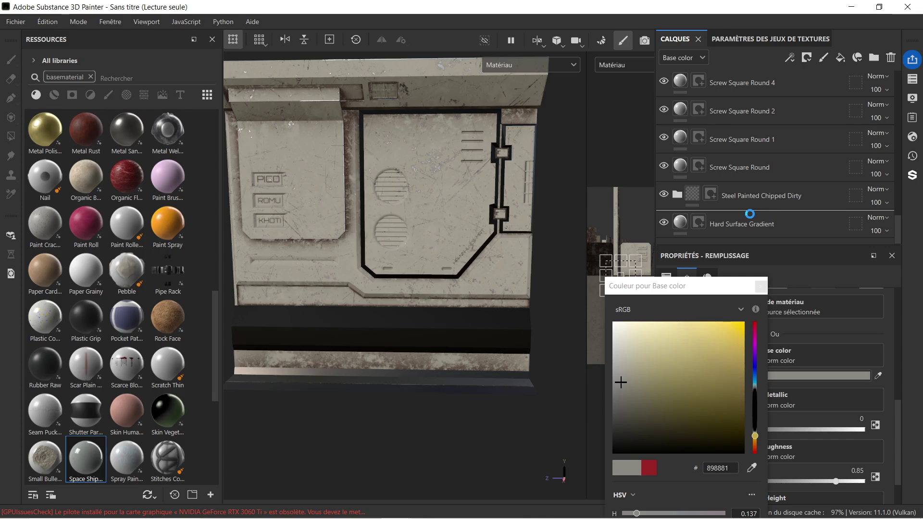
left_click(770, 195)
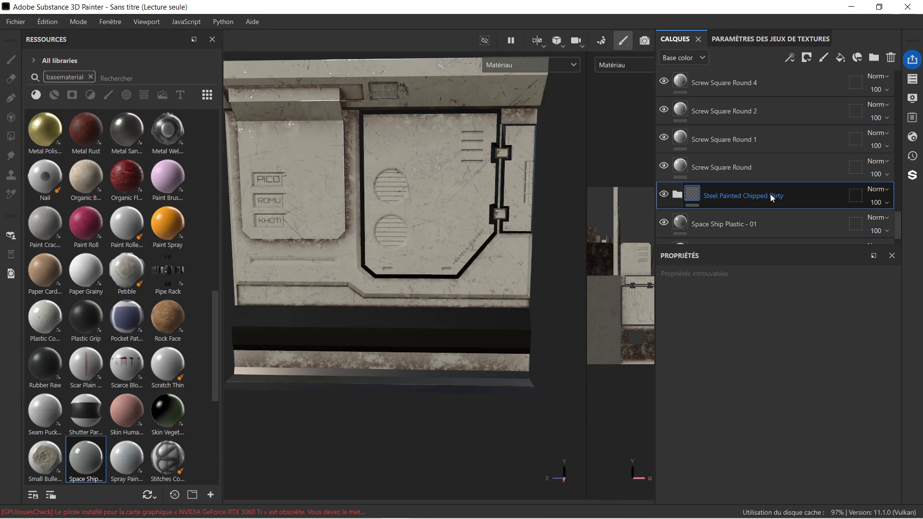
key("Delete")
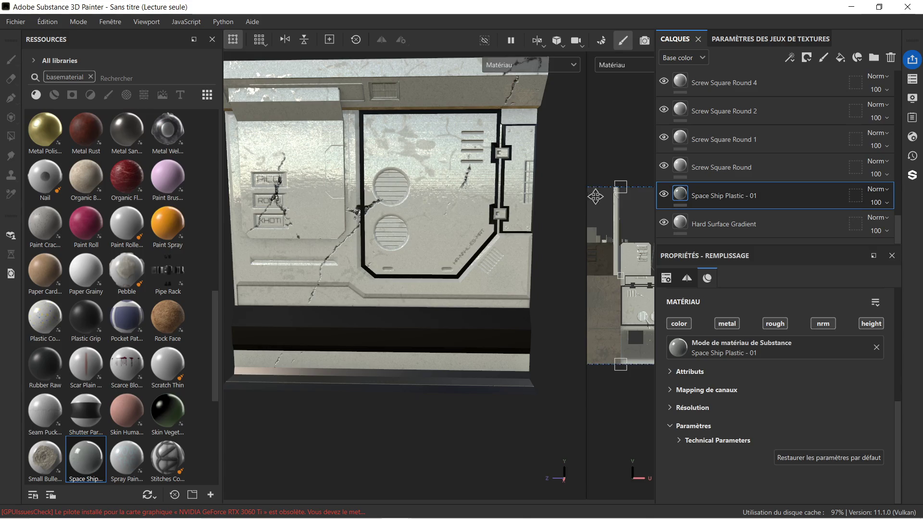
scroll(375, 206, "up", 2)
scroll(375, 206, "down", 3)
left_click_drag(335, 203, 308, 204, "alt")
scroll(307, 203, "up", 2)
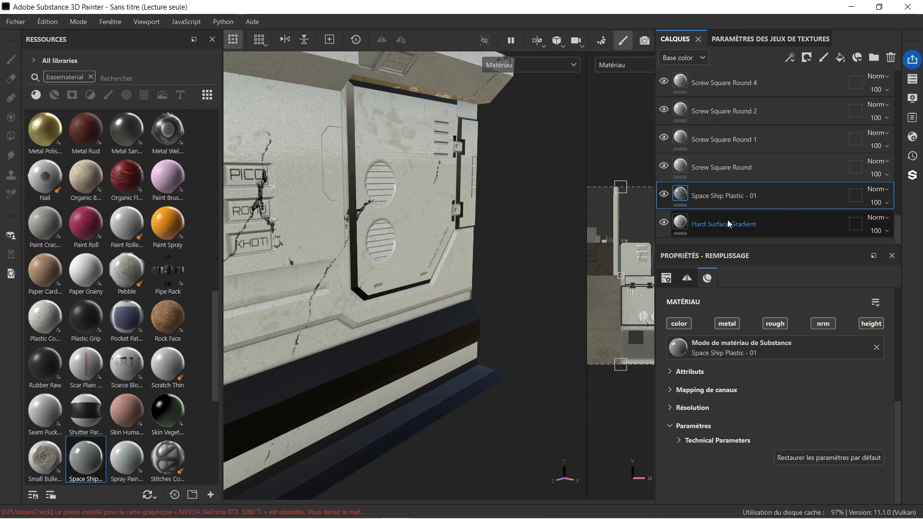
Hide the Hard Surface Gradient layer and check the panel from front and angled views.
left_click(664, 222)
left_click_drag(425, 179, 429, 179, "alt")
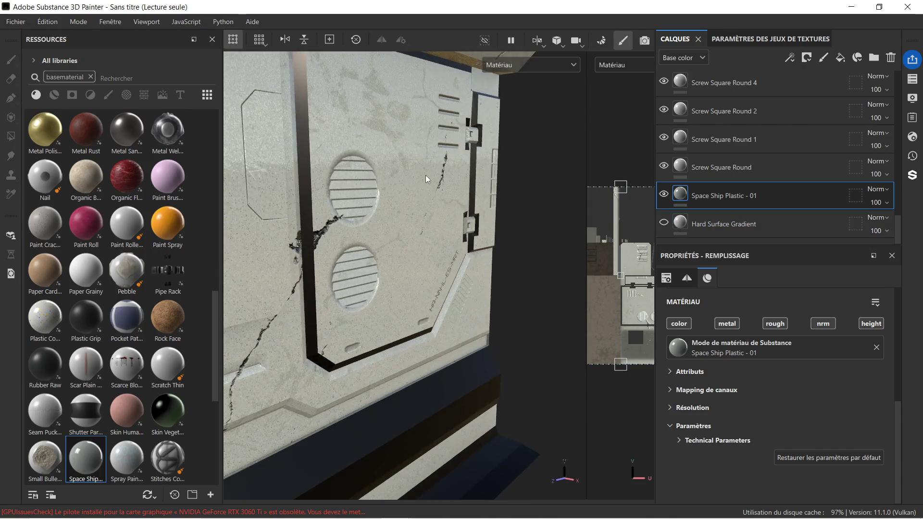
scroll(367, 182, "up", 2)
mouse_move(316, 153)
left_mouse_down("alt")
mouse_move(371, 184)
mouse_move(354, 210)
mouse_move(541, 171)
mouse_move(476, 139)
mouse_move(399, 199)
left_mouse_up("alt")
scroll(419, 166, "up", 5)
scroll(403, 207, "down", 5)
mouse_move(468, 204)
left_mouse_down("alt")
mouse_move(505, 198)
mouse_move(427, 189)
mouse_move(436, 186)
left_mouse_up("alt")
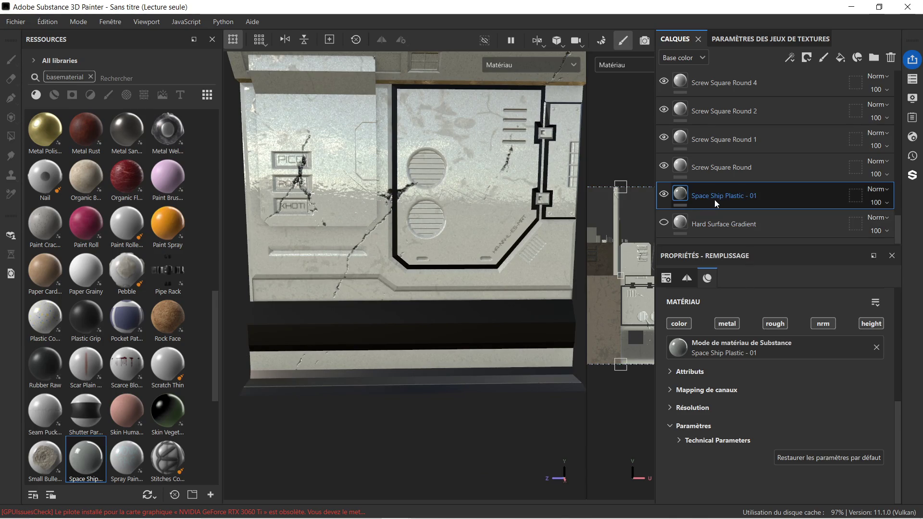
Drag the Space Ship Plastic - 01 fill's UV Répétition slider to 0 for a clean glossy panel.
left_click(684, 279)
left_click(667, 279)
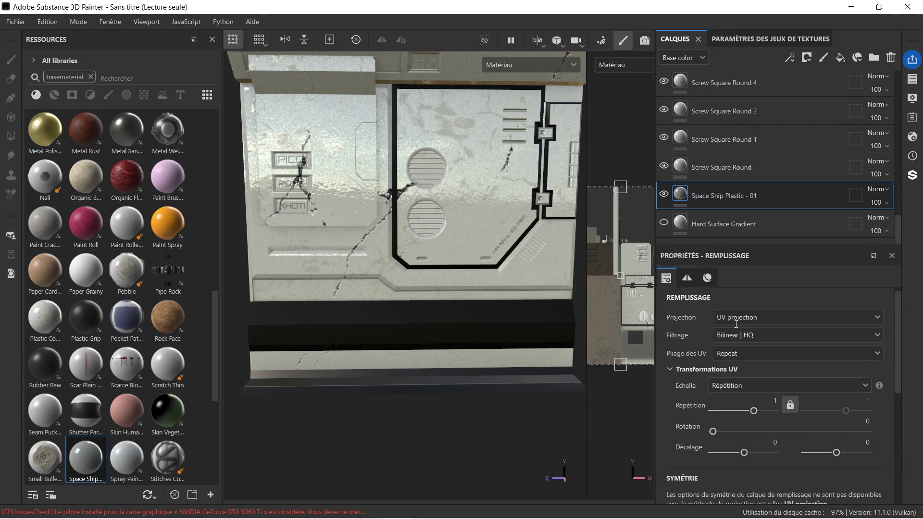
scroll(727, 364, "down", 2)
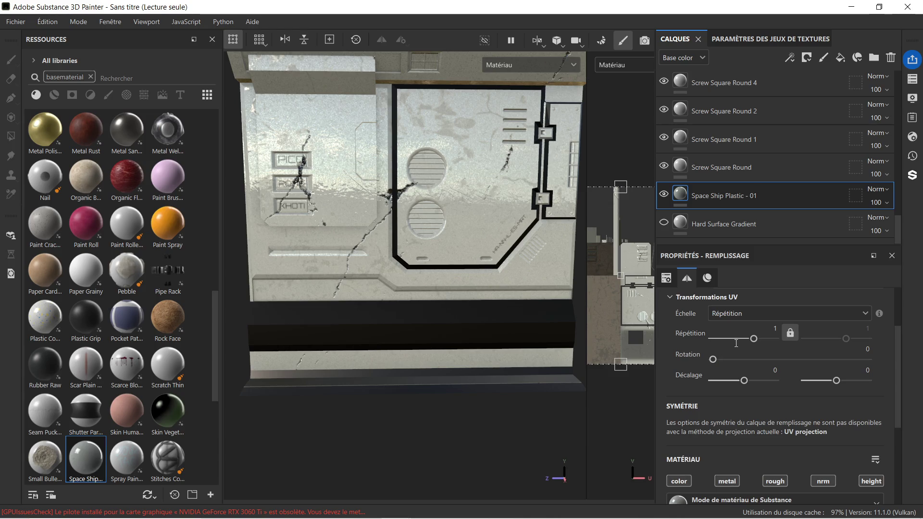
left_click_drag(759, 338, 743, 340)
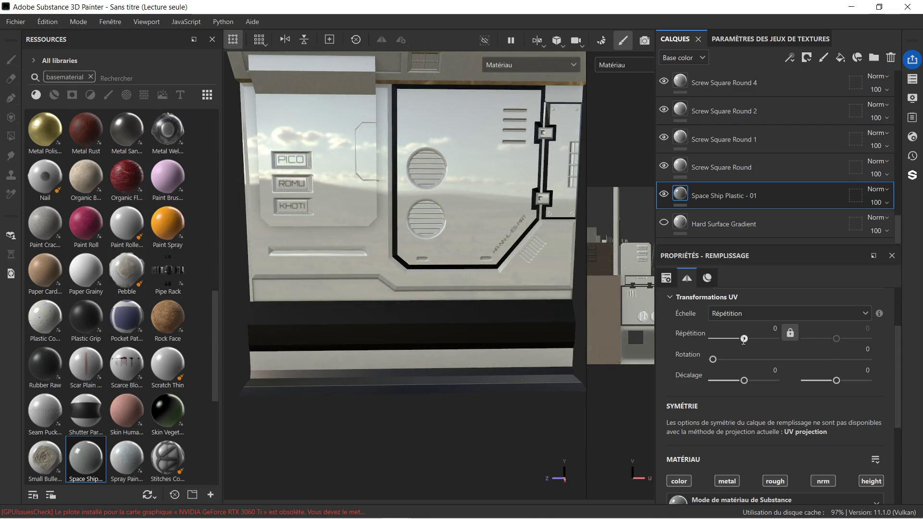
mouse_move(255, 173)
left_mouse_down("alt")
mouse_move(343, 168)
mouse_move(244, 164)
mouse_move(204, 177)
mouse_move(320, 202)
mouse_move(217, 155)
mouse_move(288, 161)
left_mouse_up("alt")
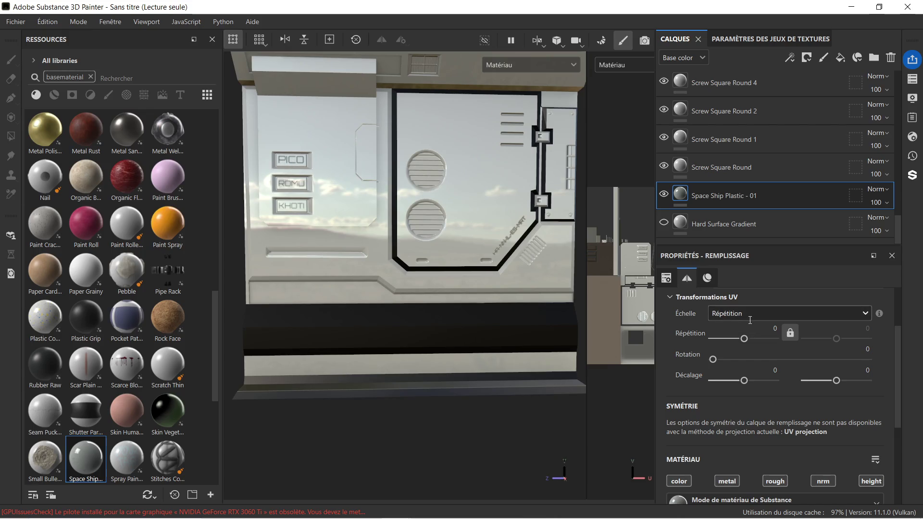
scroll(751, 348, "down", 3)
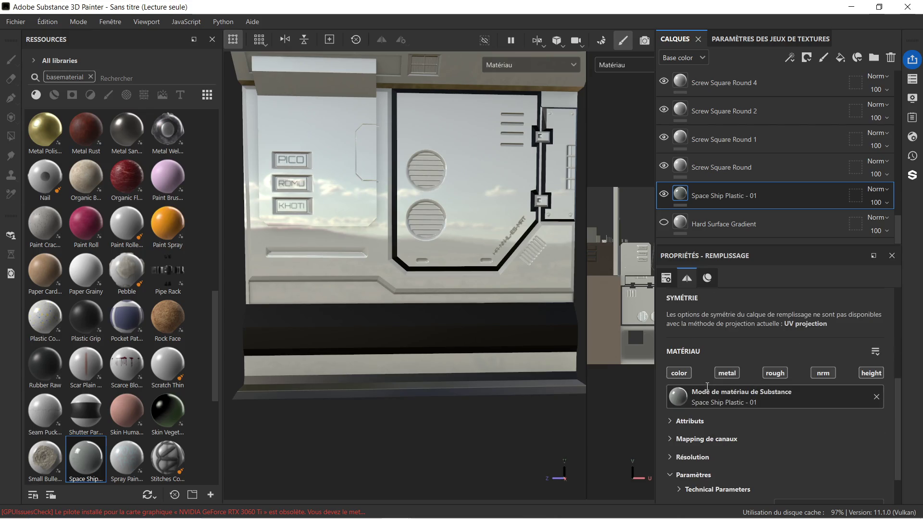
left_click(776, 372)
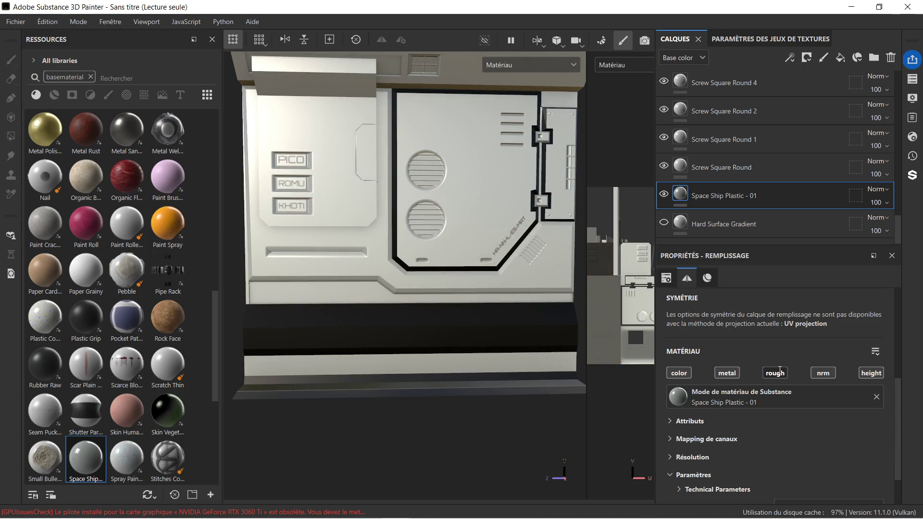
mouse_move(369, 165)
left_mouse_down("alt")
mouse_move(542, 185)
mouse_move(351, 172)
mouse_move(544, 188)
left_mouse_up("alt")
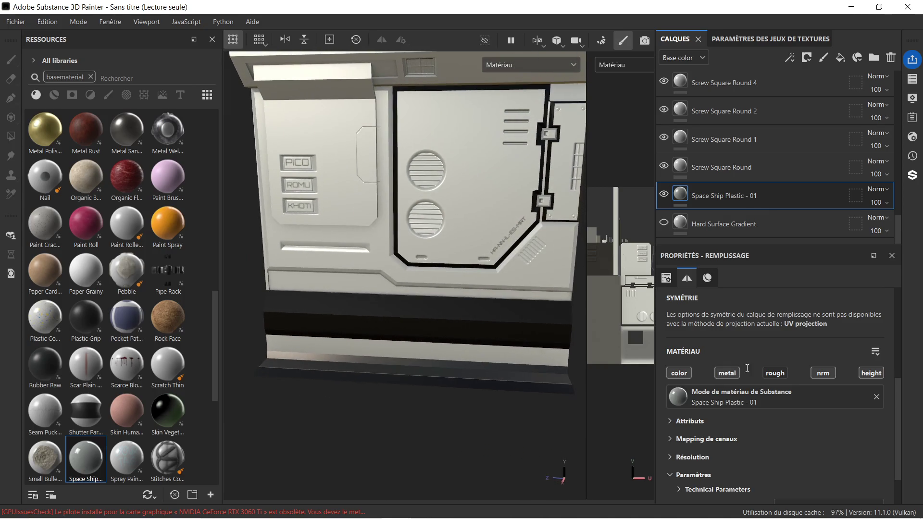
left_click(777, 373)
scroll(755, 349, "down", 1)
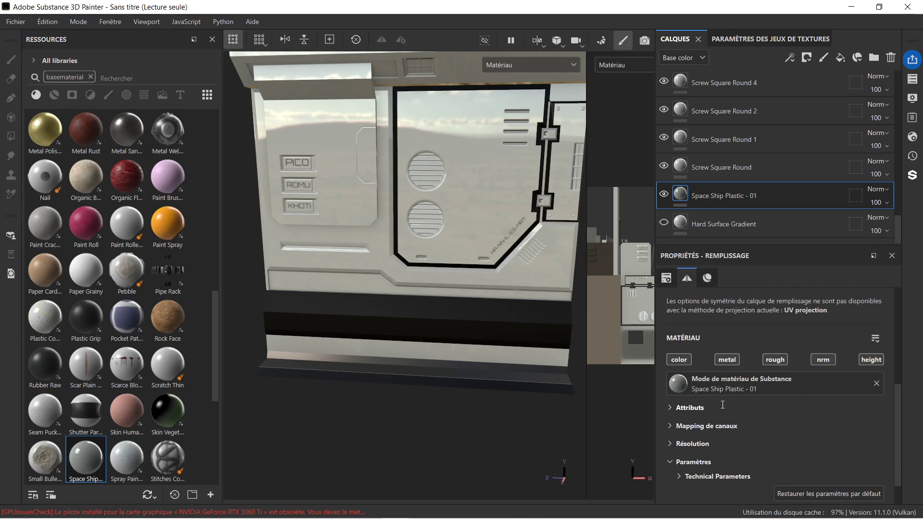
scroll(723, 406, "up", 1)
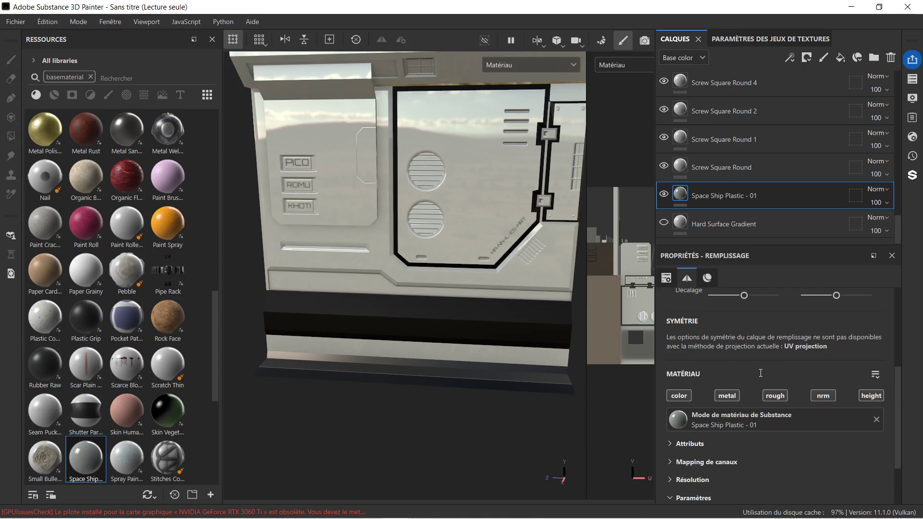
scroll(761, 373, "up", 2)
scroll(758, 379, "down", 4)
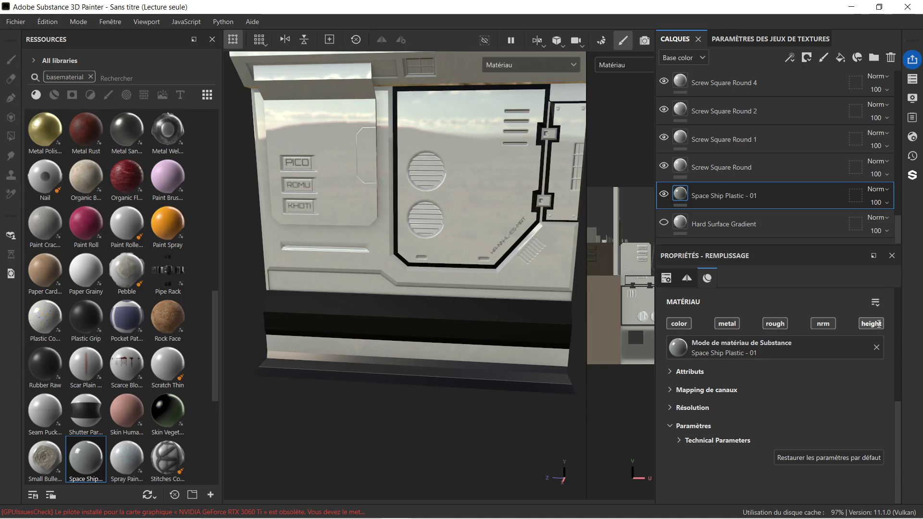
left_click(674, 372)
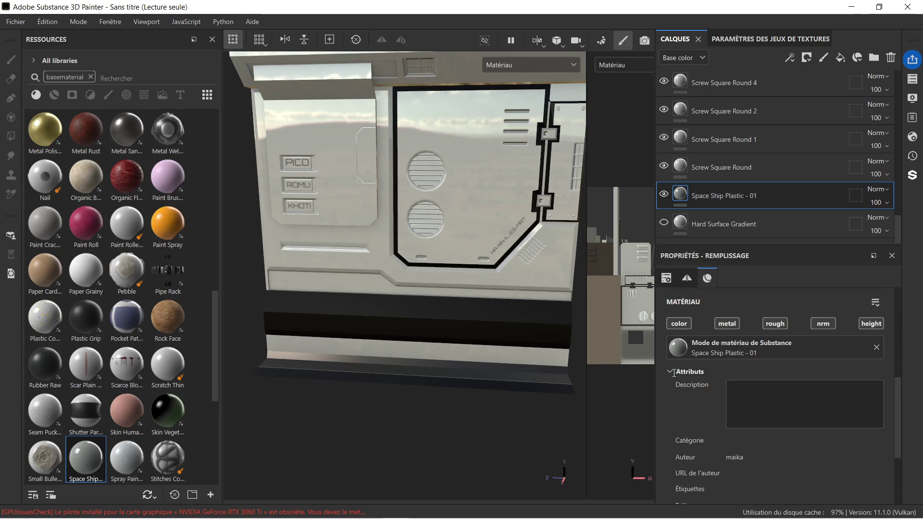
scroll(692, 411, "down", 5)
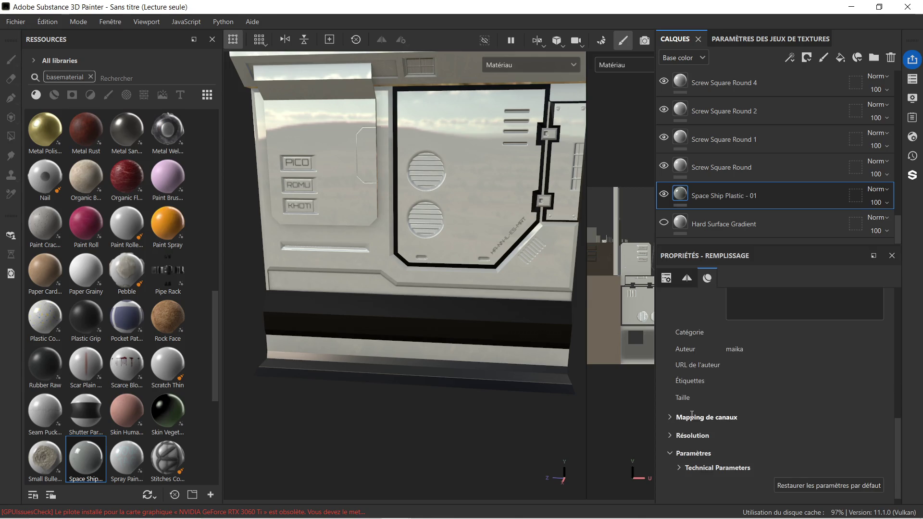
left_click(670, 423)
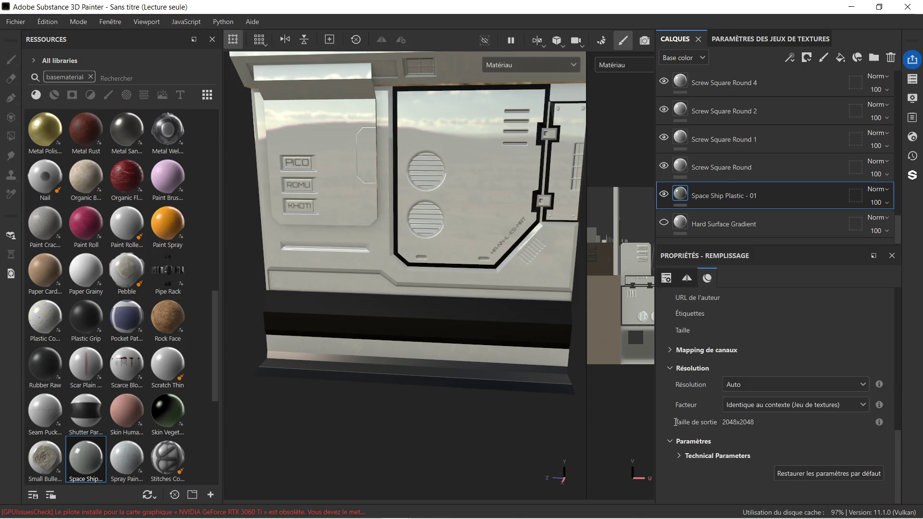
left_click(670, 440)
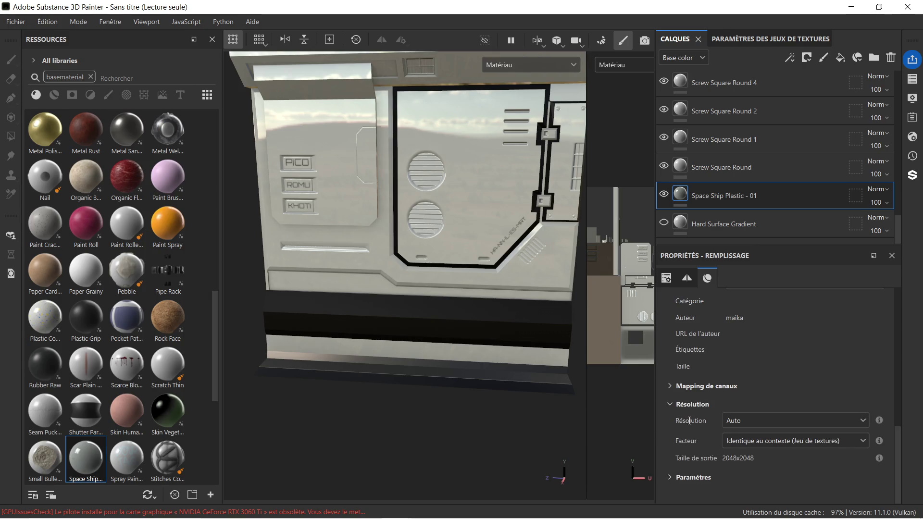
scroll(731, 397, "up", 10)
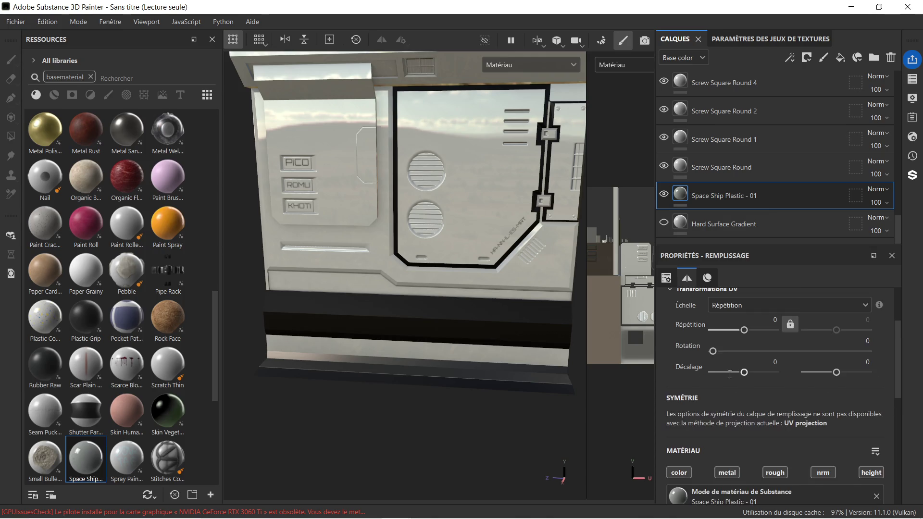
scroll(729, 374, "up", 3)
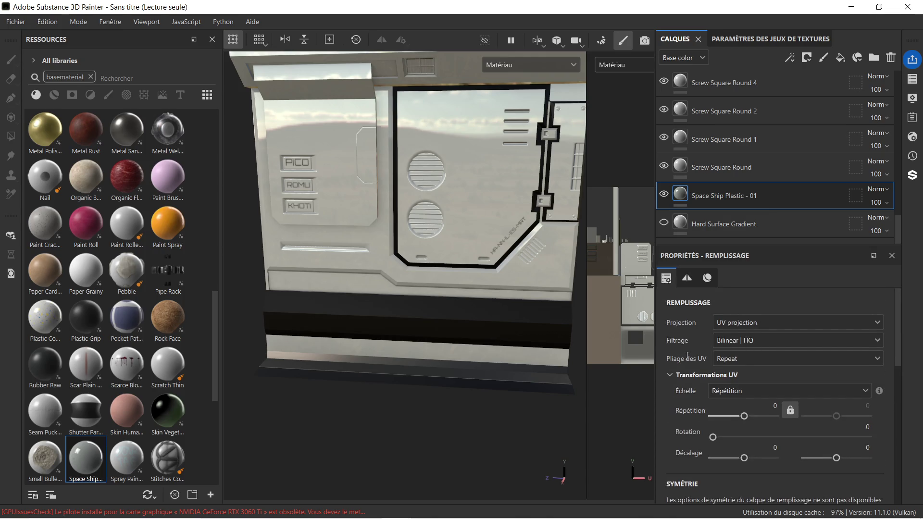
mouse_move(353, 227)
left_mouse_down("alt")
mouse_move(451, 200)
mouse_move(275, 205)
mouse_move(264, 179)
mouse_move(351, 198)
mouse_move(368, 213)
mouse_move(351, 211)
mouse_move(340, 187)
mouse_move(365, 228)
mouse_move(323, 242)
mouse_move(365, 223)
left_mouse_up("alt")
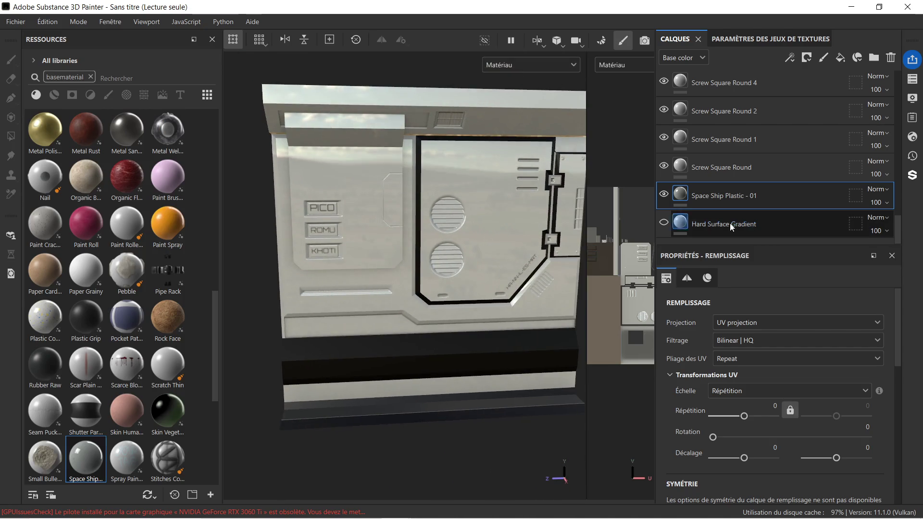
right_click(755, 197)
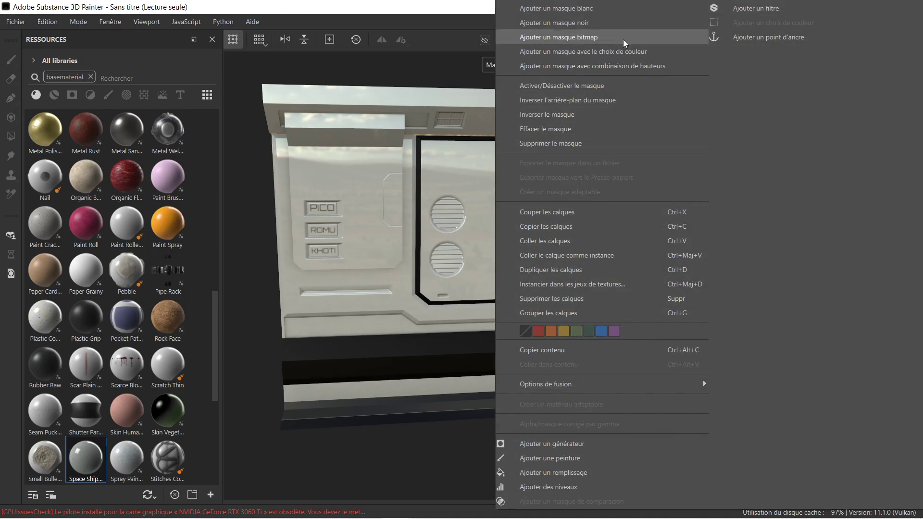
Add a black mask to Space Ship Plastic - 01 and polygon-fill one window-panel triangle.
left_click(621, 23)
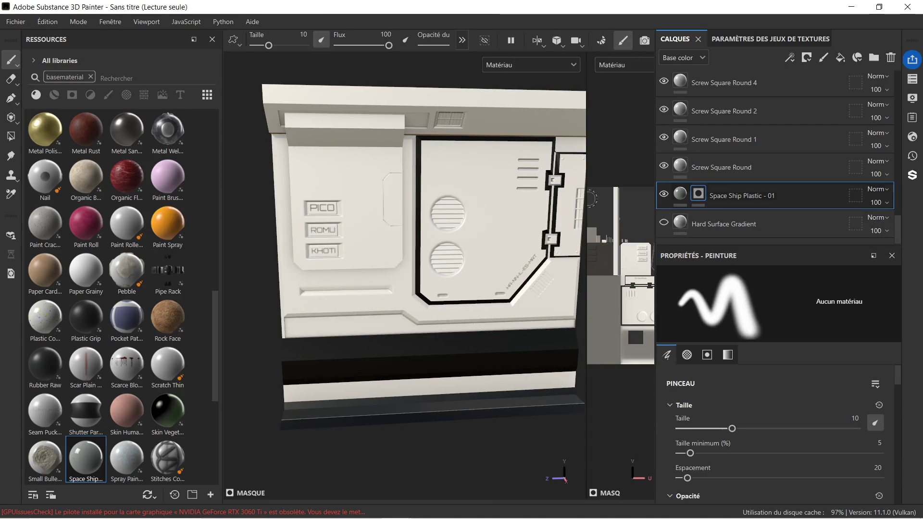
mouse_move(313, 184)
left_mouse_down("alt")
mouse_move(398, 188)
mouse_move(462, 214)
mouse_move(442, 209)
left_mouse_up("alt")
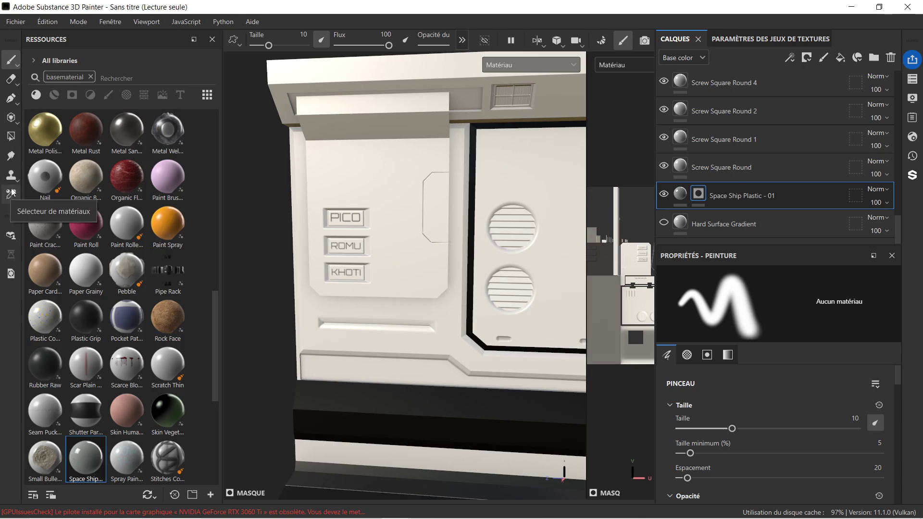
left_click(13, 139)
mouse_move(409, 192)
left_mouse_down("alt")
mouse_move(392, 179)
mouse_move(402, 180)
left_mouse_up("alt")
left_click(388, 160)
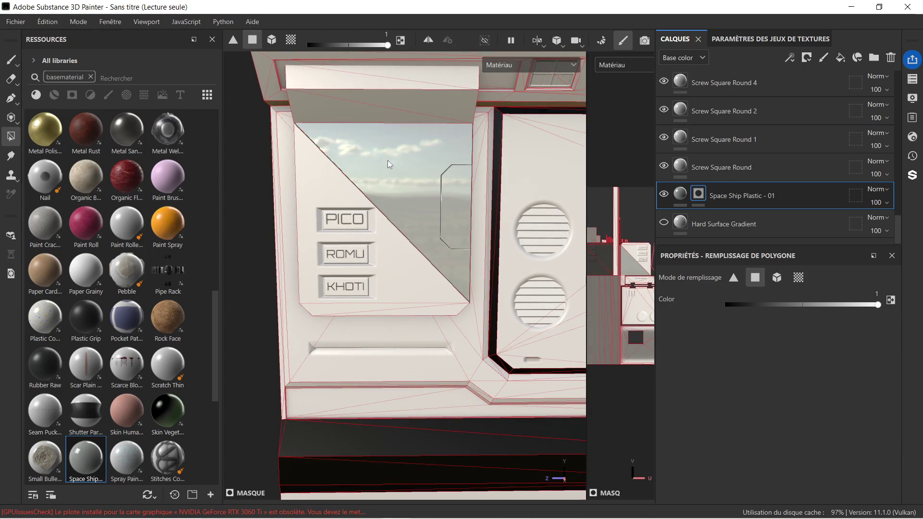
Polygon-fill the window's lower-left triangle, the bottom bevel strip and the overhang faces above.
left_click(336, 178)
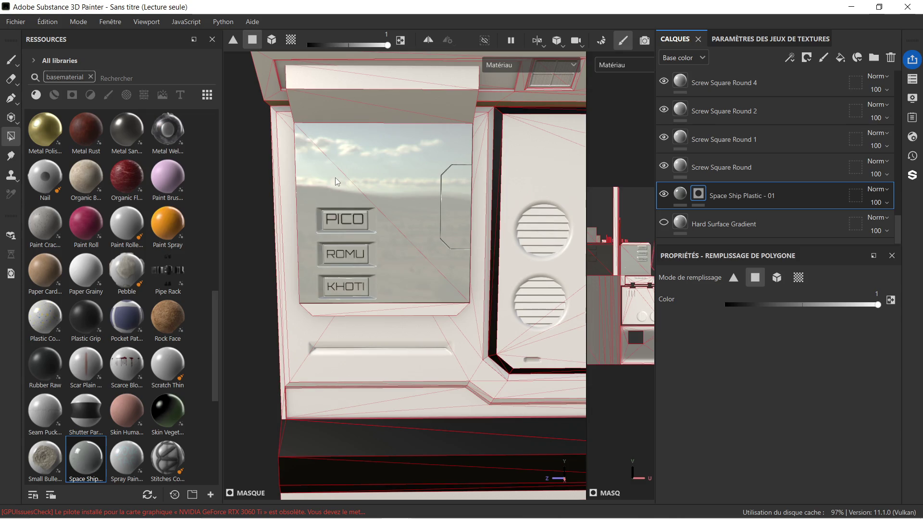
left_click(434, 310)
left_click(344, 305)
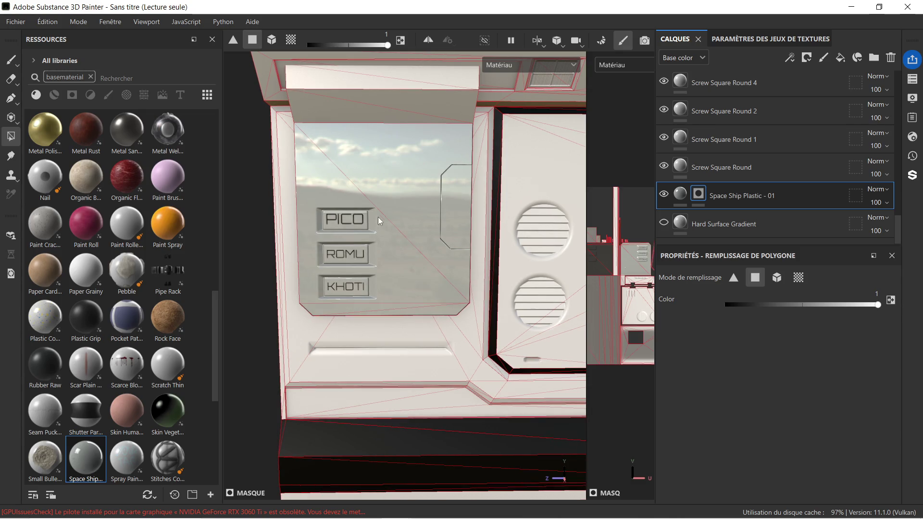
mouse_move(368, 178)
left_mouse_down("alt")
mouse_move(406, 165)
mouse_move(352, 108)
left_mouse_up("alt")
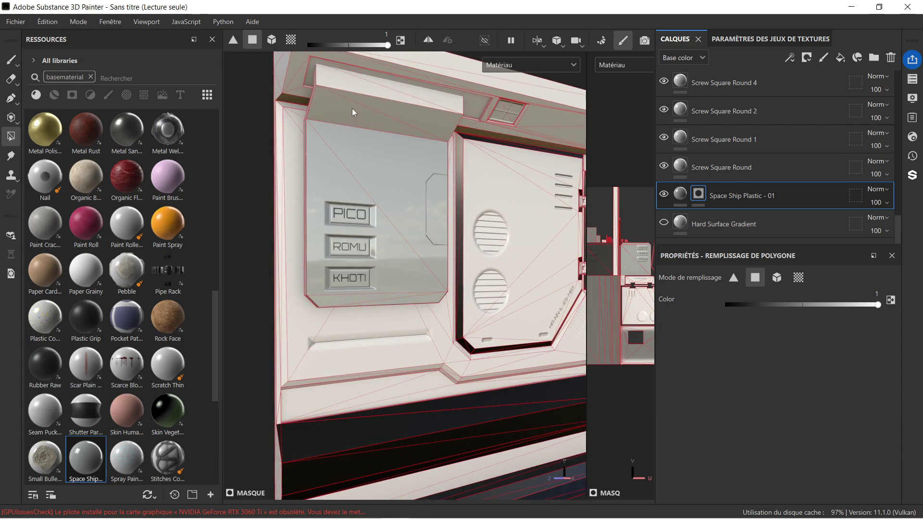
left_click(352, 108)
left_click(385, 106)
left_click(365, 90)
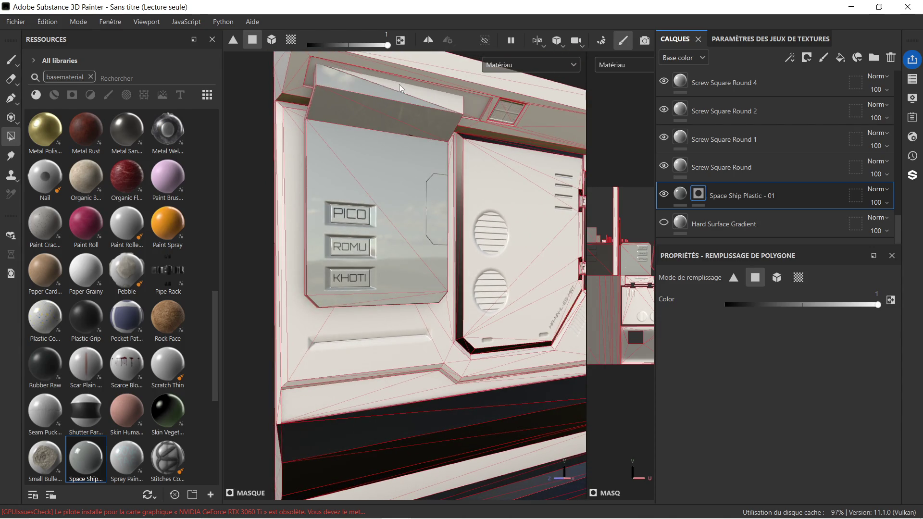
Fill the hatch's triangles, including its lower triangles and lower-right diagonal edge.
scroll(465, 171, "down", 5)
mouse_move(507, 171)
left_mouse_down("alt")
mouse_move(466, 195)
mouse_move(380, 200)
mouse_move(522, 184)
mouse_move(527, 190)
mouse_move(457, 202)
left_mouse_up("alt")
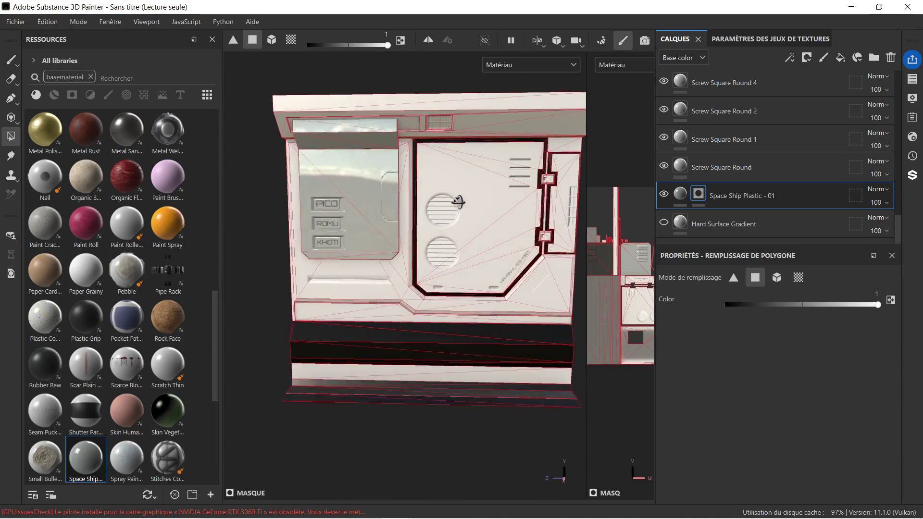
scroll(463, 186, "up", 5)
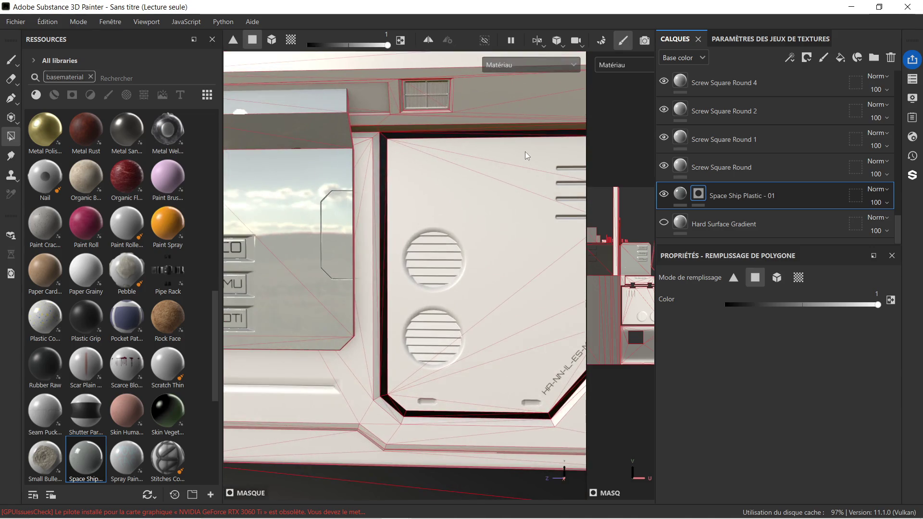
mouse_move(517, 168)
left_mouse_down()
mouse_move(521, 158)
mouse_move(494, 212)
left_mouse_up()
scroll(524, 293, "down", 2)
mouse_move(543, 317)
left_mouse_down()
mouse_move(542, 354)
mouse_move(449, 380)
left_mouse_up()
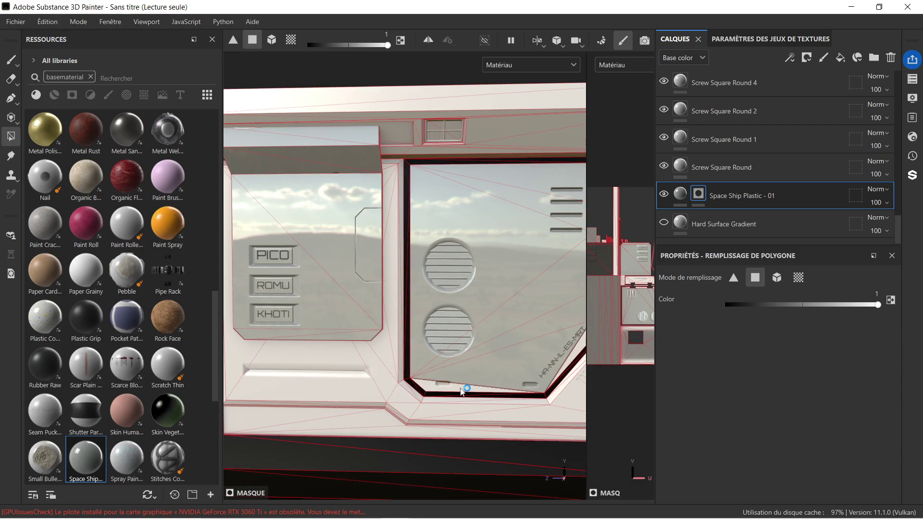
middle_click_drag(519, 339, 431, 299)
left_click(502, 310)
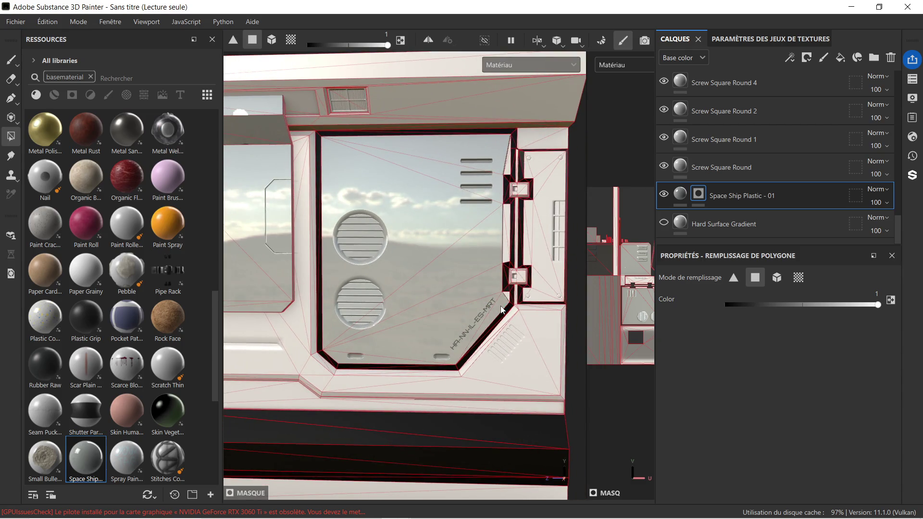
Fill the narrow right-hand strip polygons between and beside the two square bolts.
scroll(502, 310, "up", 4)
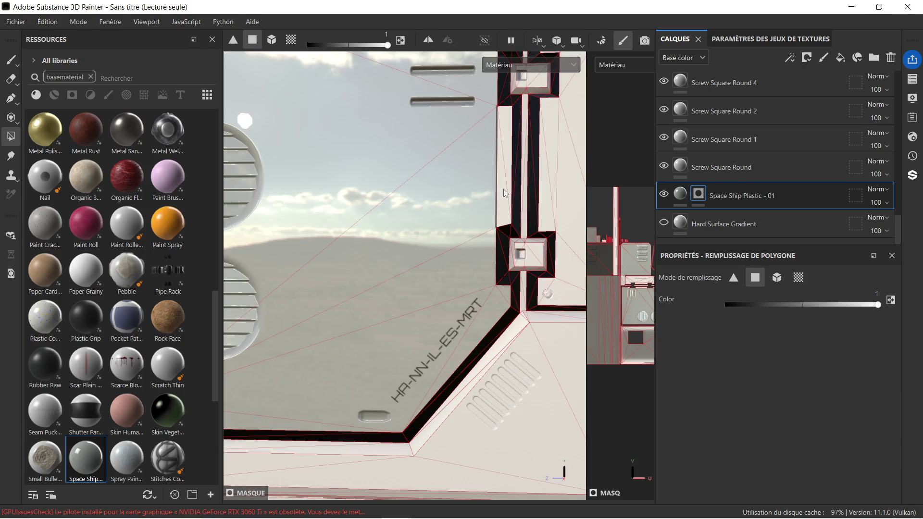
scroll(503, 149, "down", 2)
middle_click_drag(504, 149, 516, 248)
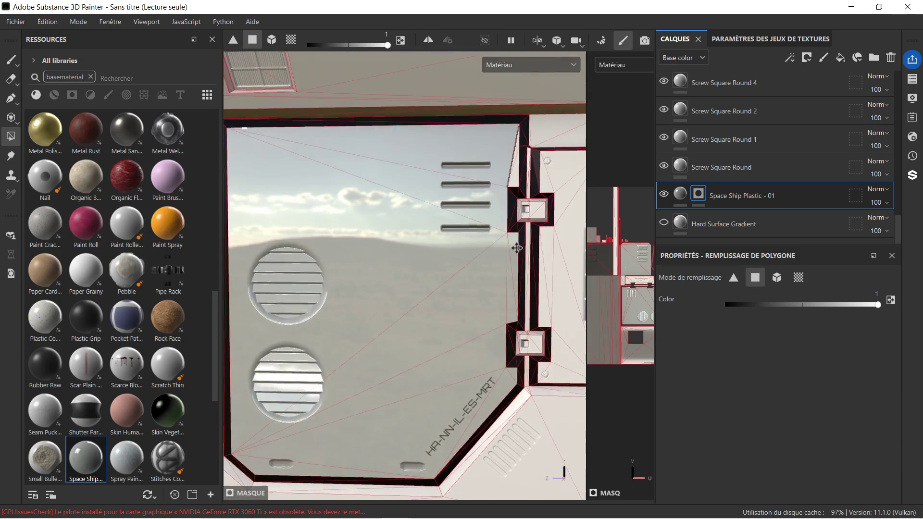
scroll(517, 236, "down", 2)
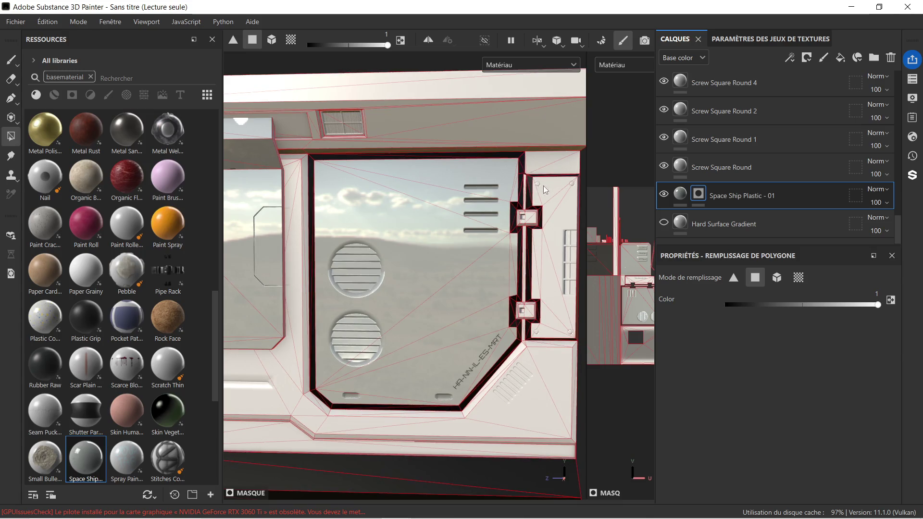
left_click(539, 203)
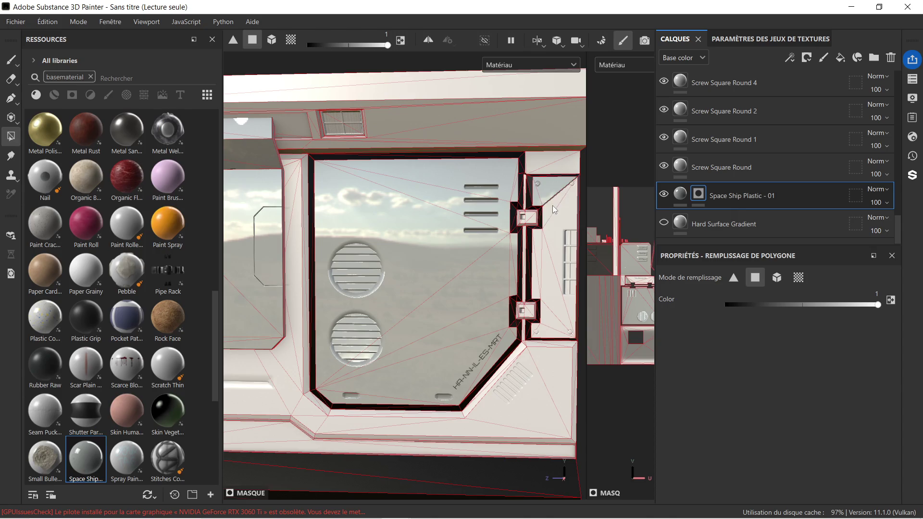
left_click(563, 213)
left_click(535, 245)
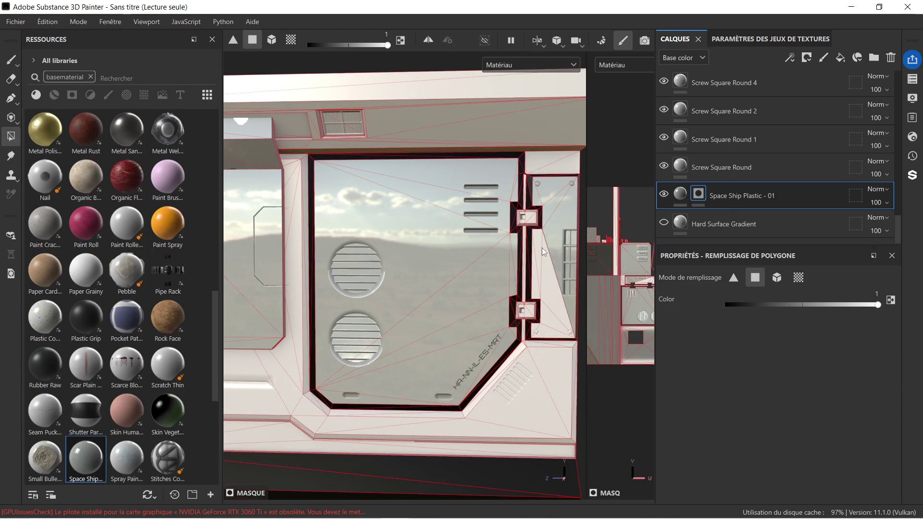
left_click(541, 255)
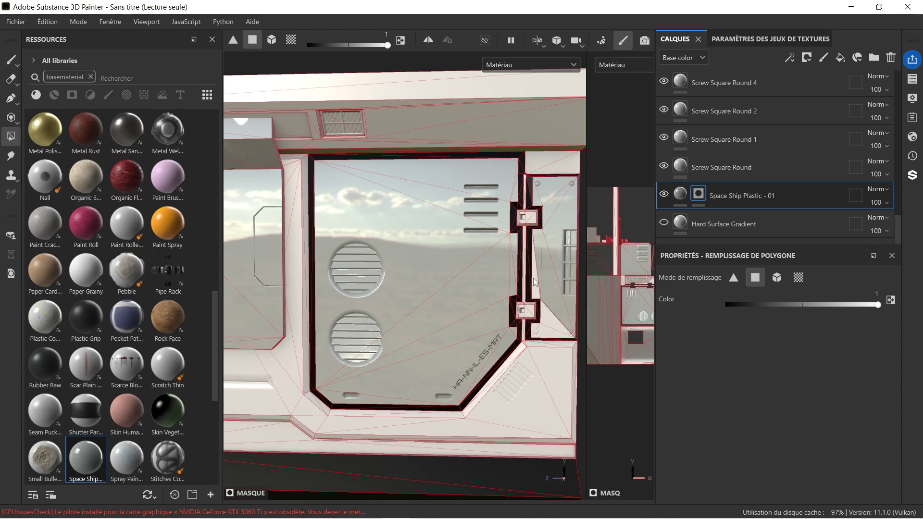
left_click(545, 319)
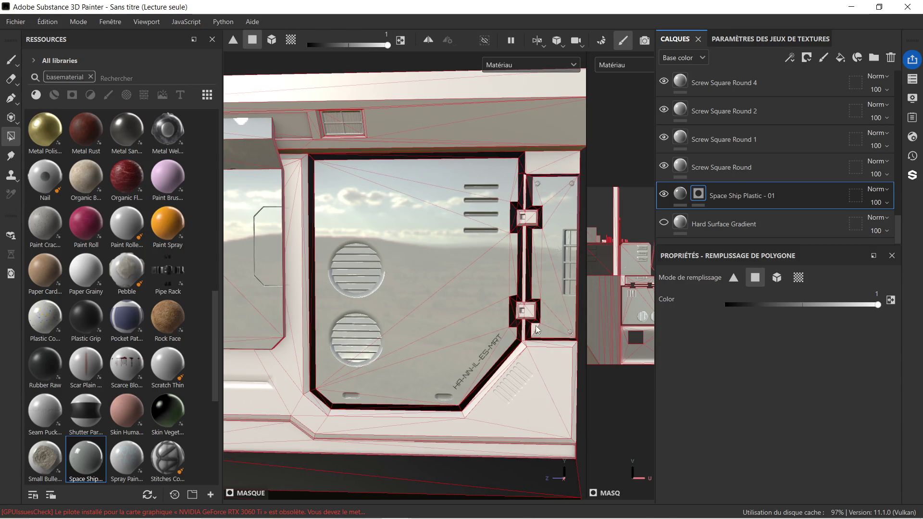
scroll(548, 232, "down", 2)
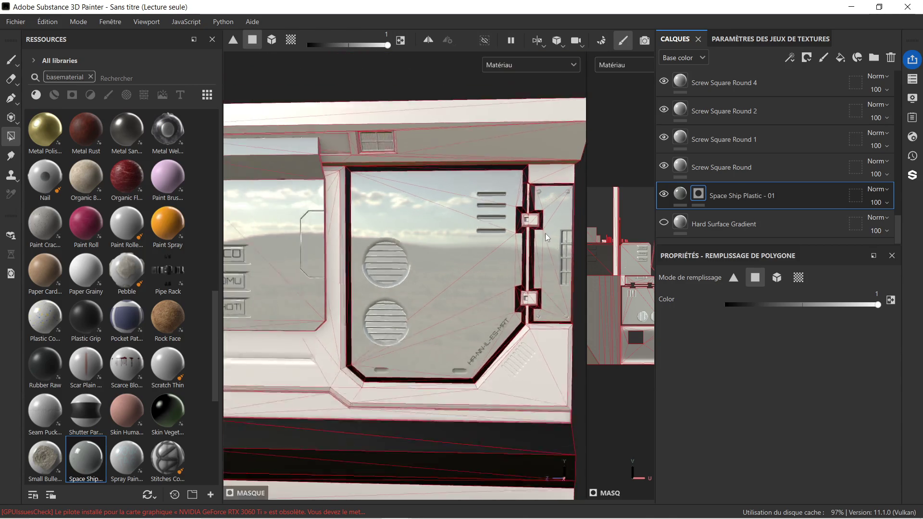
scroll(545, 232, "down", 2)
Frame the ledge below the label panel and fill its two triangular faces grey.
mouse_move(545, 232)
left_mouse_down("alt")
mouse_move(494, 284)
mouse_move(484, 244)
mouse_move(434, 246)
mouse_move(432, 310)
left_mouse_up("alt")
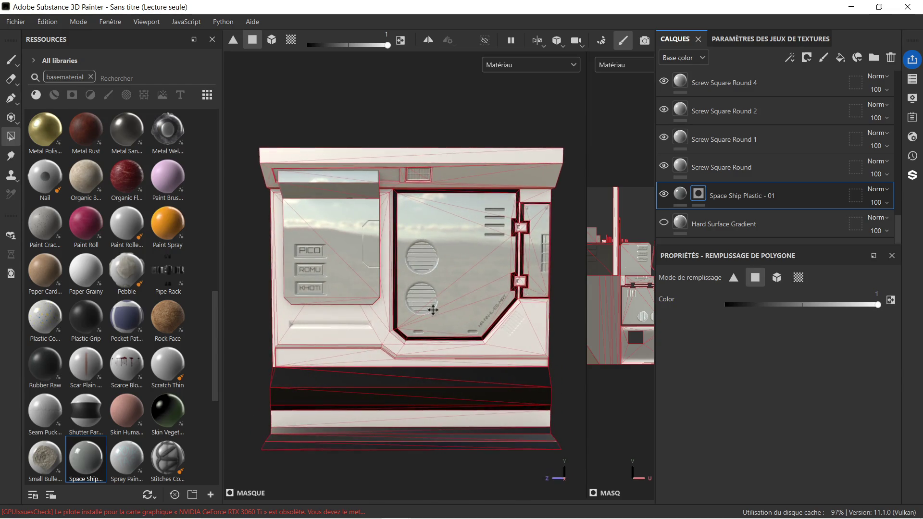
middle_click_drag(433, 310, 433, 233, "alt")
mouse_move(432, 234)
left_mouse_down("alt")
mouse_move(500, 233)
mouse_move(519, 212)
mouse_move(481, 220)
mouse_move(364, 206)
mouse_move(416, 242)
left_mouse_up("alt")
left_click_drag(363, 289, 337, 284, "alt")
scroll(327, 285, "up", 5)
mouse_move(327, 285)
middle_mouse_down("alt")
mouse_move(347, 301)
mouse_move(390, 298)
middle_mouse_up("alt")
left_click(447, 302)
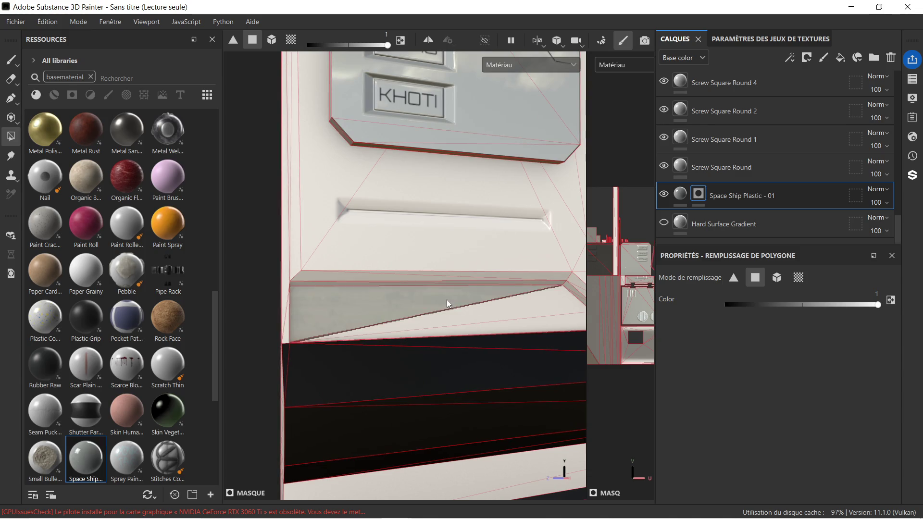
left_click(493, 310)
scroll(531, 318, "down", 3)
Bring the Substance 3D Community Assets browser page back in front of Painter.
mouse_move(533, 316)
left_mouse_down("alt")
mouse_move(364, 280)
mouse_move(523, 297)
mouse_move(449, 296)
left_mouse_up("alt")
mouse_move(544, 286)
left_mouse_down("alt")
mouse_move(547, 276)
mouse_move(413, 278)
mouse_move(339, 265)
mouse_move(374, 273)
mouse_move(386, 246)
mouse_move(389, 263)
mouse_move(393, 202)
mouse_move(400, 215)
left_mouse_up("alt")
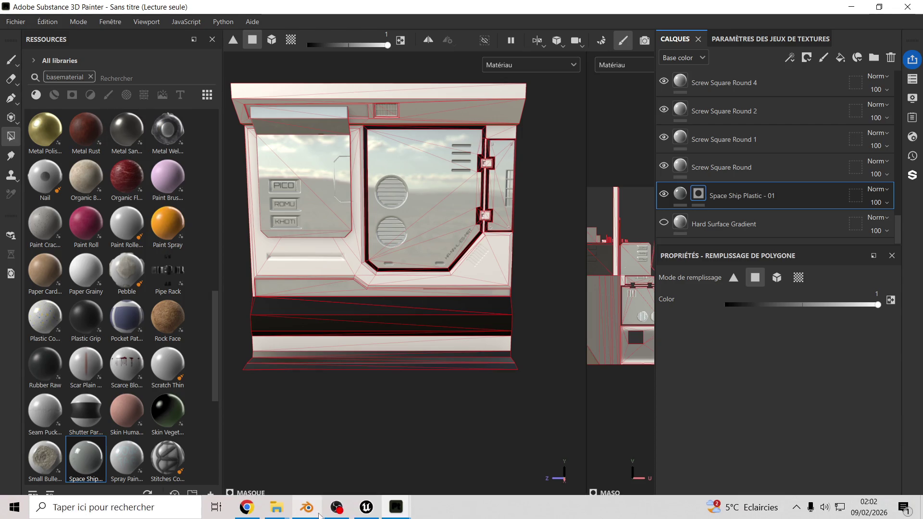
mouse_move(331, 514)
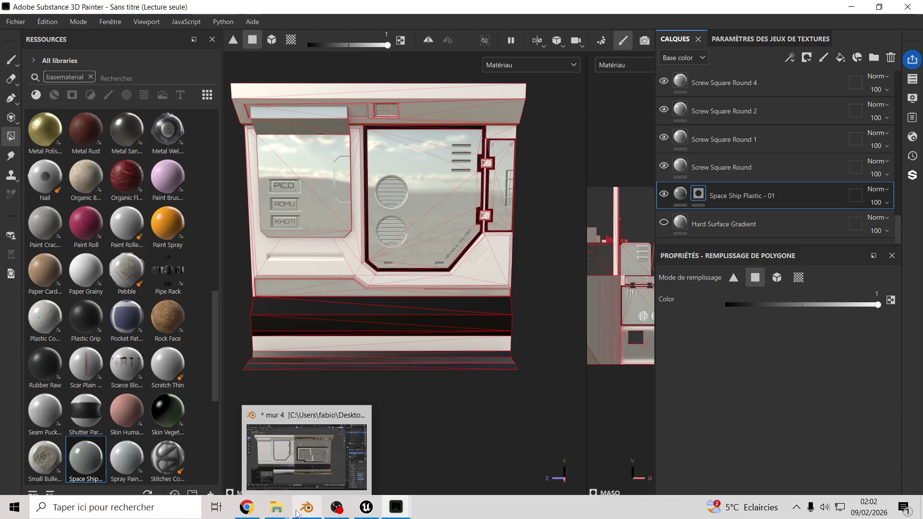
mouse_move(279, 513)
left_click(245, 509)
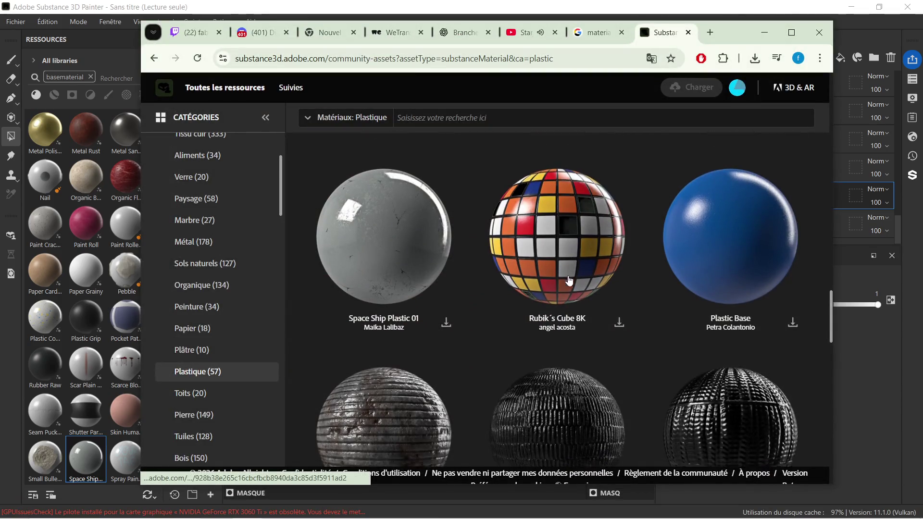
Browse the Plastique materials grid and open the карбон carbon-fibre material page.
scroll(627, 300, "down", 3)
scroll(591, 308, "down", 6)
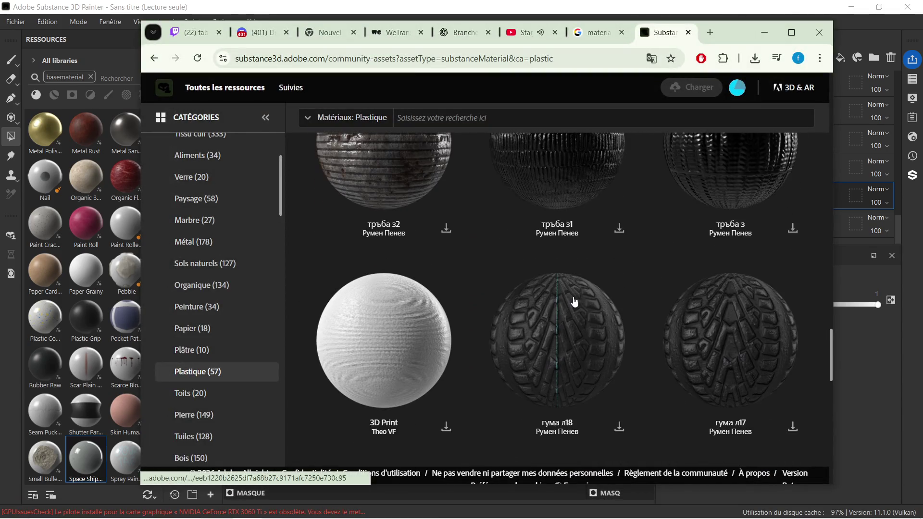
scroll(580, 299, "down", 4)
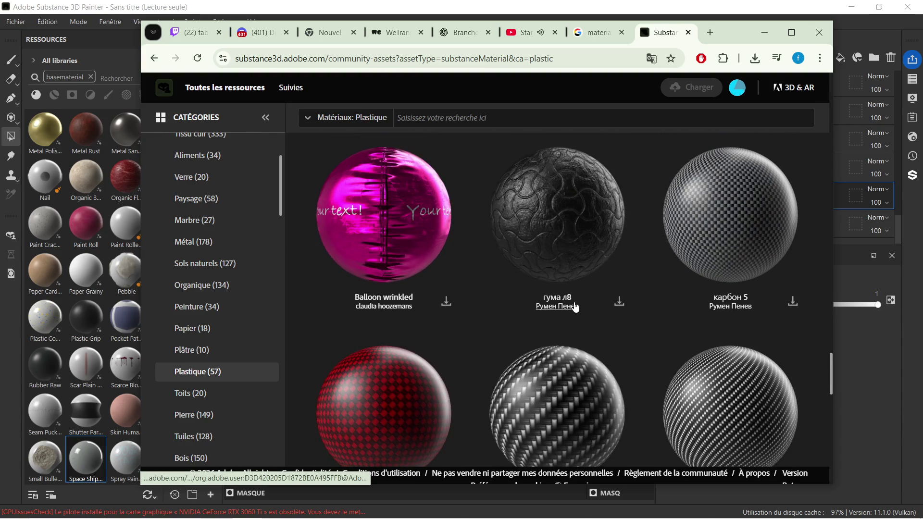
scroll(572, 309, "down", 1)
scroll(617, 301, "down", 5)
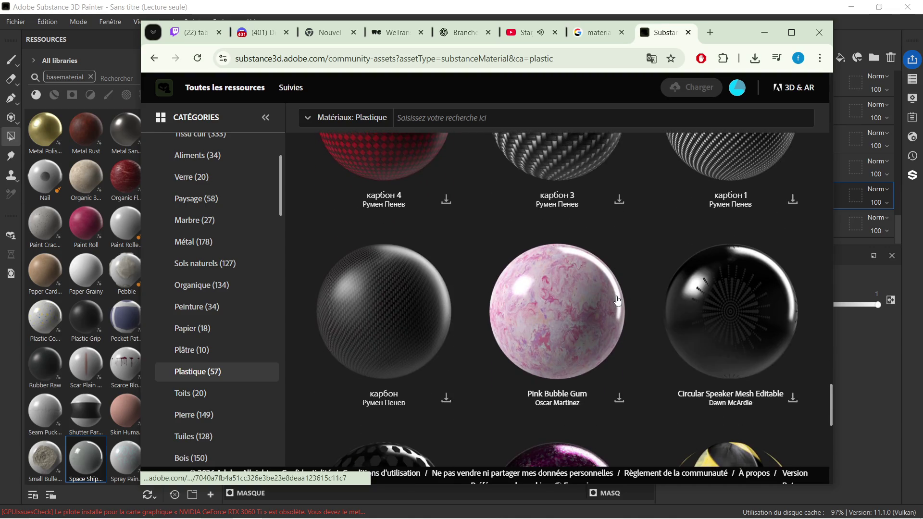
scroll(548, 296, "down", 3)
scroll(563, 292, "up", 3)
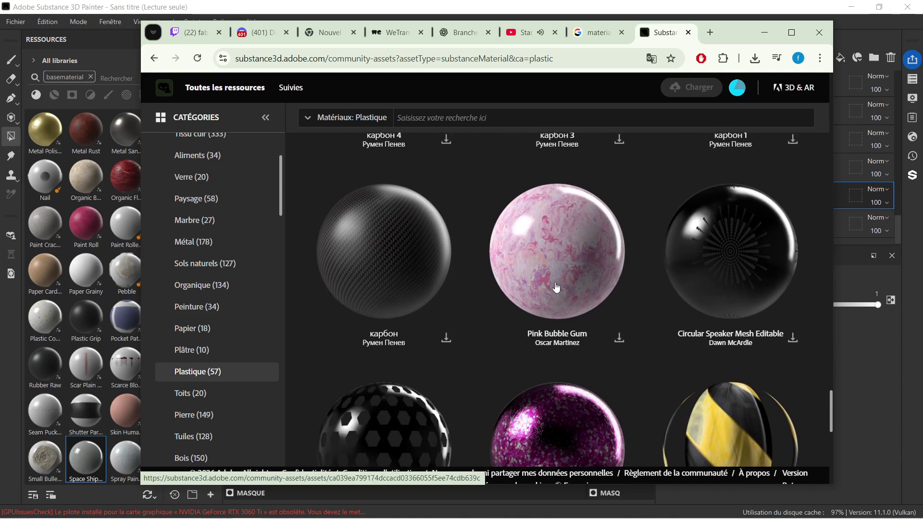
scroll(577, 298, "down", 3)
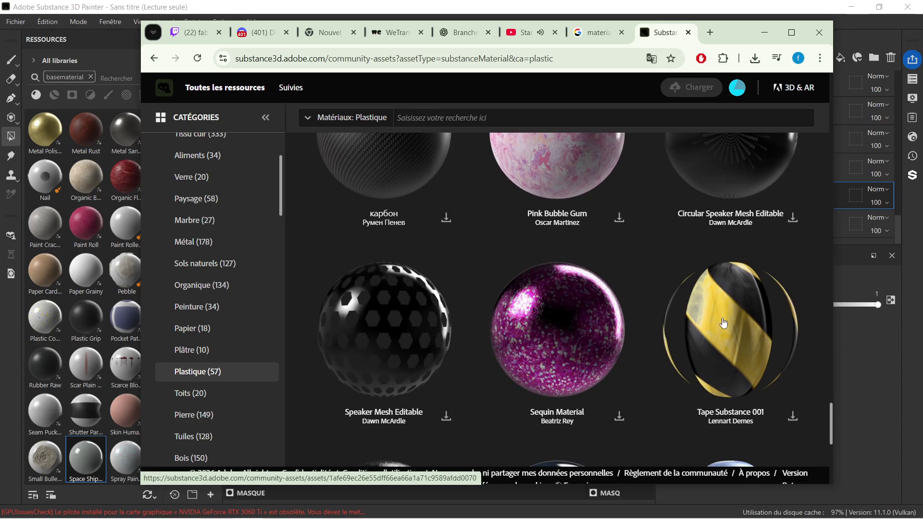
scroll(336, 202, "up", 1)
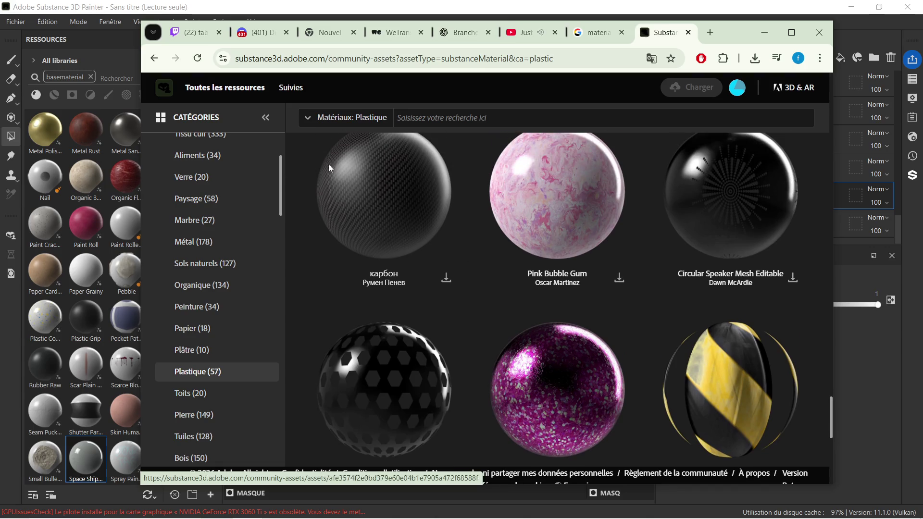
left_click(382, 188)
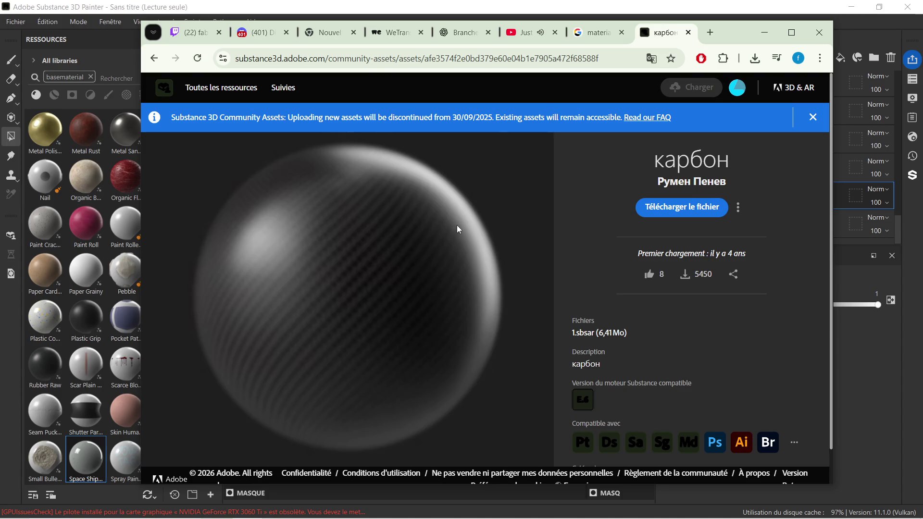
Download карбон as 1.sbsar, open its downloads folder, and minimize the browser.
scroll(460, 227, "down", 1)
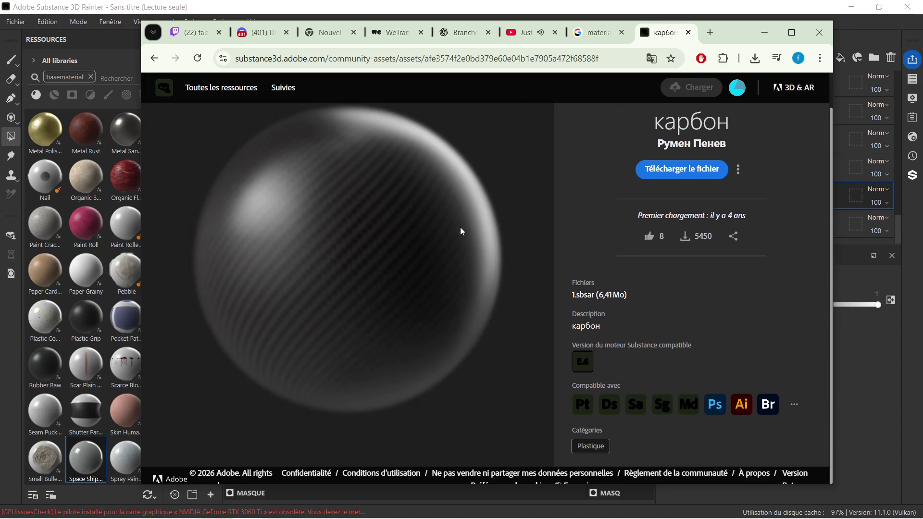
left_click(677, 176)
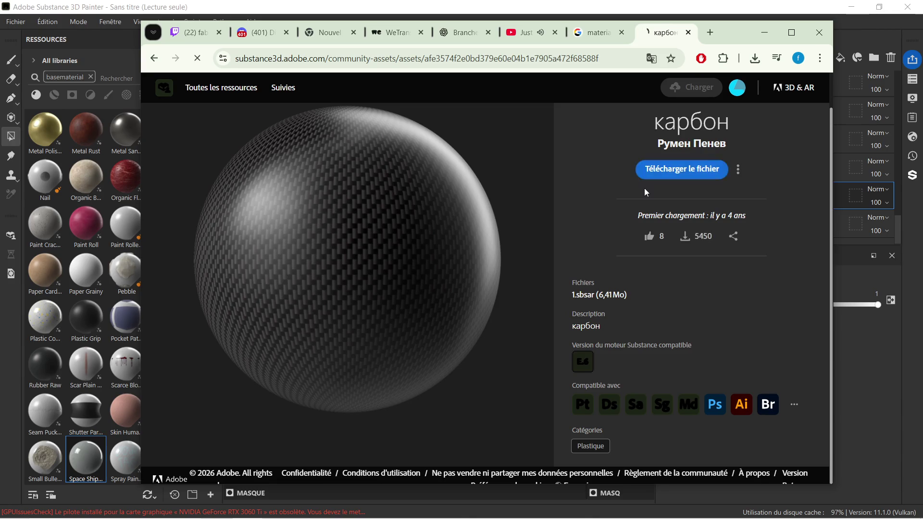
left_click(756, 60)
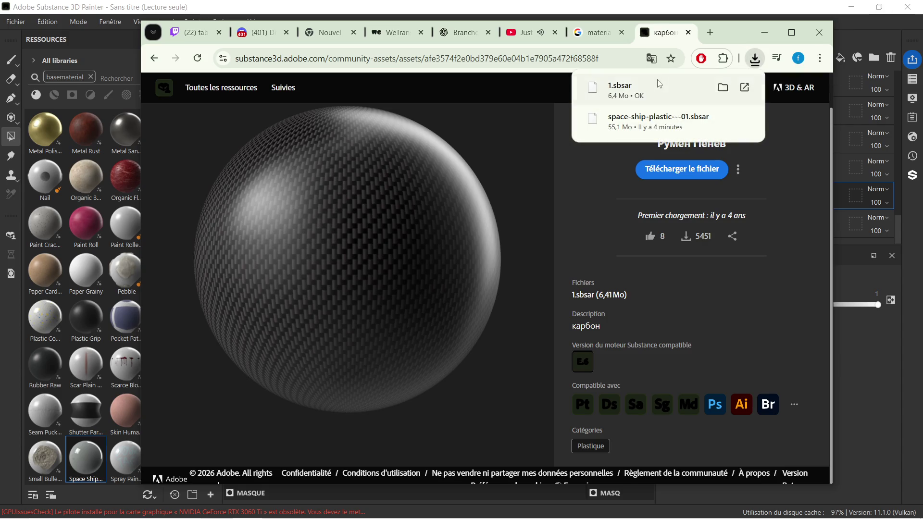
left_click(722, 87)
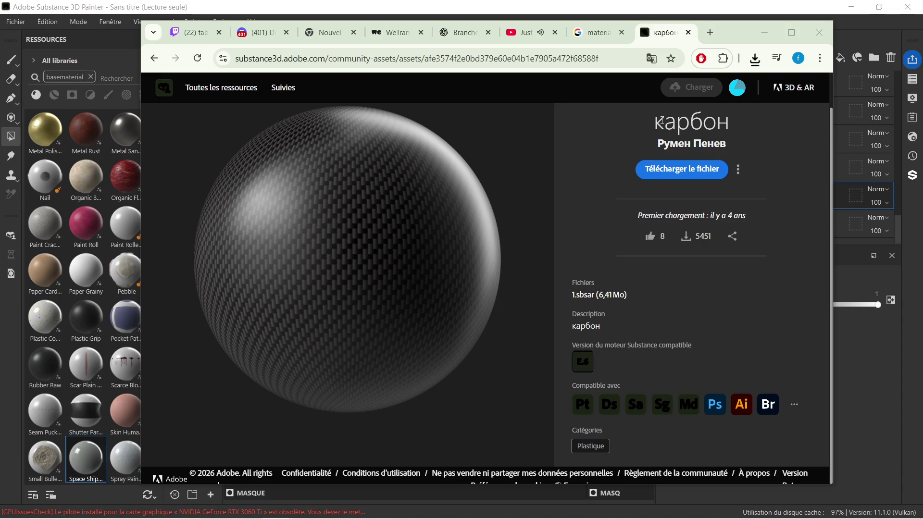
left_click(764, 32)
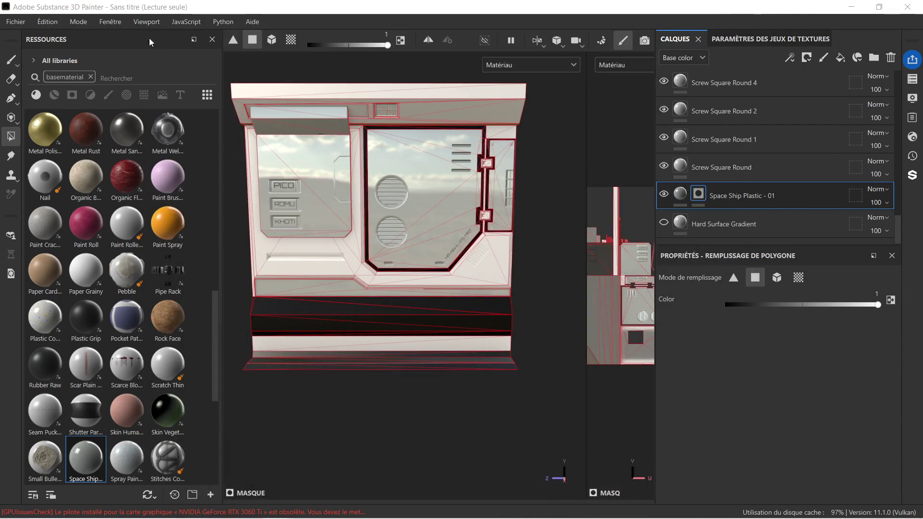
Import the downloaded 1.sbsar via Ajouter des fichiers and confirm the warning with Oui.
left_click(210, 494)
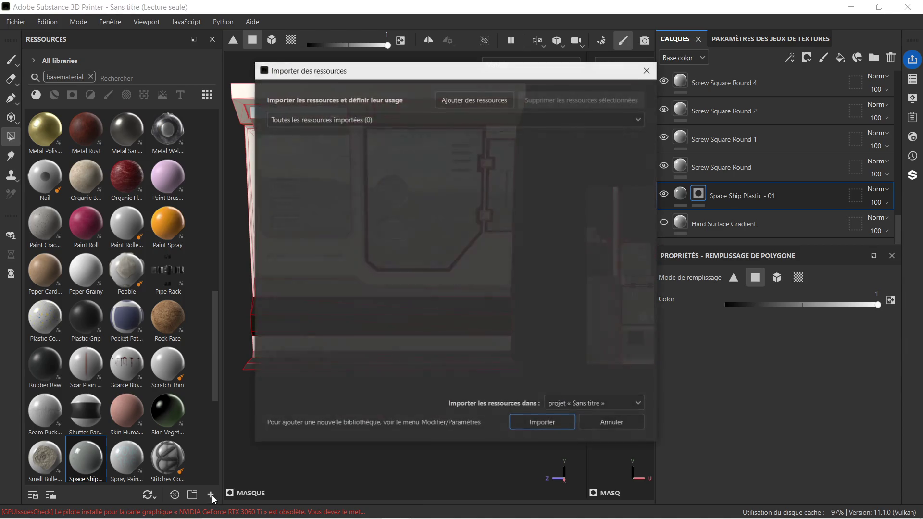
left_click(494, 102)
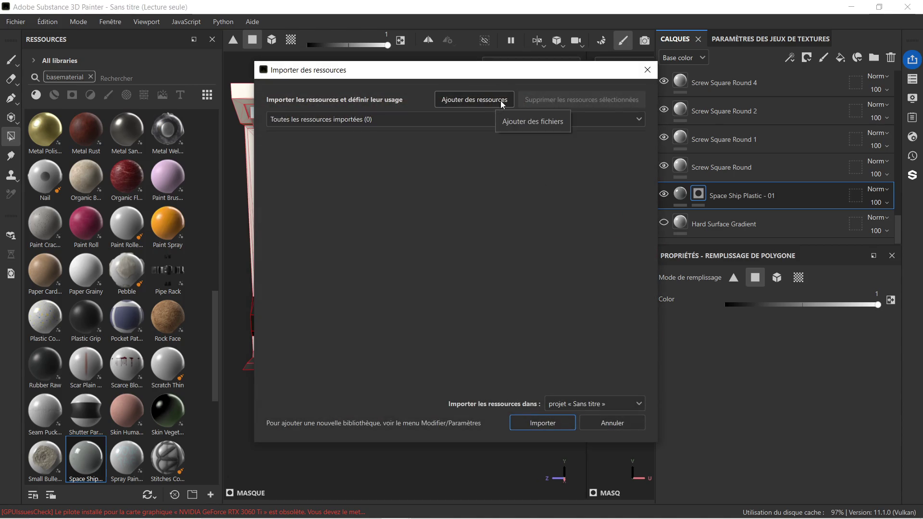
left_click(533, 121)
left_click(419, 178)
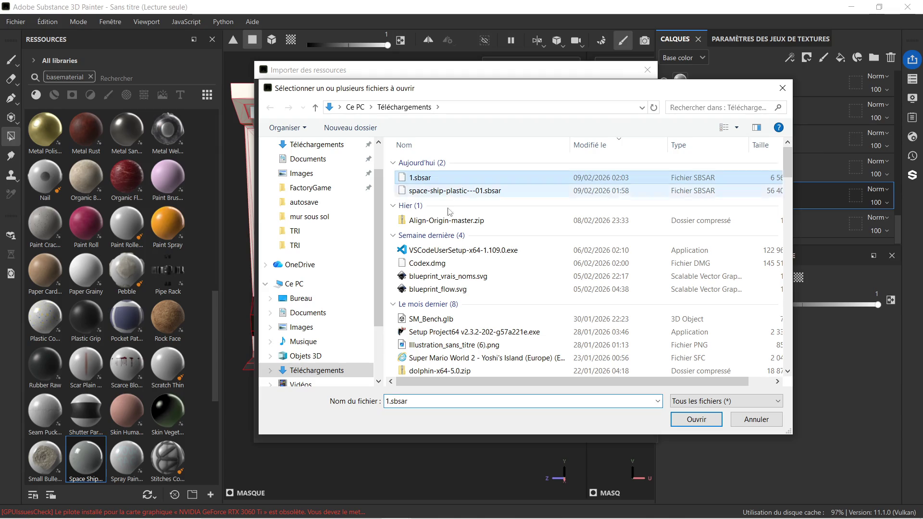
left_click(696, 419)
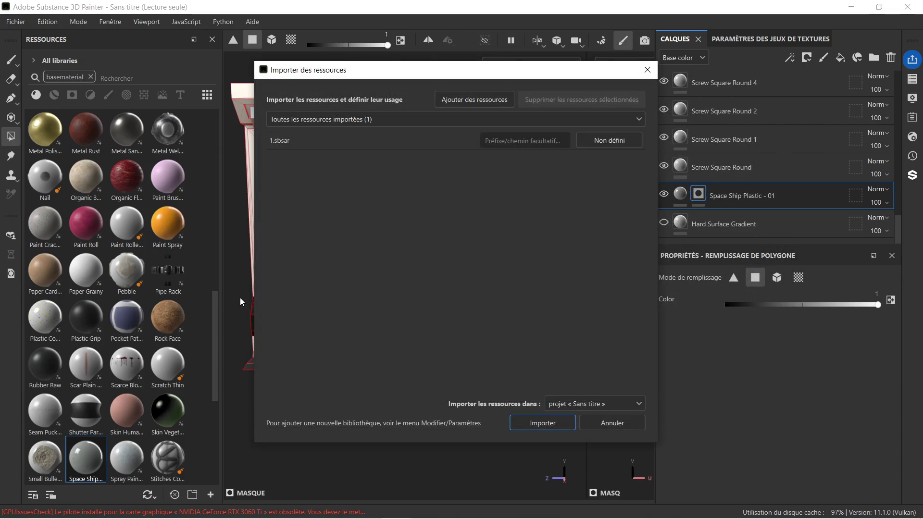
left_click(553, 424)
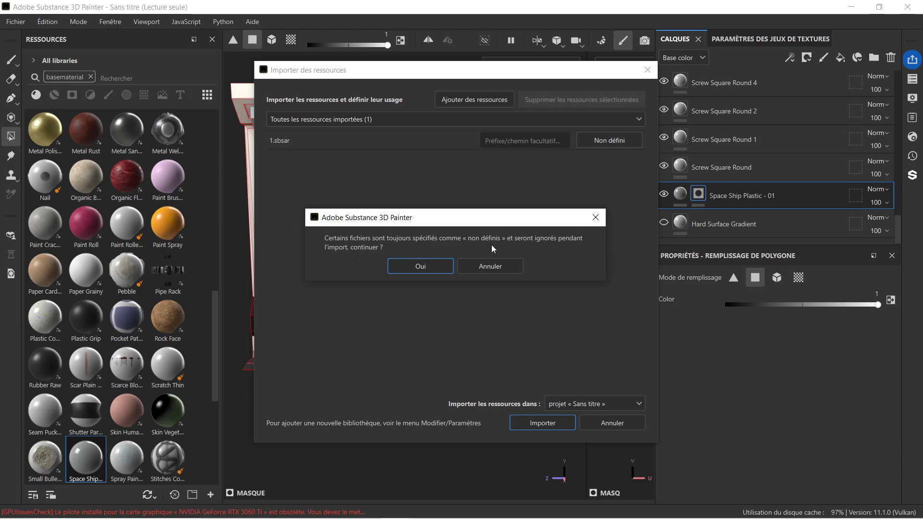
left_click(432, 267)
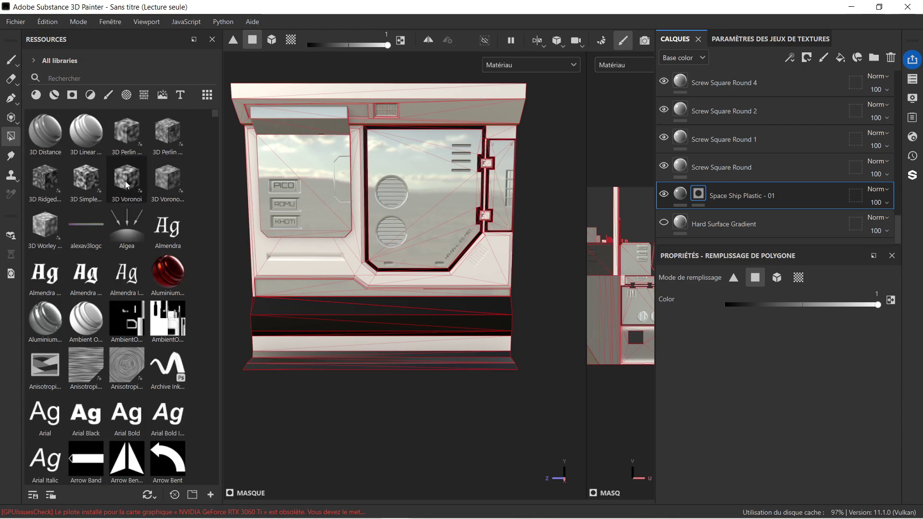
Search the Resources shelf for '1'.
mouse_move(311, 517)
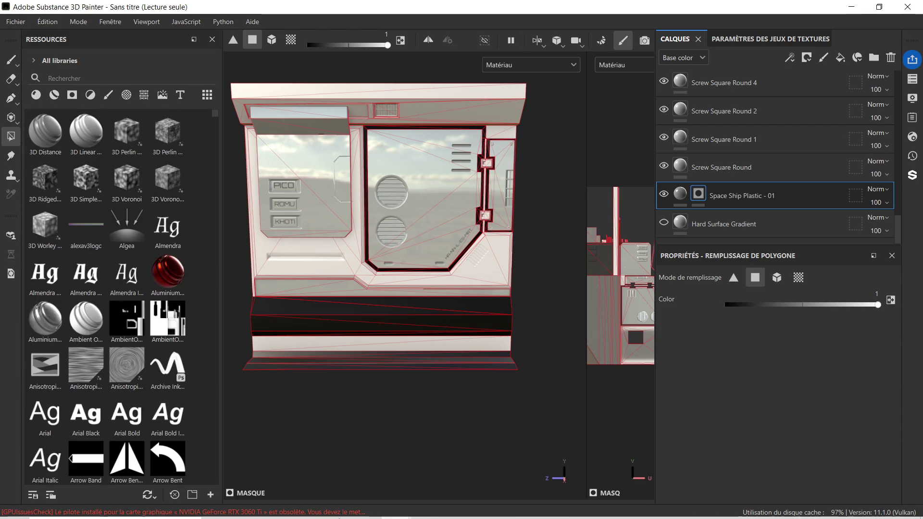
mouse_move(276, 509)
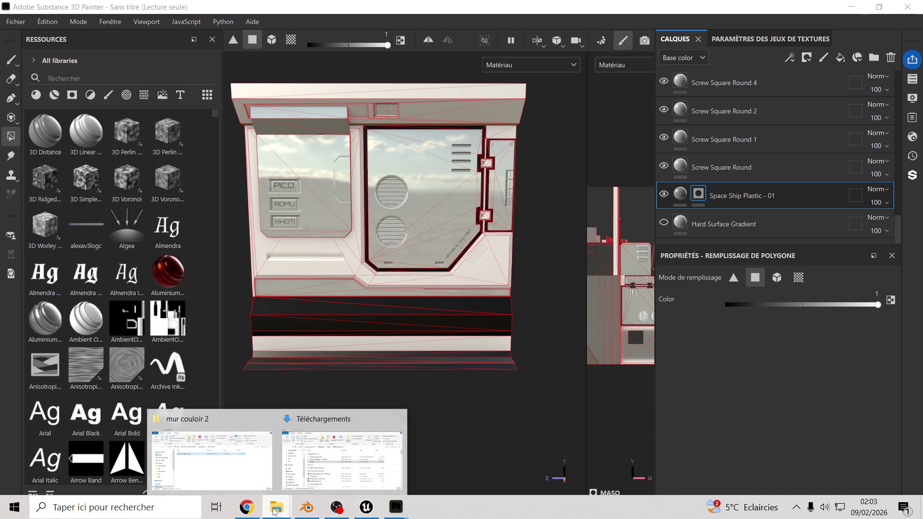
mouse_move(344, 472)
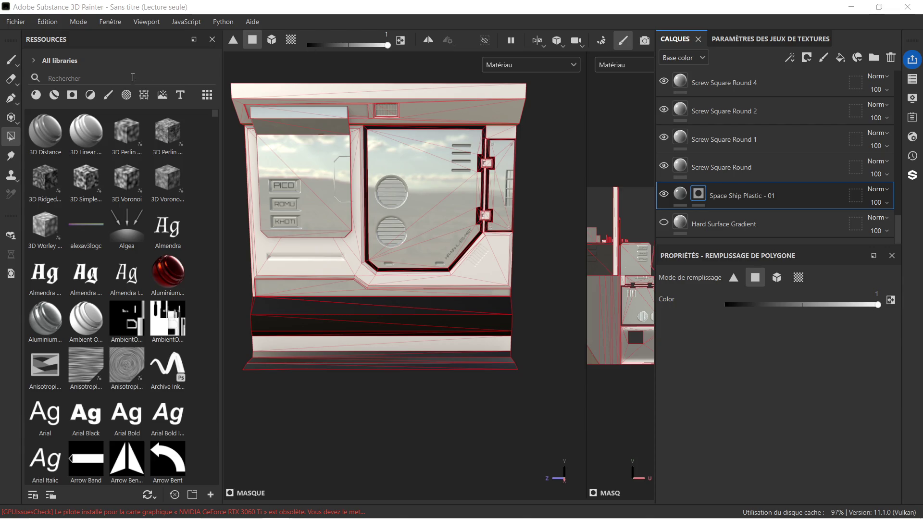
left_click(122, 80)
type("1")
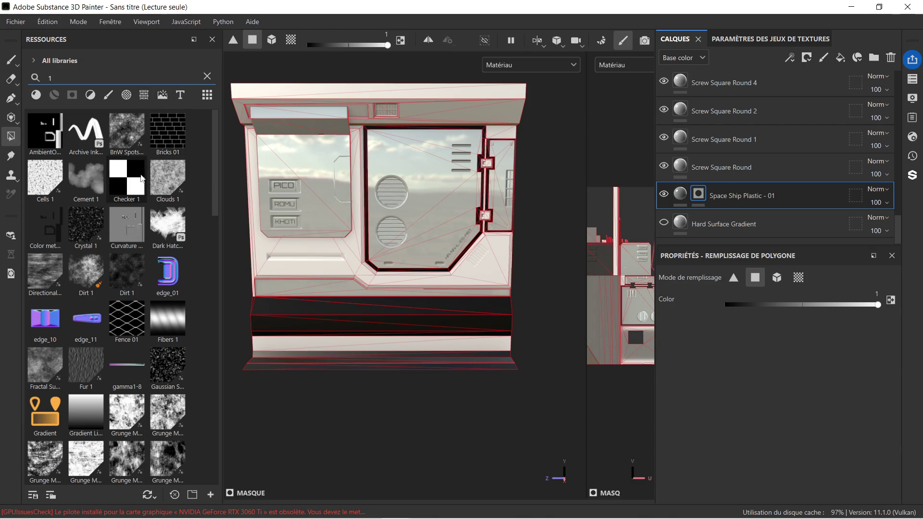
scroll(130, 172, "down", 3)
scroll(130, 172, "down", 3)
scroll(141, 181, "up", 6)
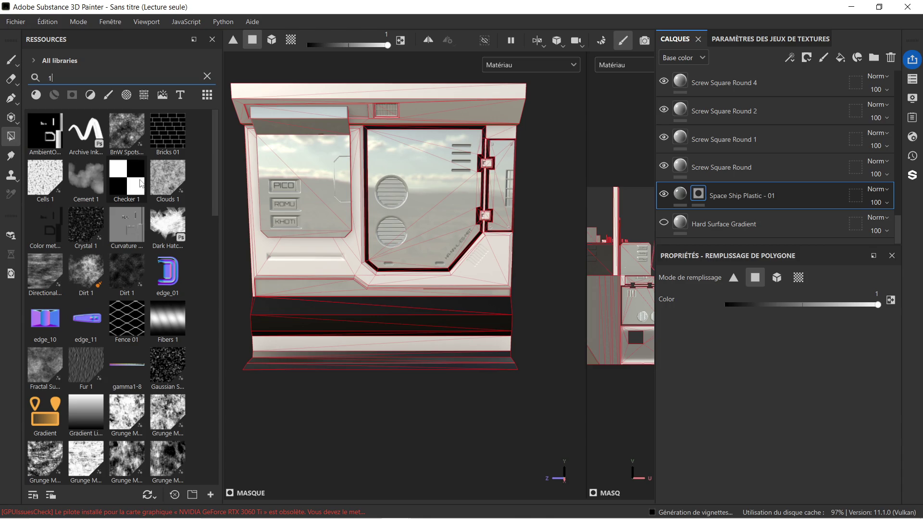
Try each category filter from materials to fonts, clear the search, and reopen the importer.
left_click(36, 99)
left_click(56, 97)
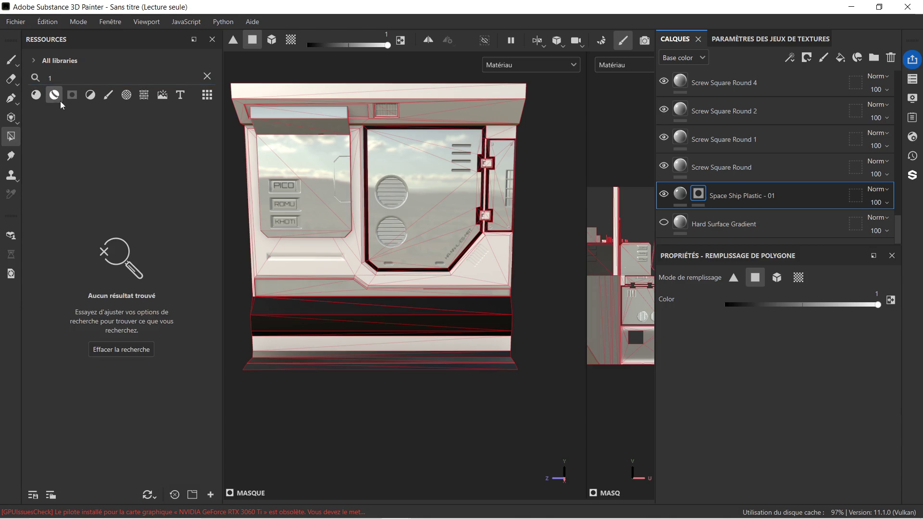
left_click(35, 94)
left_click(55, 95)
left_click(73, 95)
left_click(89, 95)
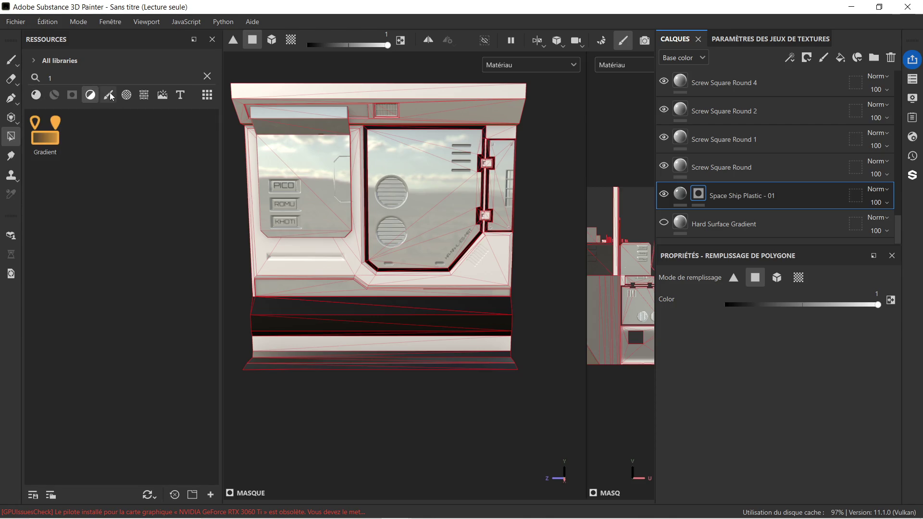
left_click(108, 95)
left_click(126, 98)
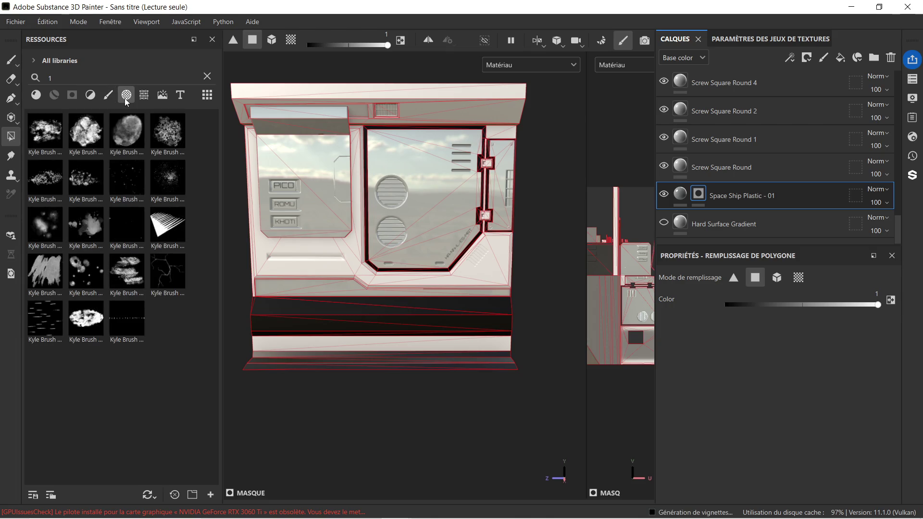
left_click(141, 100)
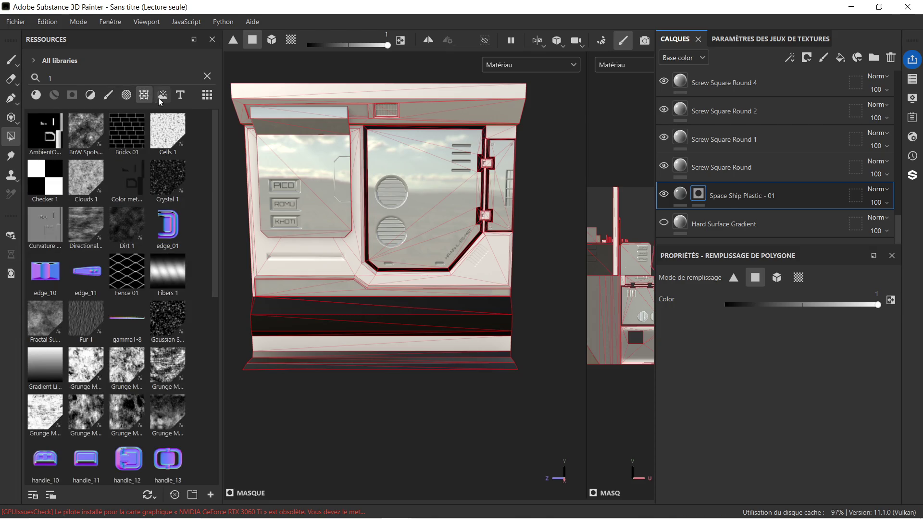
left_click(163, 99)
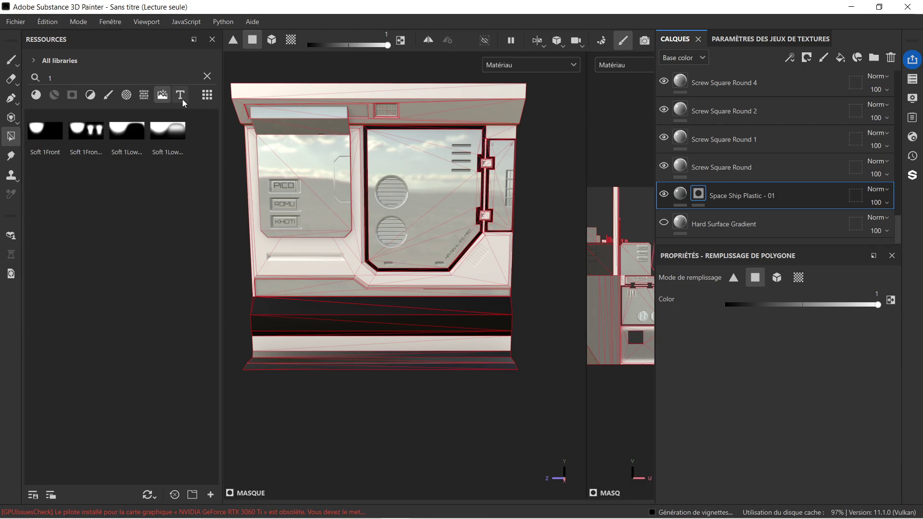
left_click(182, 100)
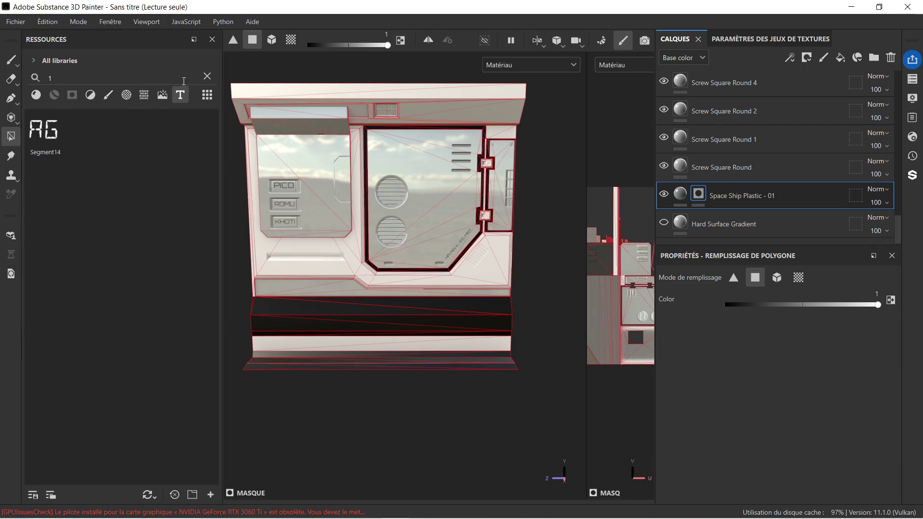
left_click(207, 76)
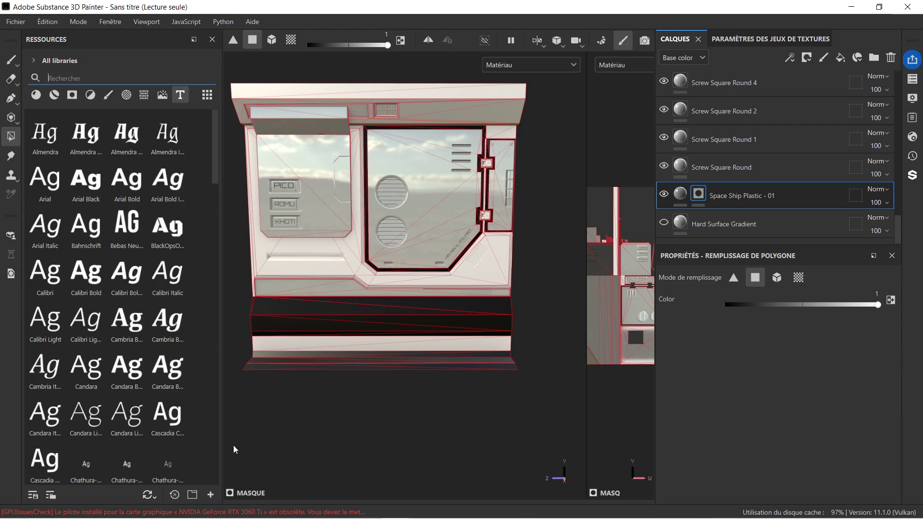
left_click(210, 495)
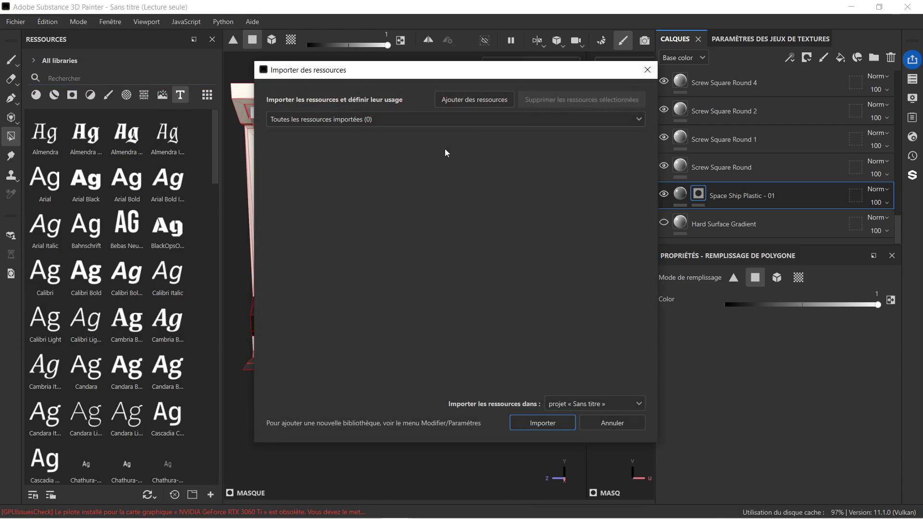
Import 1.sbsar from Téléchargements with its usage set to basematerial.
left_click(489, 102)
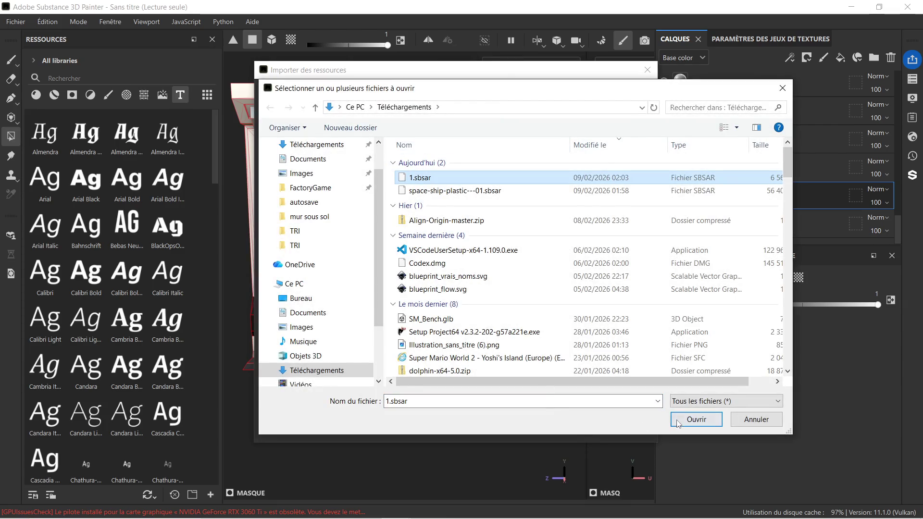
left_click(696, 419)
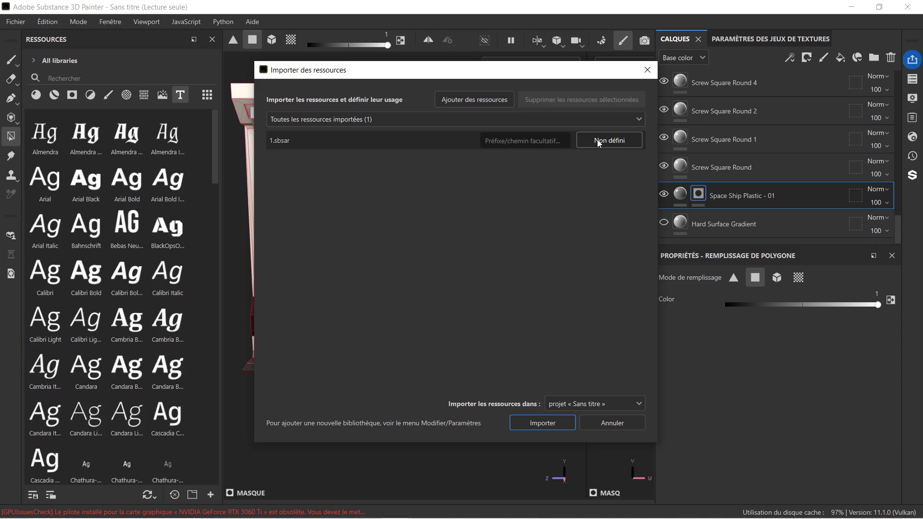
left_click(599, 141)
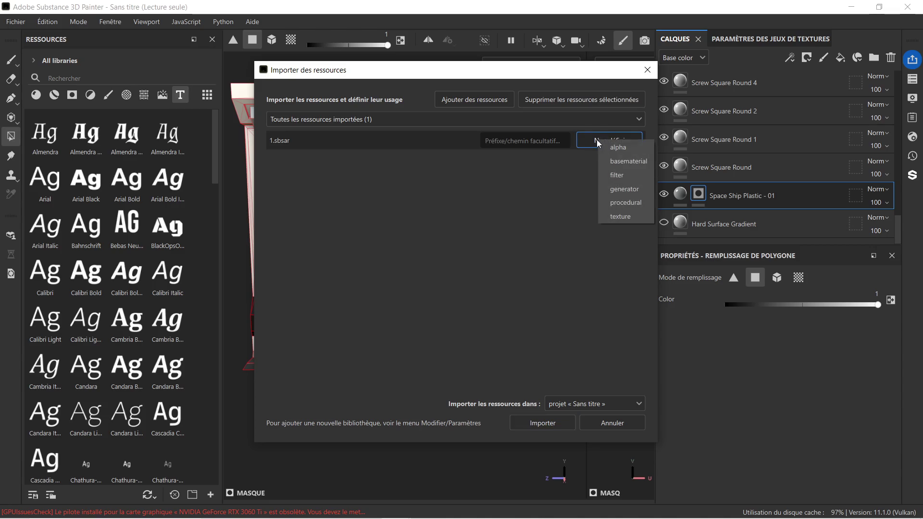
left_click(644, 162)
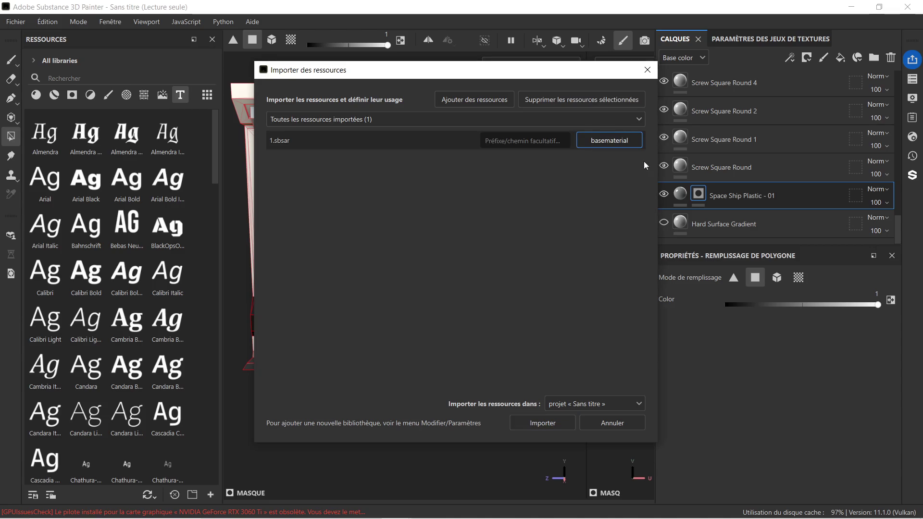
left_click(543, 423)
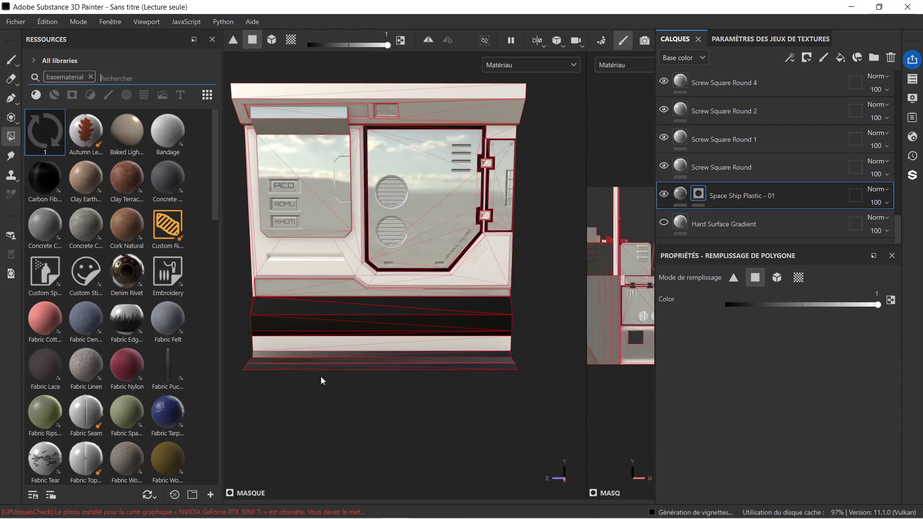
scroll(344, 136, "up", 5)
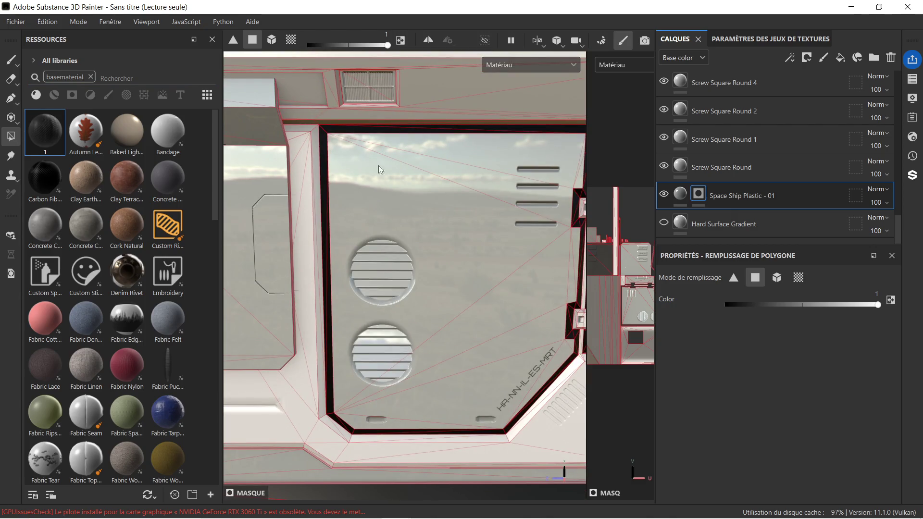
key("super")
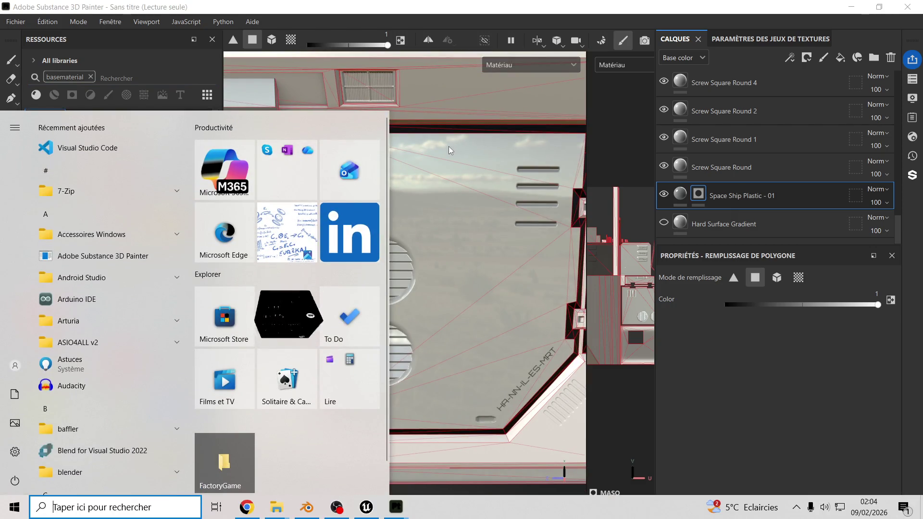
key("super")
middle_click_drag(364, 116, 508, 154)
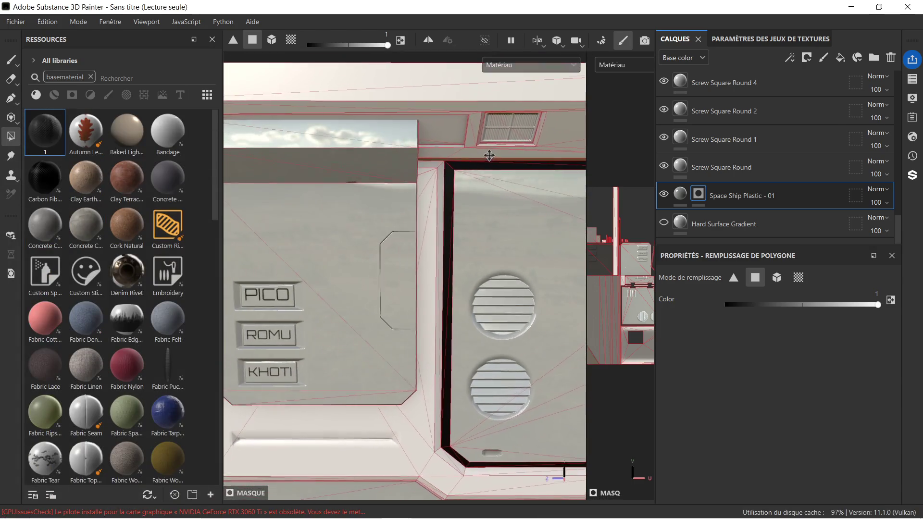
Undo the accidental drop of material 1 onto the panel as vent_39.
left_click_drag(44, 131, 445, 121)
left_click(701, 216)
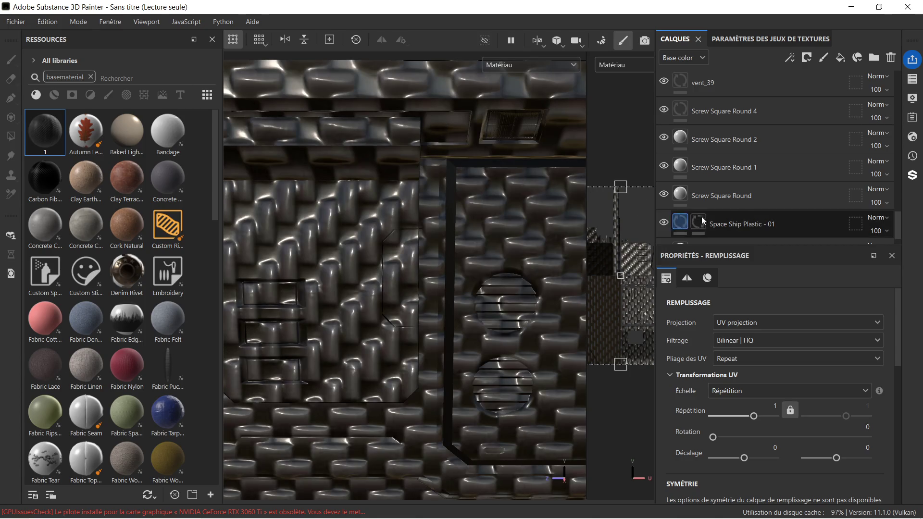
scroll(746, 212, "down", 1)
left_click(747, 195)
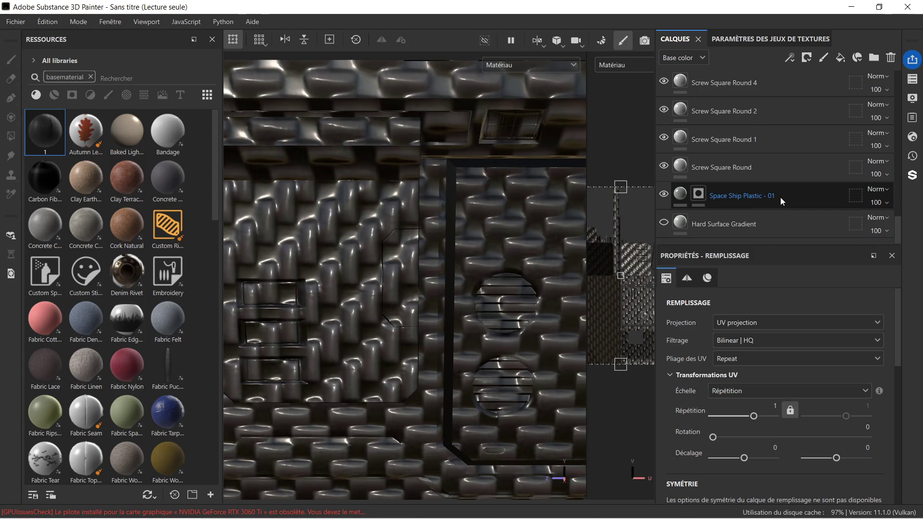
key("Return")
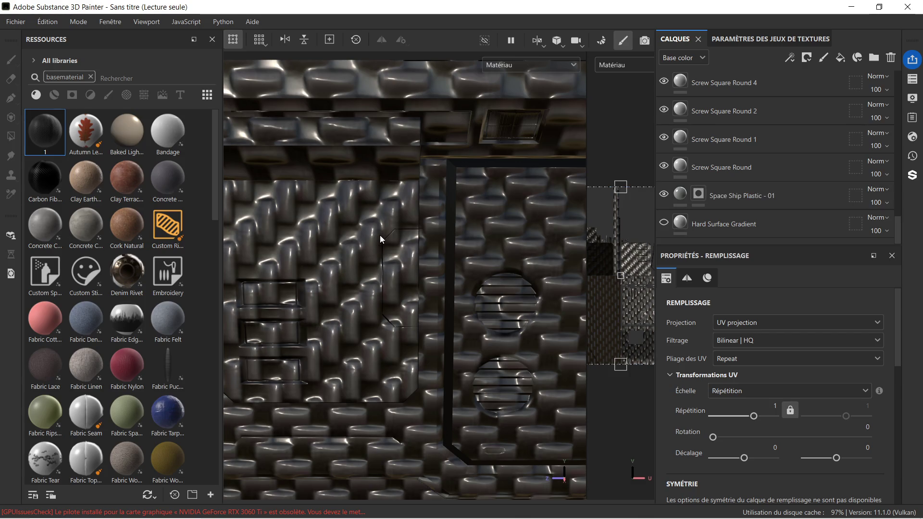
key("ctrl")
Add material 1 as a masked fill layer below Space Ship Plastic - 01 and select its content.
mouse_move(46, 131)
left_mouse_down()
mouse_move(714, 173)
mouse_move(827, 216)
left_mouse_up()
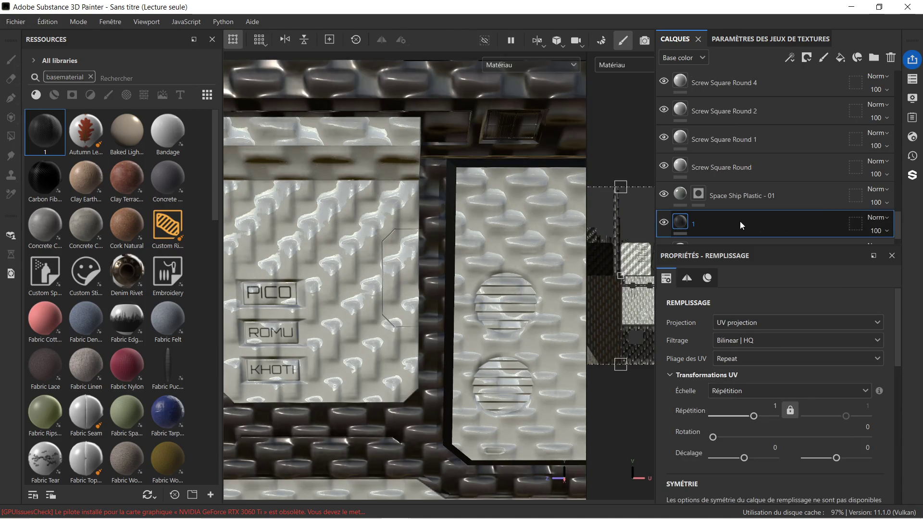
right_click(740, 221)
left_click(598, 29)
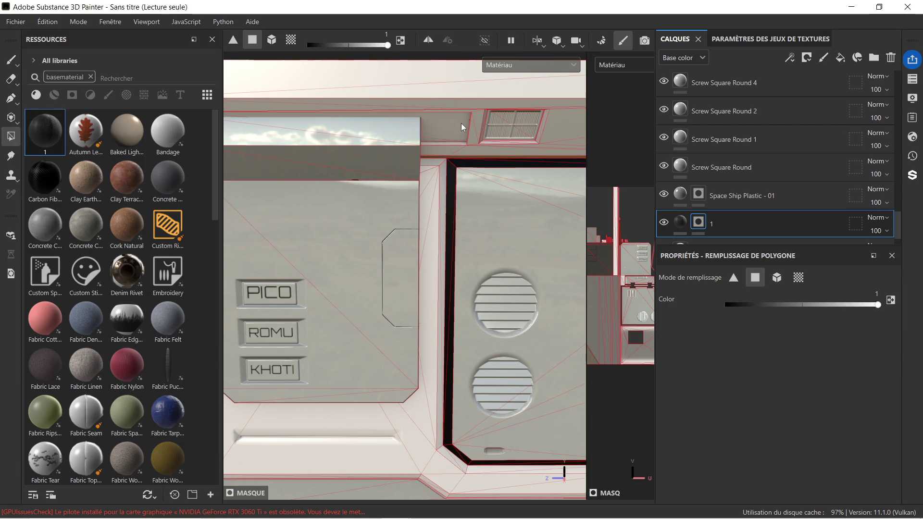
scroll(390, 126, "down", 1)
scroll(390, 126, "down", 1)
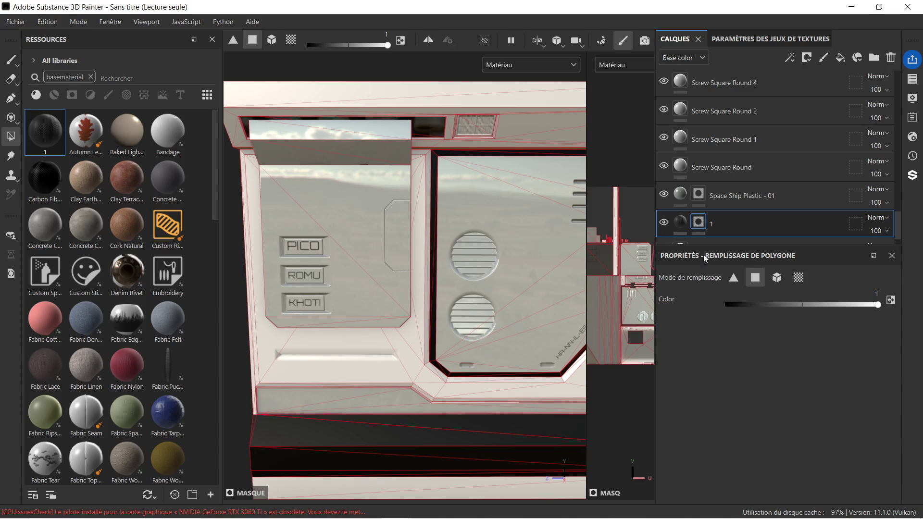
scroll(737, 219, "down", 1)
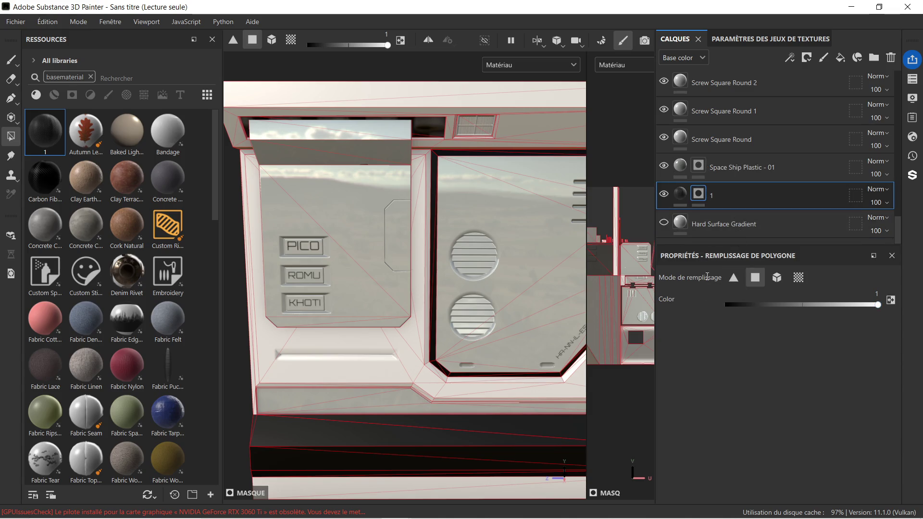
left_click(680, 197)
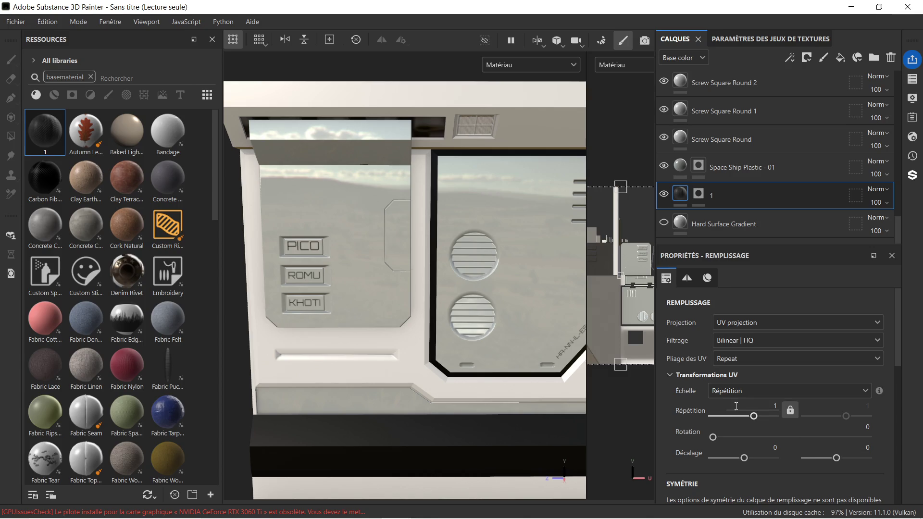
Shrink the UV projection box so the carbon-fibre fill repeats about 12.19 × 12.98.
scroll(736, 406, "down", 3)
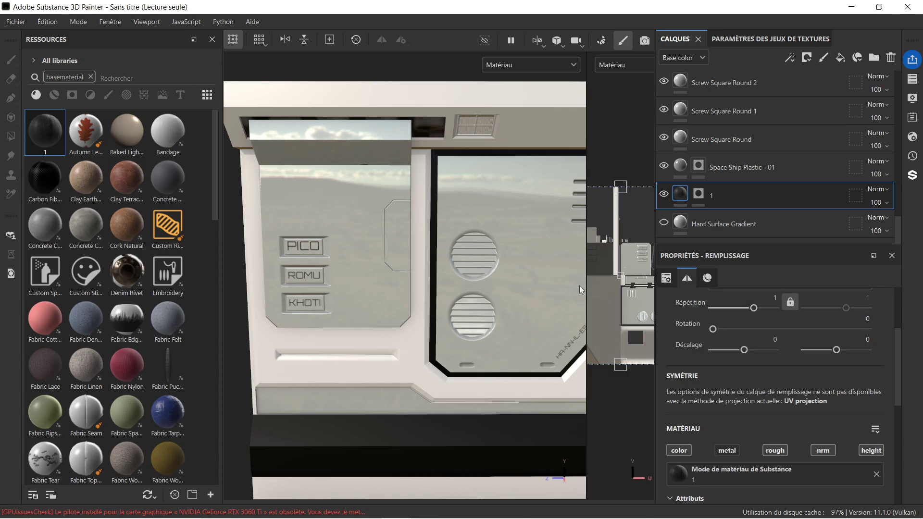
left_click_drag(586, 277, 428, 287)
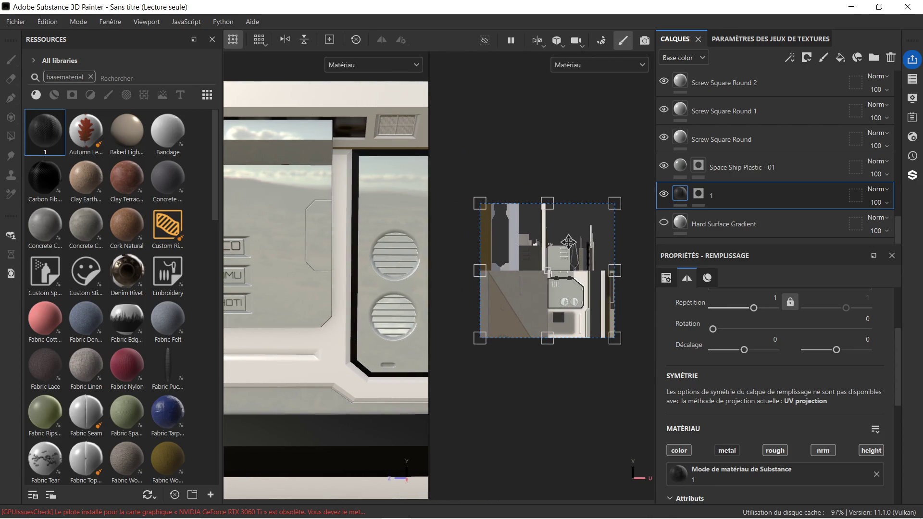
mouse_move(608, 205)
left_mouse_down()
mouse_move(564, 242)
mouse_move(525, 261)
mouse_move(512, 279)
mouse_move(523, 296)
mouse_move(494, 327)
left_mouse_up()
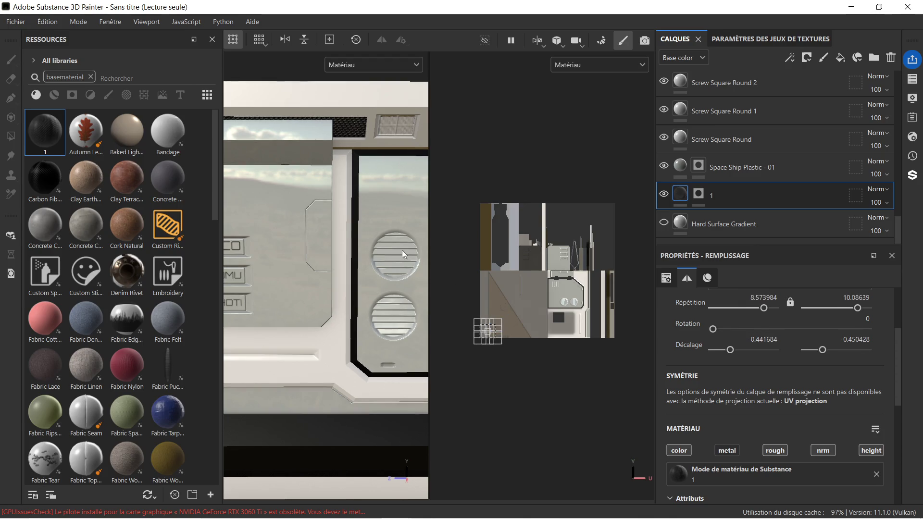
scroll(362, 138, "up", 5)
mouse_move(328, 130)
left_mouse_down("alt")
mouse_move(381, 264)
mouse_move(380, 202)
left_mouse_up("alt")
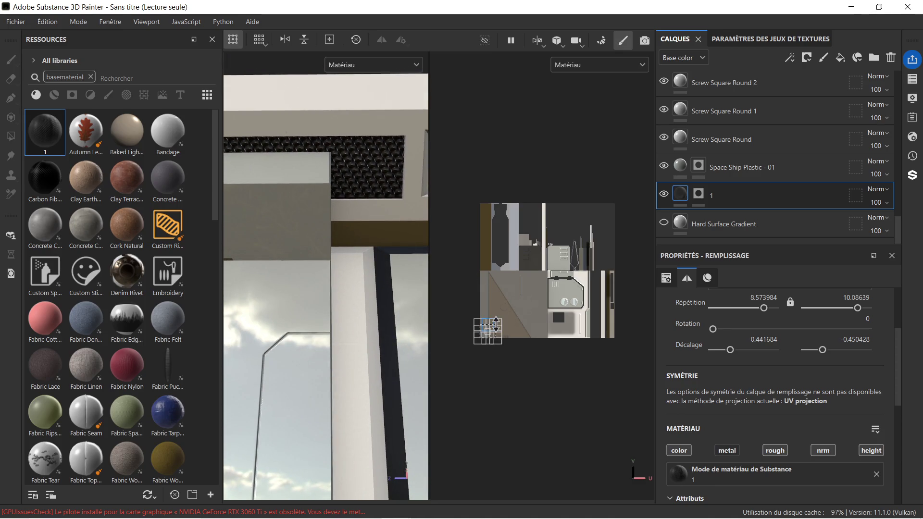
left_click_drag(500, 321, 495, 325)
Orbit the 3D view to inspect the finer carbon weave across the panel and vent.
mouse_move(342, 240)
left_mouse_down("alt")
mouse_move(375, 206)
mouse_move(418, 192)
mouse_move(640, 192)
left_mouse_up("alt")
scroll(476, 187, "up", 5)
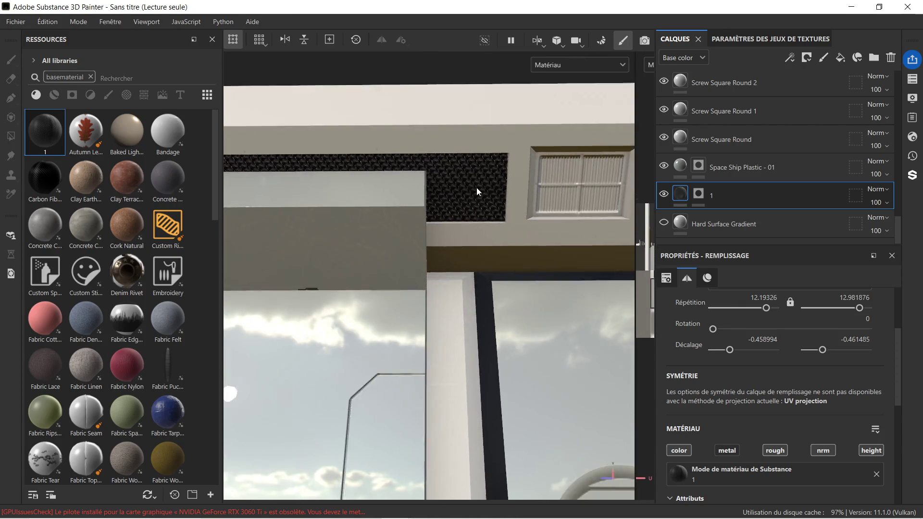
scroll(477, 188, "down", 5)
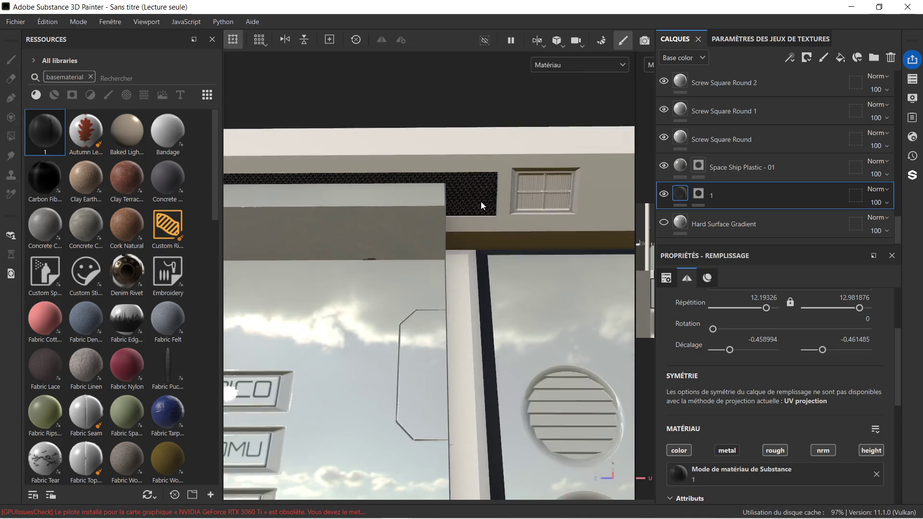
mouse_move(553, 220)
left_mouse_down("alt")
mouse_move(562, 291)
mouse_move(492, 178)
left_mouse_up("alt")
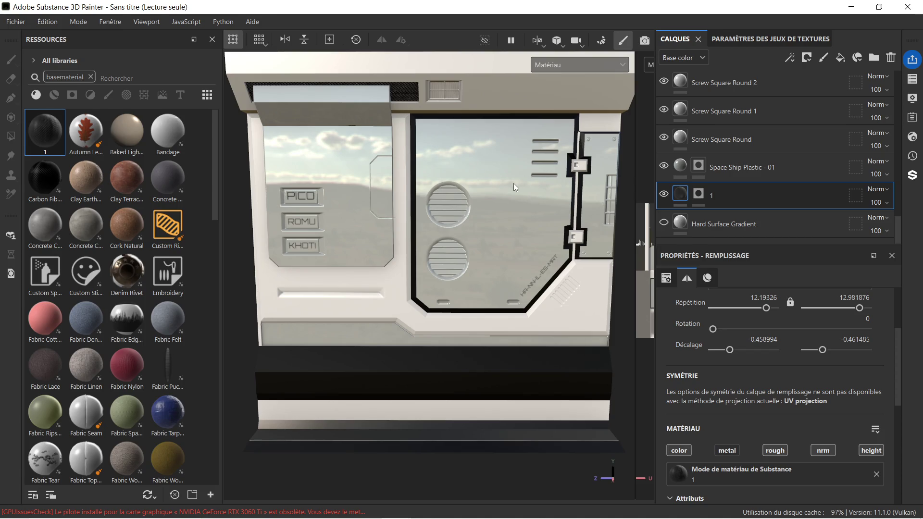
mouse_move(402, 498)
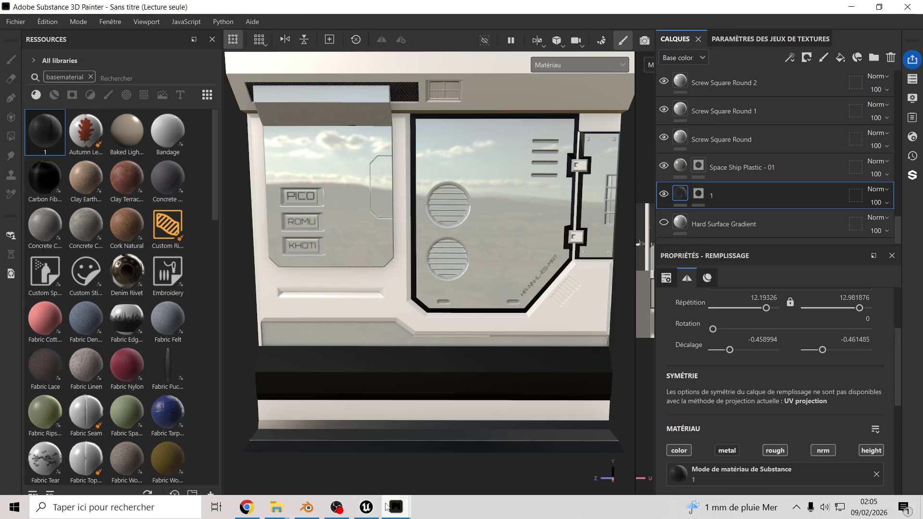
scroll(341, 338, "up", 4)
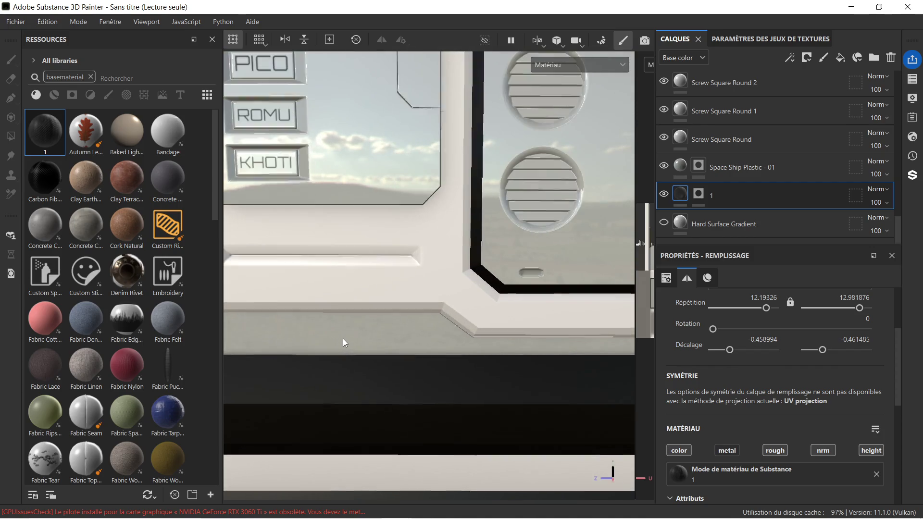
scroll(343, 338, "down", 5)
mouse_move(338, 347)
left_mouse_down("alt")
mouse_move(391, 313)
mouse_move(332, 313)
mouse_move(336, 321)
left_mouse_up("alt")
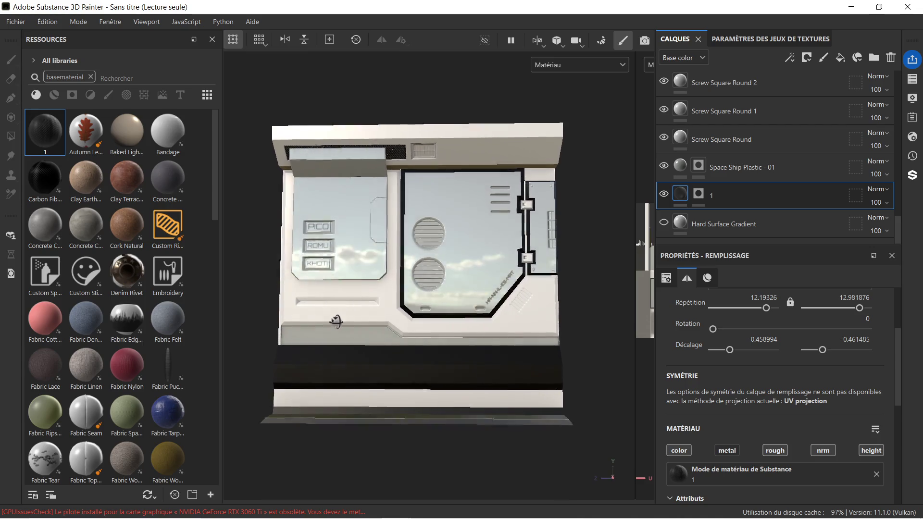
scroll(440, 286, "up", 2)
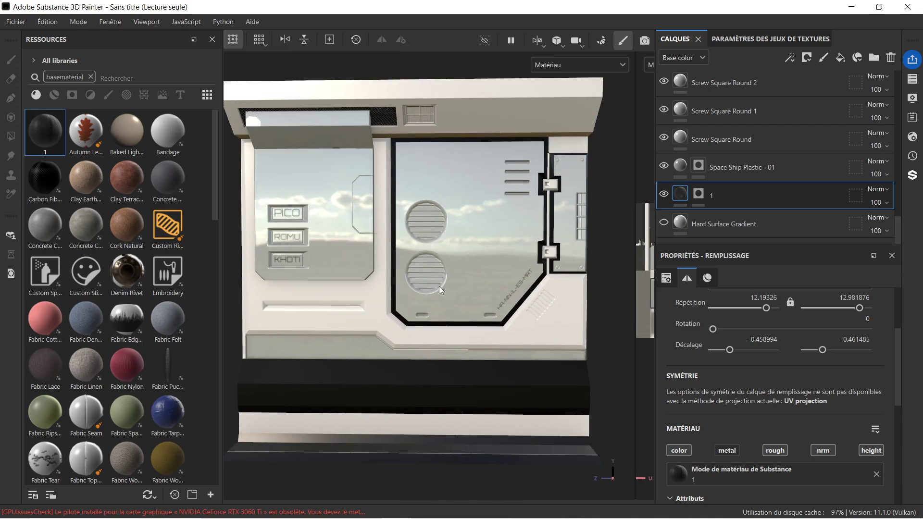
scroll(439, 287, "down", 4)
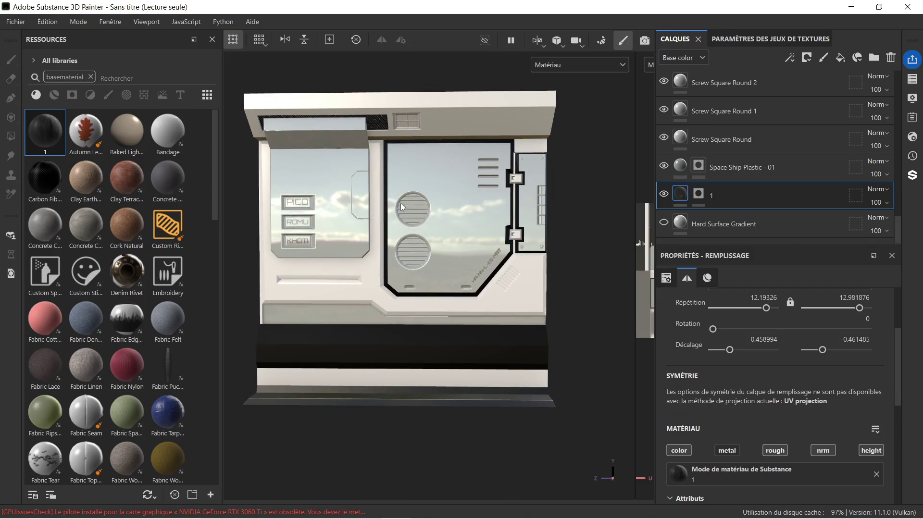
scroll(400, 202, "up", 2)
scroll(342, 232, "down", 1)
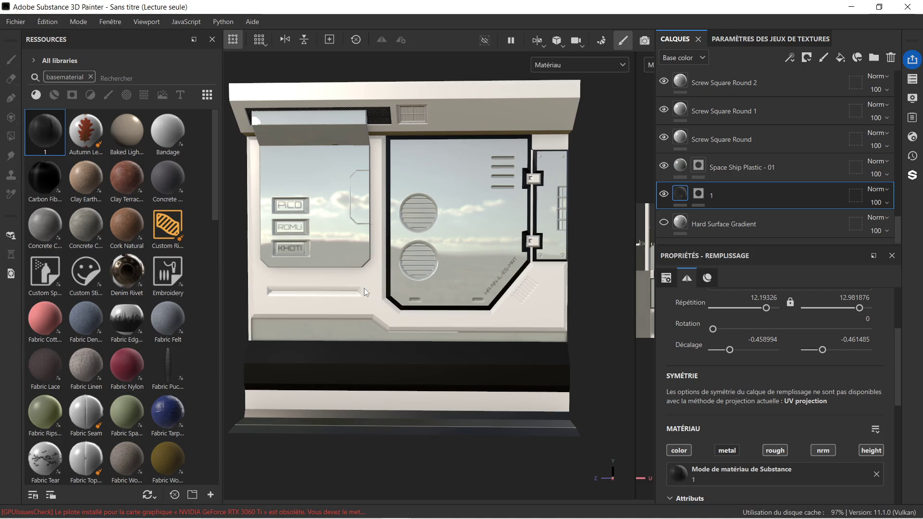
scroll(388, 204, "down", 1)
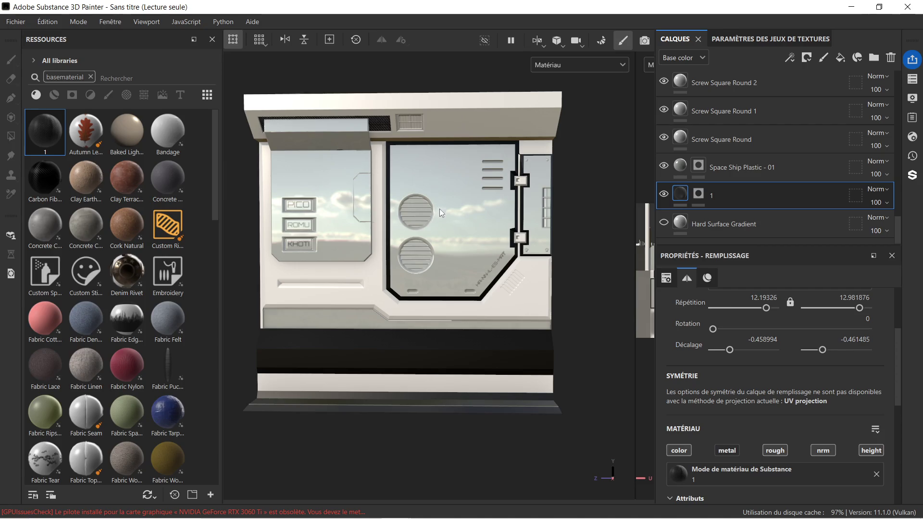
mouse_move(376, 235)
left_mouse_down("alt")
mouse_move(490, 227)
mouse_move(365, 235)
mouse_move(399, 235)
mouse_move(372, 236)
mouse_move(380, 234)
left_mouse_up("alt")
mouse_move(381, 244)
left_mouse_down("alt")
mouse_move(517, 198)
mouse_move(433, 183)
mouse_move(433, 157)
mouse_move(419, 176)
mouse_move(412, 169)
mouse_move(422, 181)
left_mouse_up("alt")
scroll(415, 176, "up", 2)
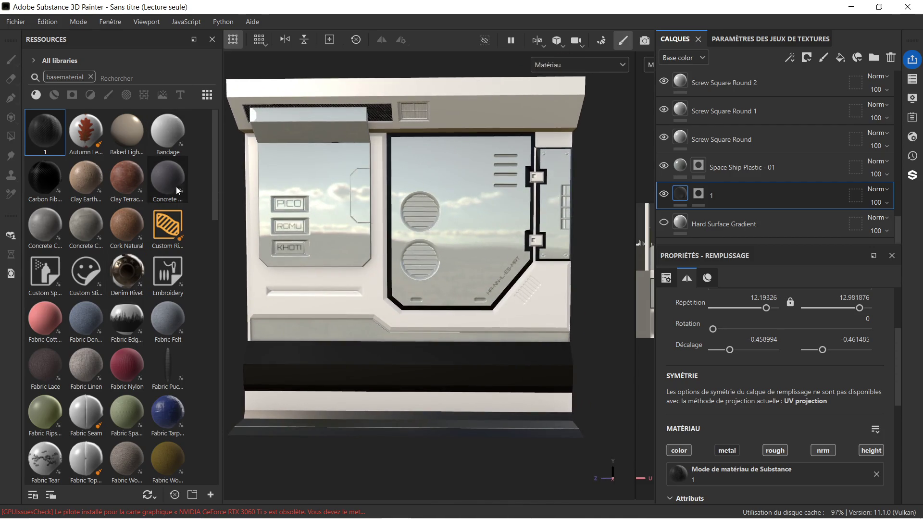
mouse_move(378, 498)
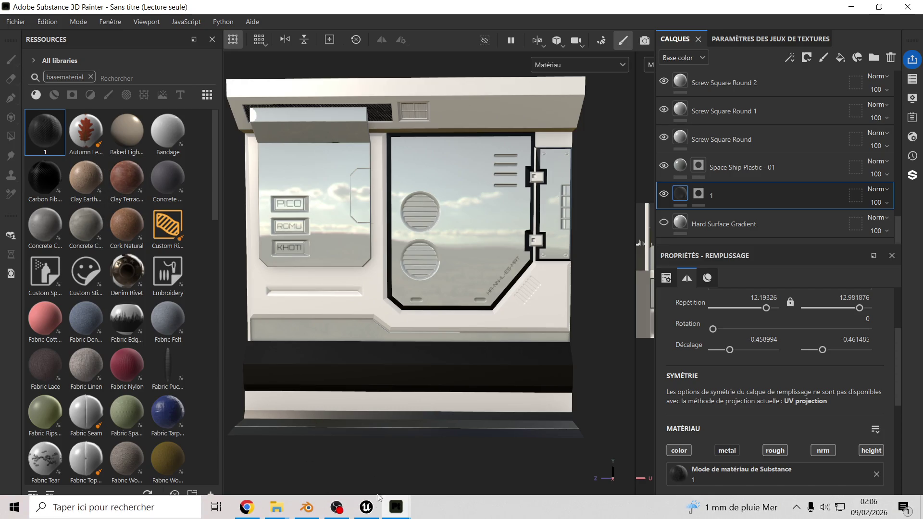
left_click(243, 513)
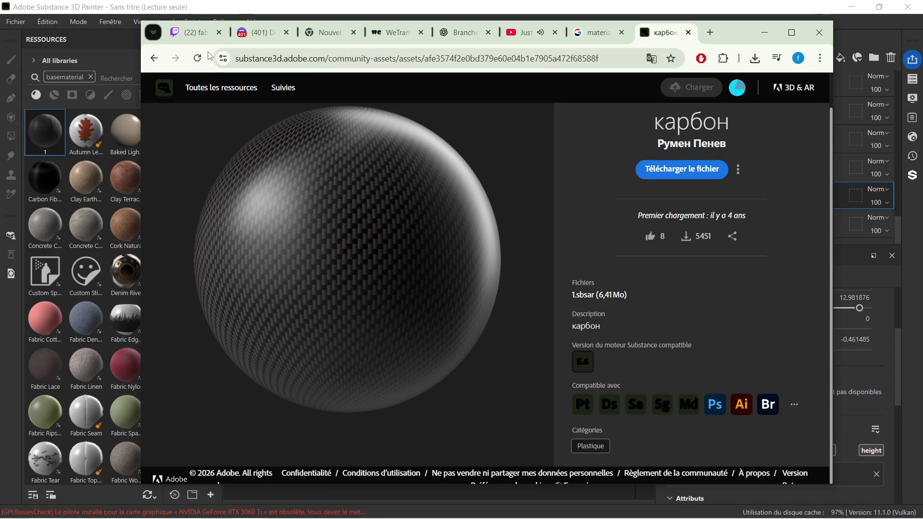
Return to the Plastique materials grid and browse entries like Carbon Fiber and Plastic Cables Braided.
left_click(153, 59)
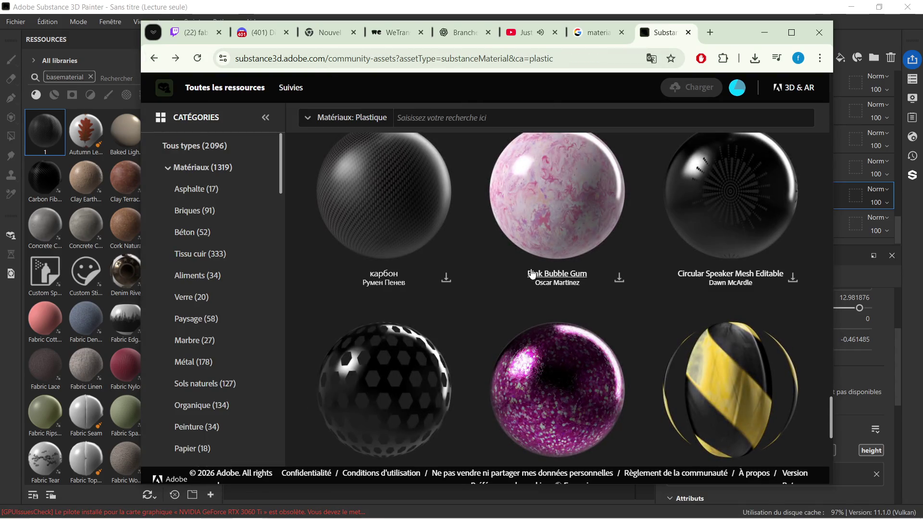
scroll(568, 299, "down", 5)
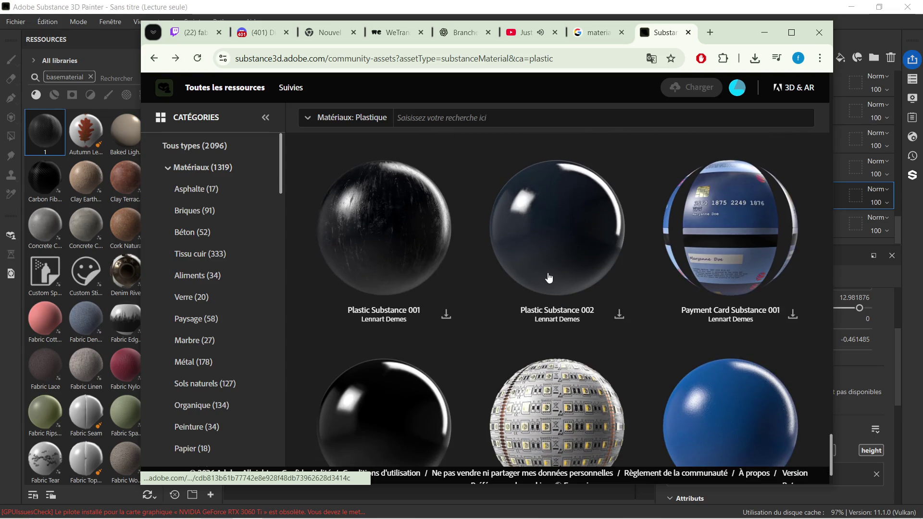
scroll(552, 261, "down", 2)
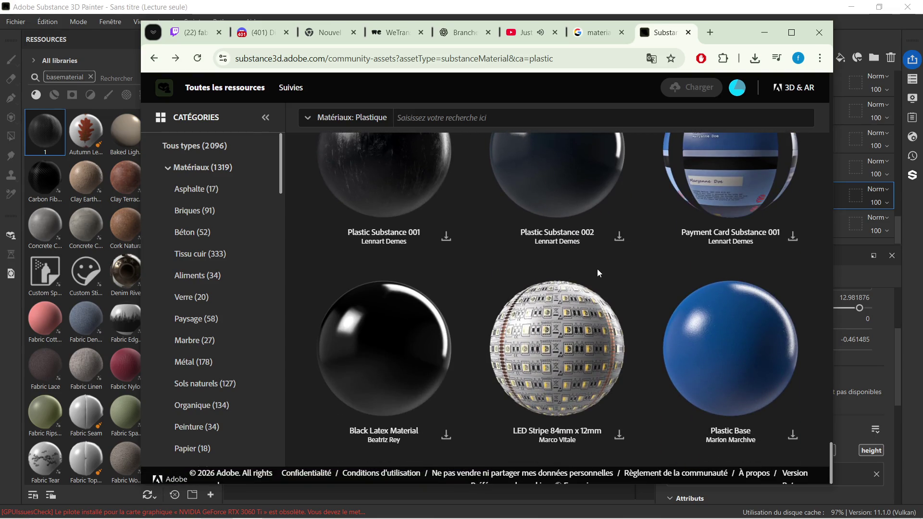
scroll(604, 284, "up", 10)
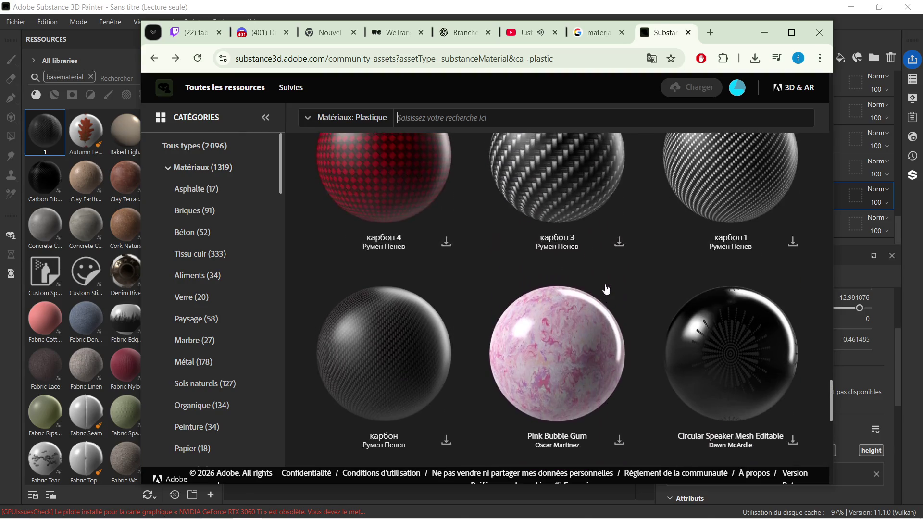
scroll(606, 289, "up", 8)
scroll(611, 281, "up", 5)
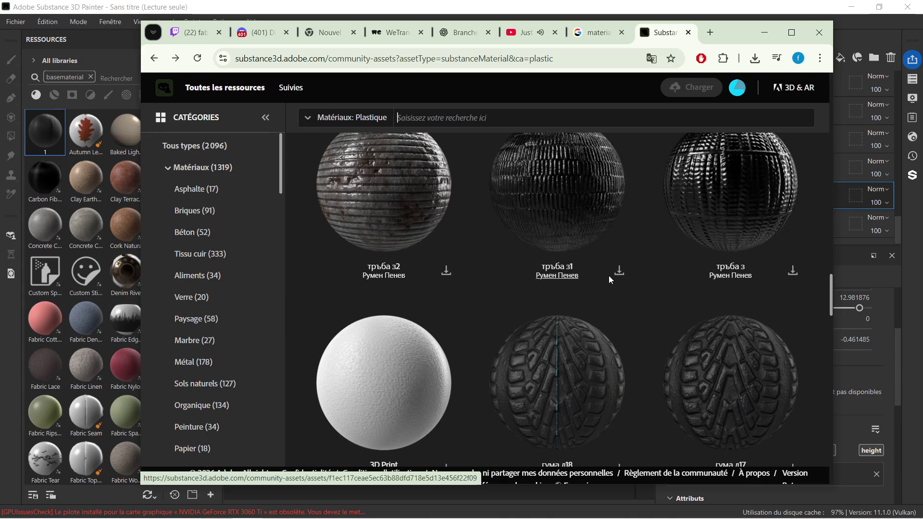
scroll(609, 275, "up", 5)
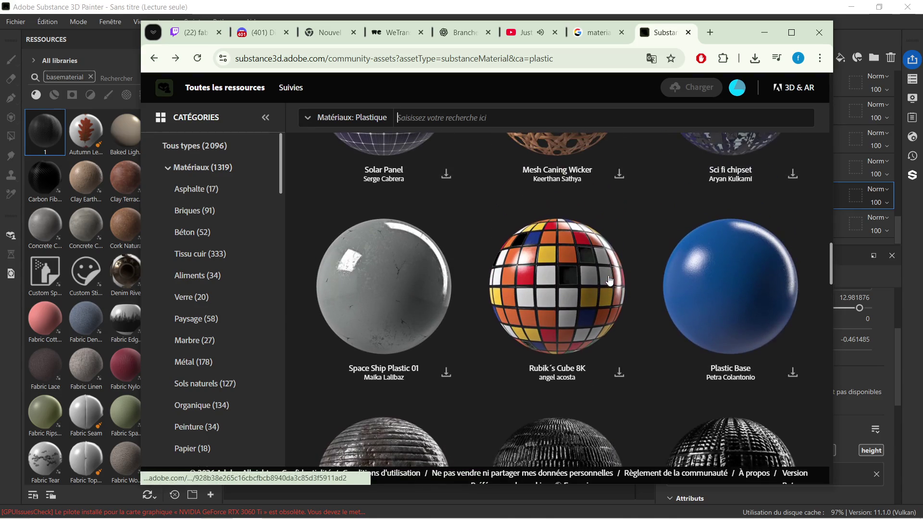
scroll(589, 279, "up", 4)
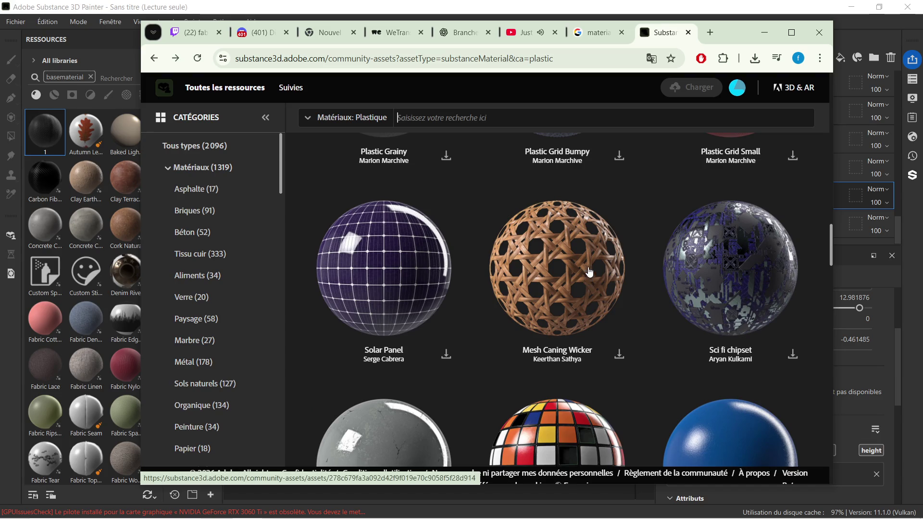
scroll(753, 274, "up", 2)
scroll(731, 274, "up", 4)
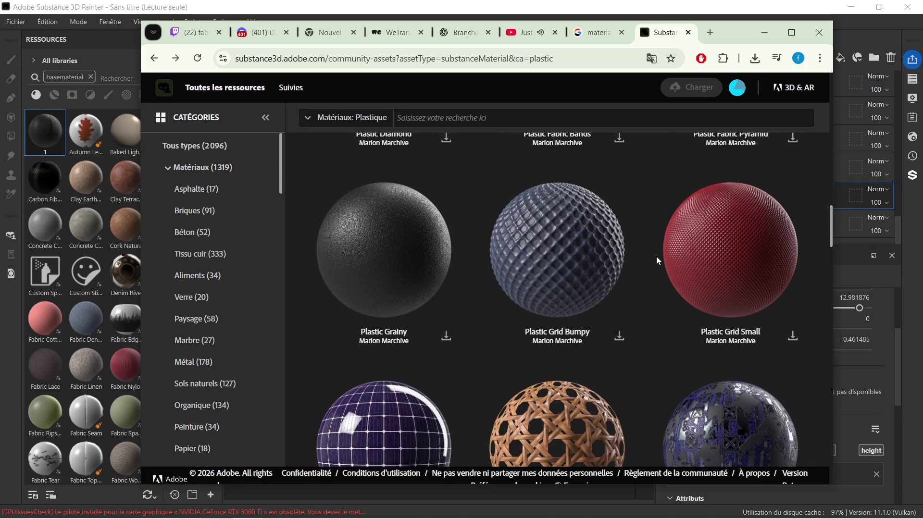
scroll(656, 257, "up", 8)
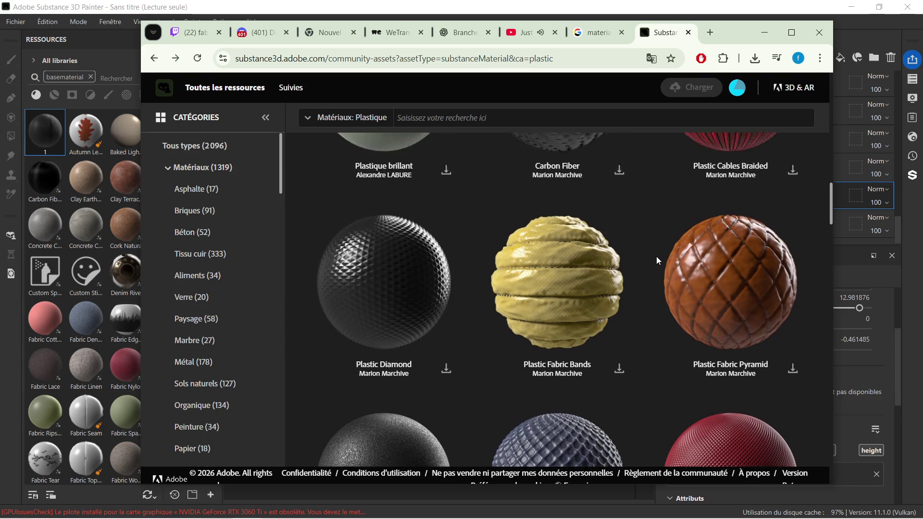
scroll(657, 256, "up", 2)
scroll(656, 256, "up", 5)
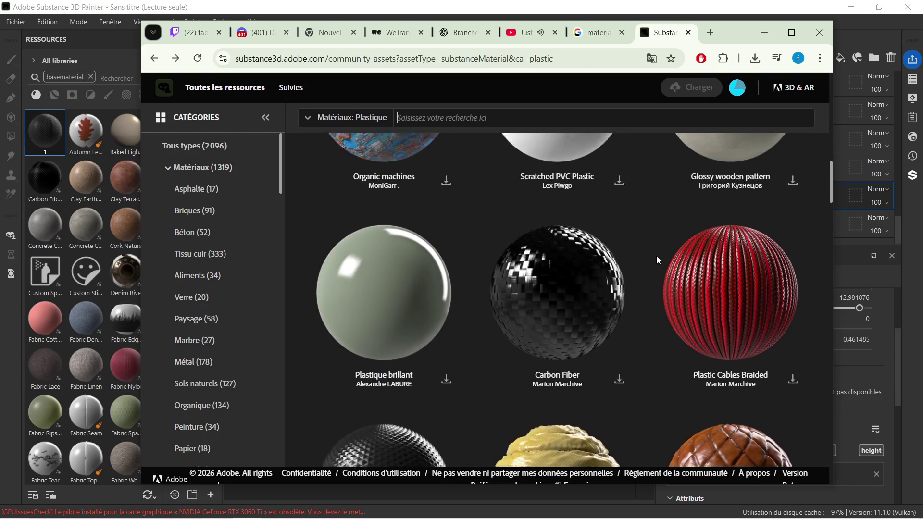